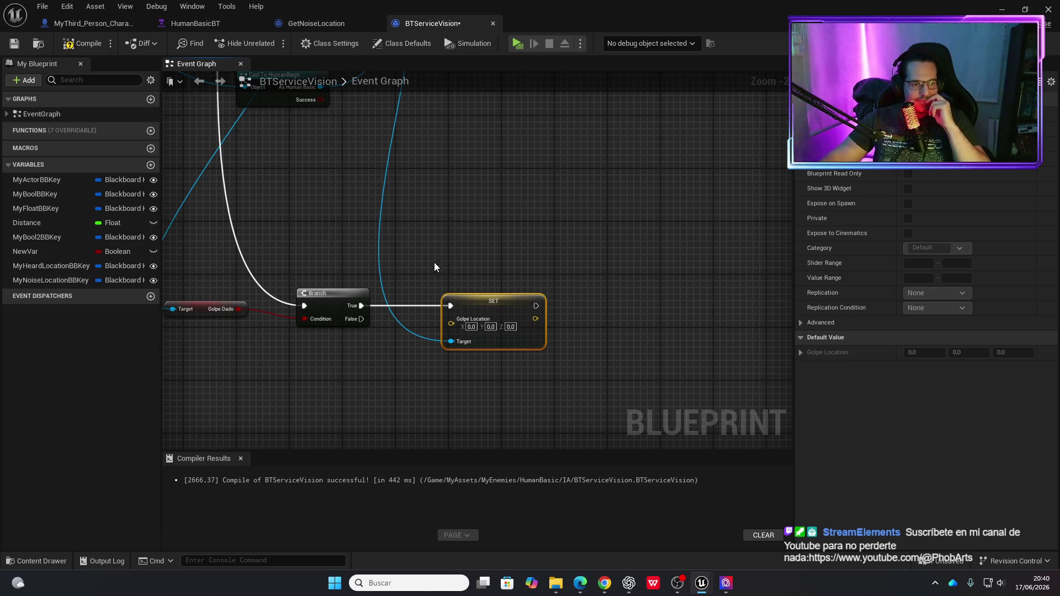
Look over the BTServiceVision and GetNoiseLocation graphs, then bring up the character's noise event nodes.
scroll(477, 197, "down", 2)
mouse_move(477, 197)
left_mouse_down()
mouse_move(459, 272)
mouse_move(456, 253)
left_mouse_up()
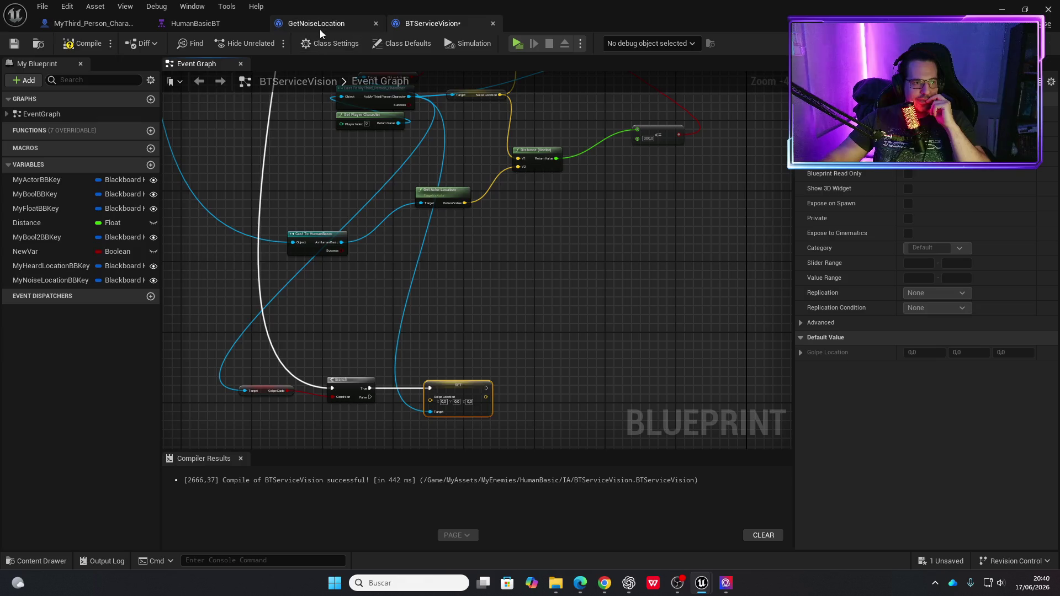
left_click(319, 25)
scroll(468, 229, "down", 4)
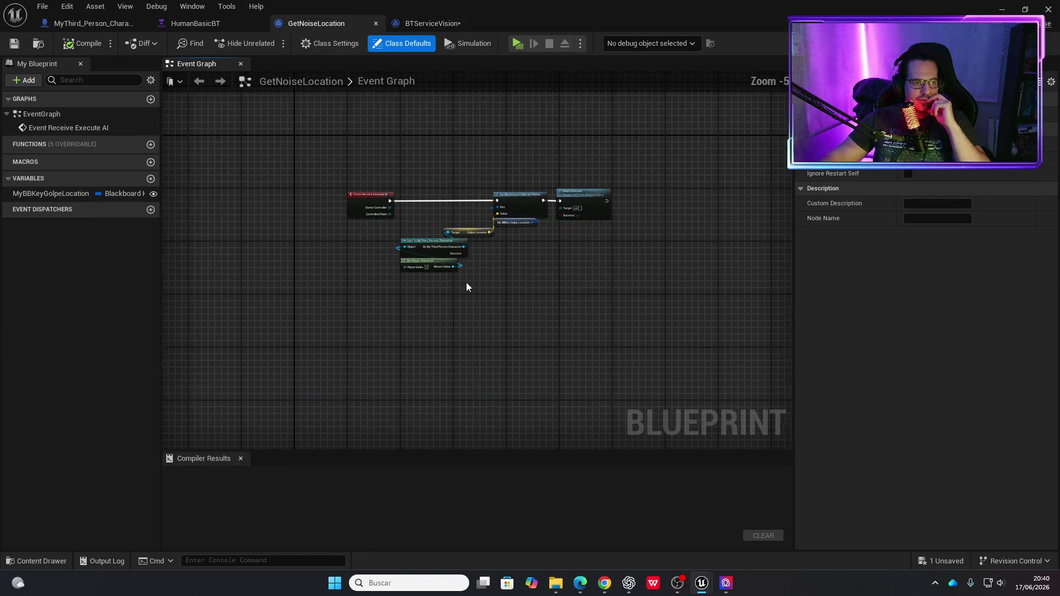
left_click_drag(507, 290, 440, 324)
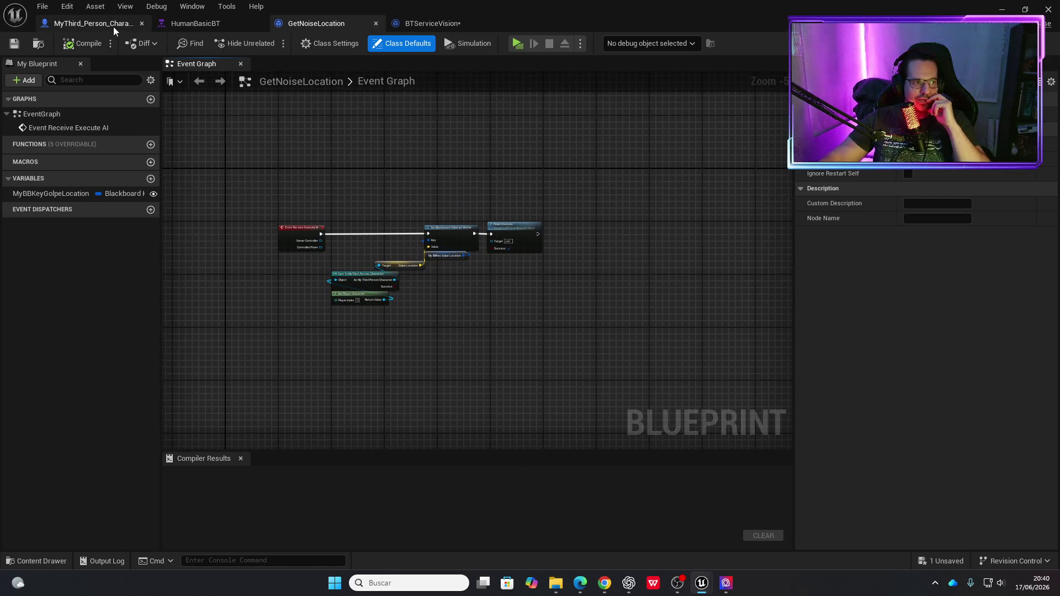
left_click(113, 25)
left_click_drag(393, 301, 455, 302)
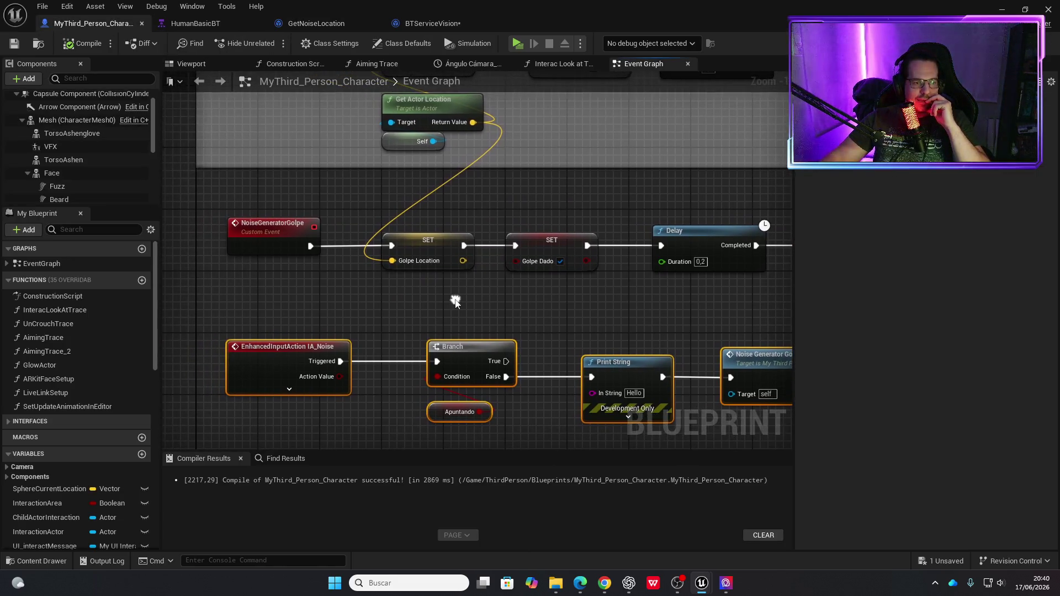
Wire Golpe Location into Print String's In String and save the character blueprint.
mouse_move(523, 297)
left_mouse_down()
mouse_move(461, 307)
mouse_move(443, 251)
mouse_move(486, 224)
left_mouse_up()
left_click_drag(368, 165, 520, 301)
mouse_move(509, 217)
left_mouse_down()
mouse_move(595, 224)
mouse_move(547, 246)
left_mouse_up()
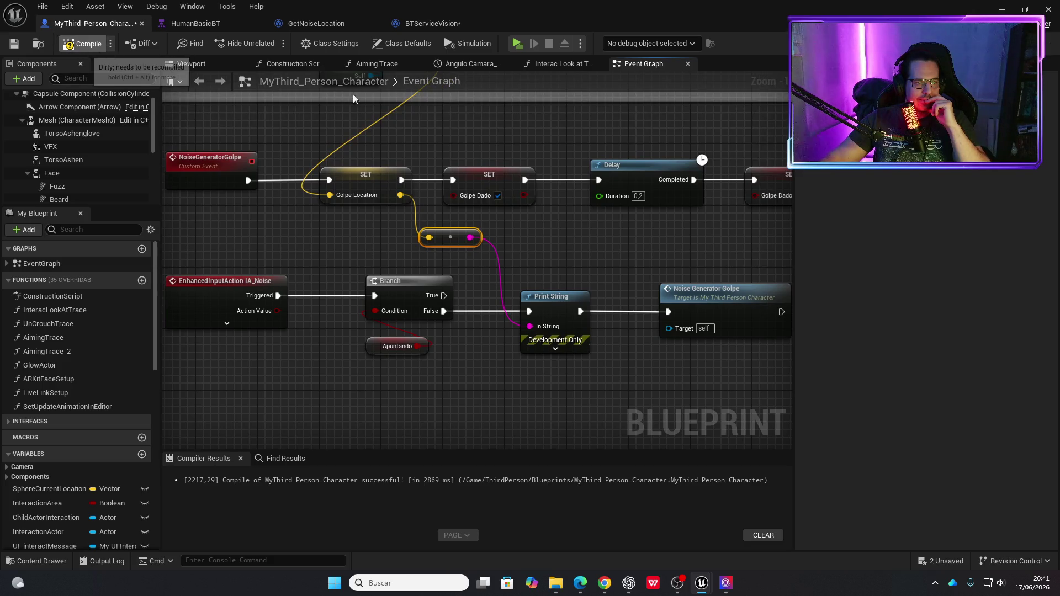
key("ctrl+s")
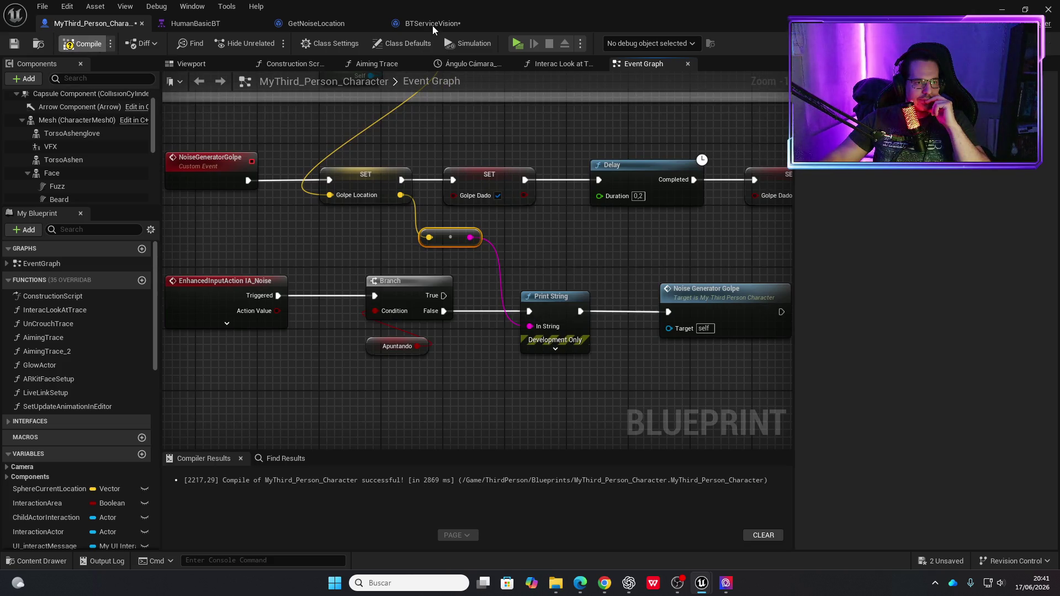
In BTServiceVision, break the Branch's link to the SET node, compile, and launch a playtest.
left_click(432, 26)
left_click_drag(494, 267, 492, 299)
scroll(486, 270, "up", 3)
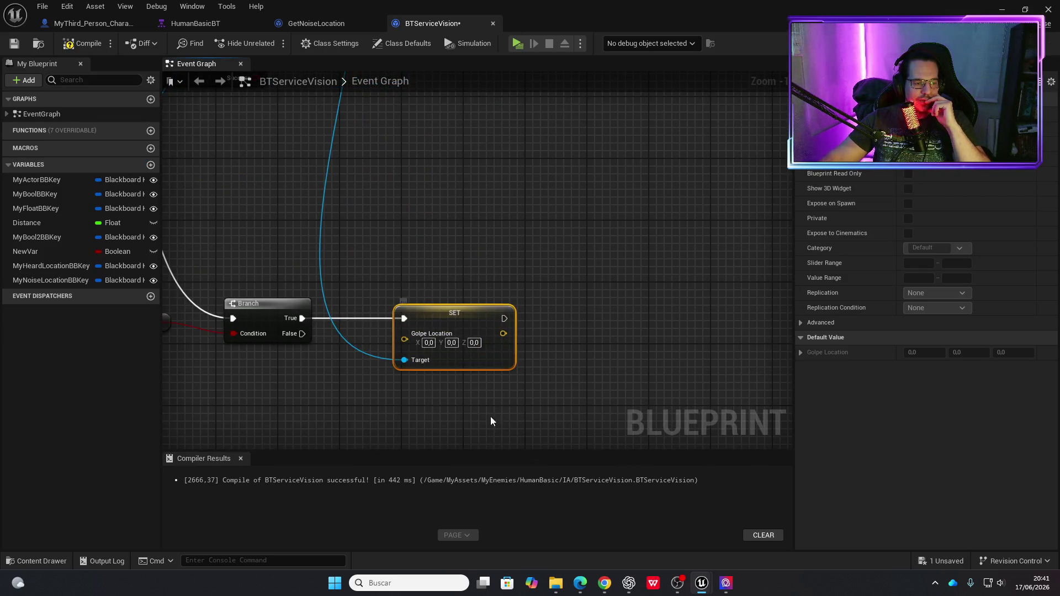
scroll(434, 222, "down", 4)
scroll(443, 327, "up", 2)
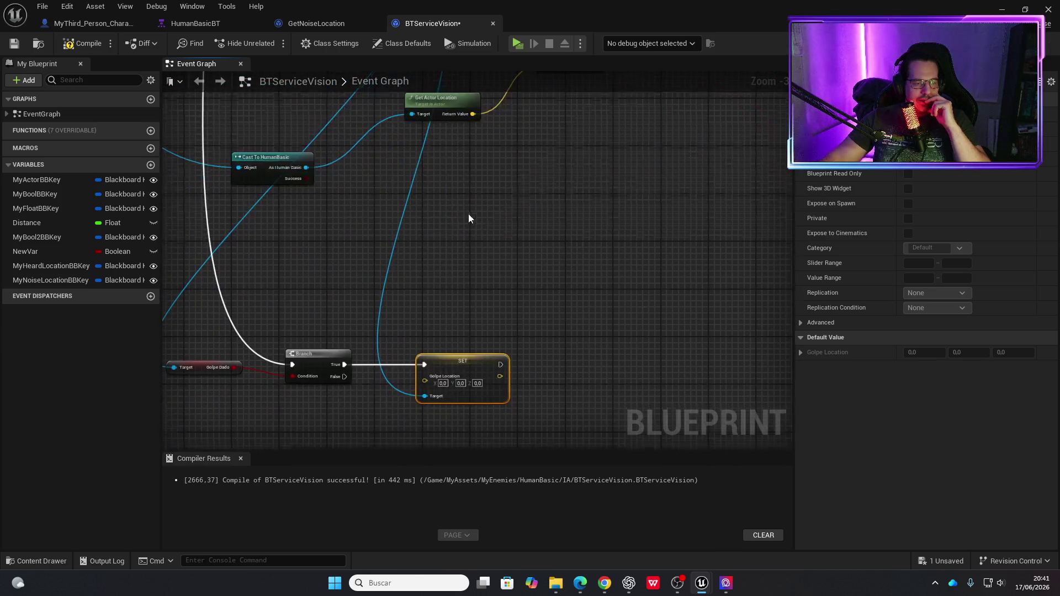
left_click(424, 365, "alt")
left_click(78, 47)
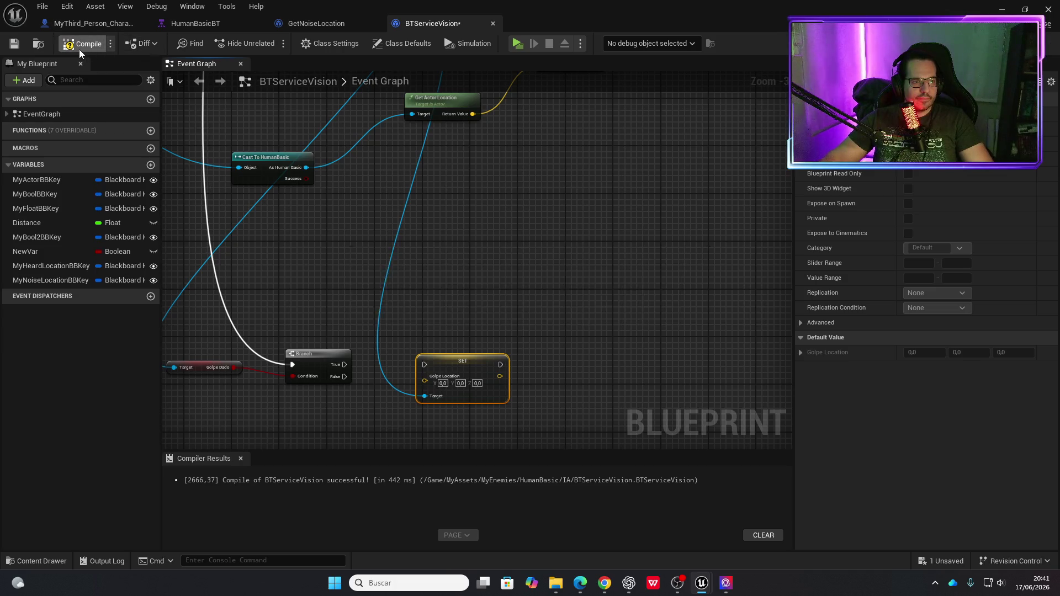
left_click(517, 43)
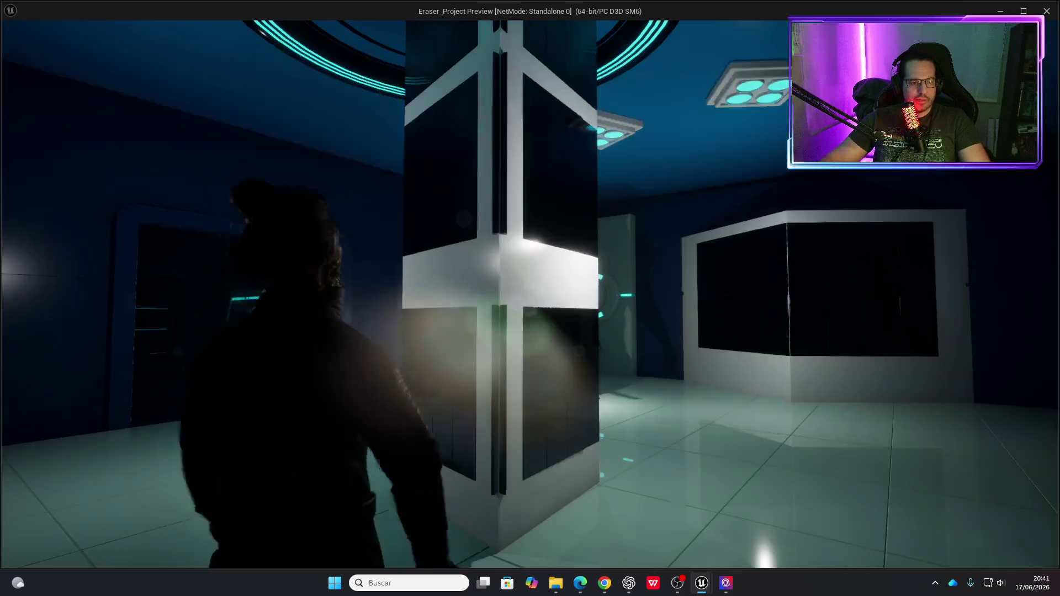
Run the player past the pillar toward the enemy, then stop and return to MyThird_Person_Character.
key("w")
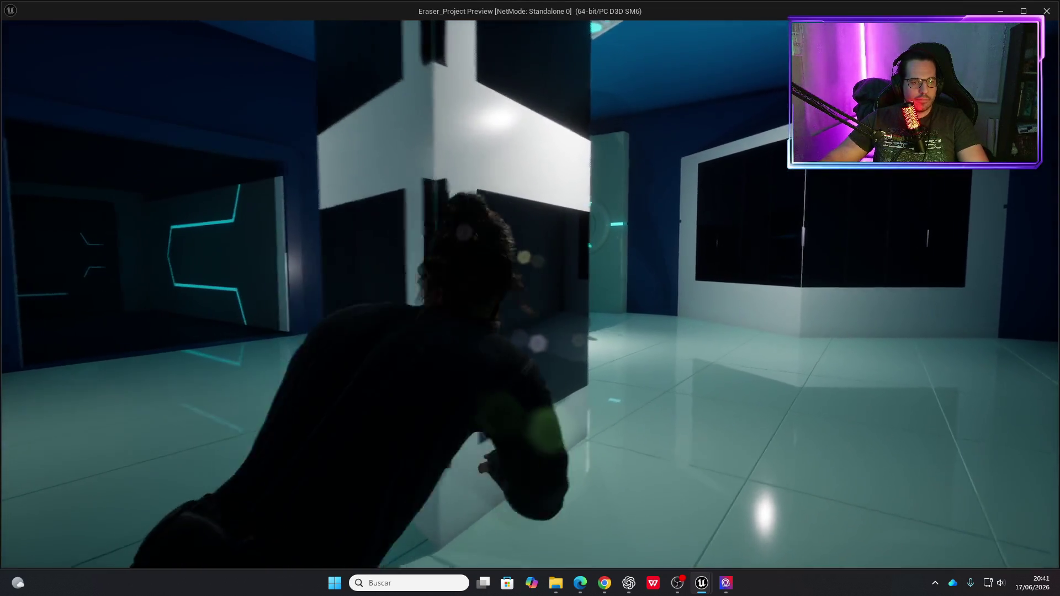
key("w")
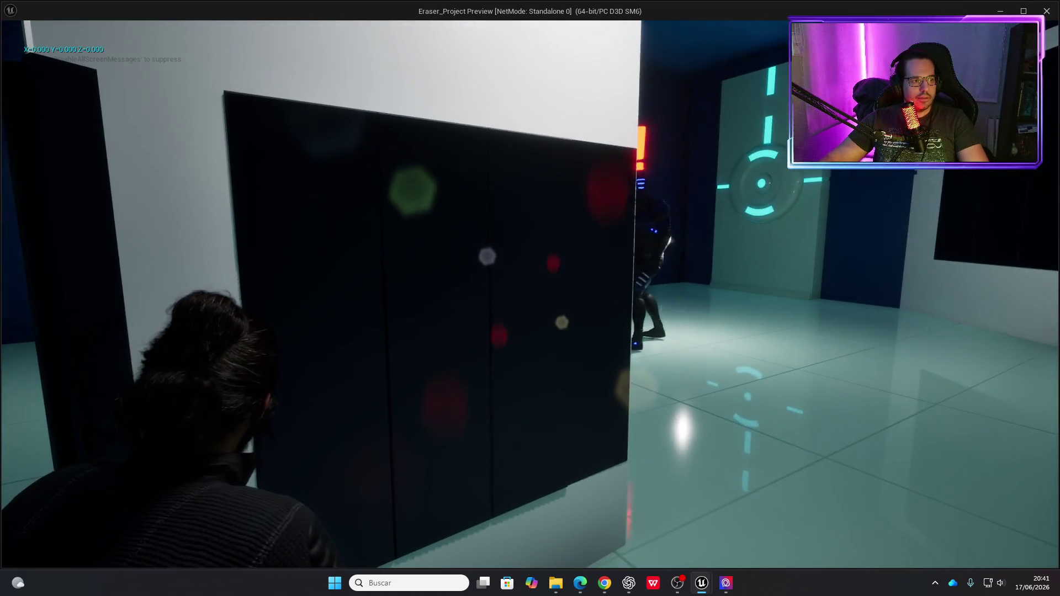
key("Escape")
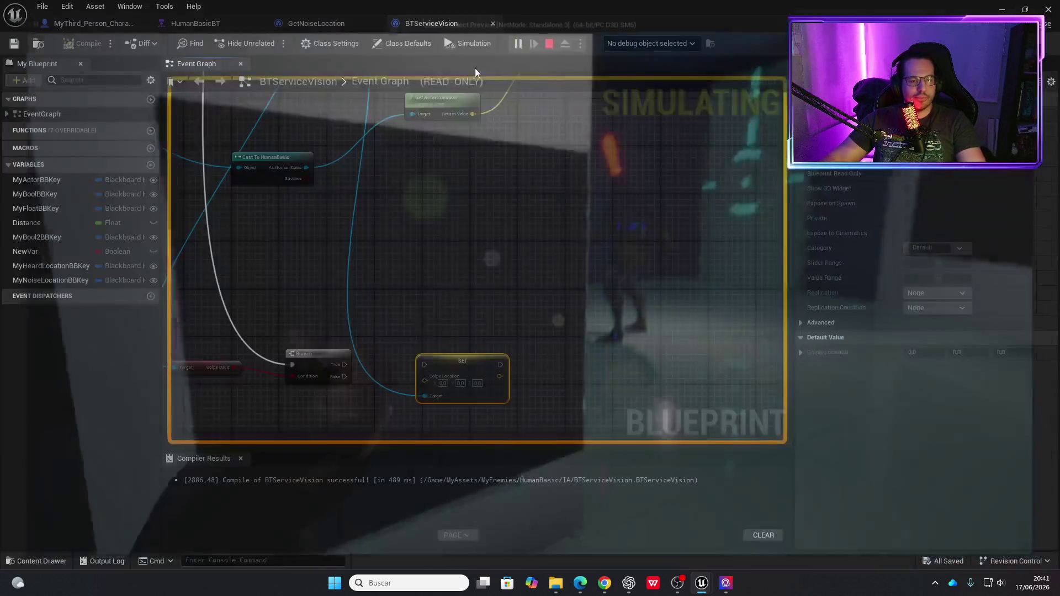
left_click(94, 23)
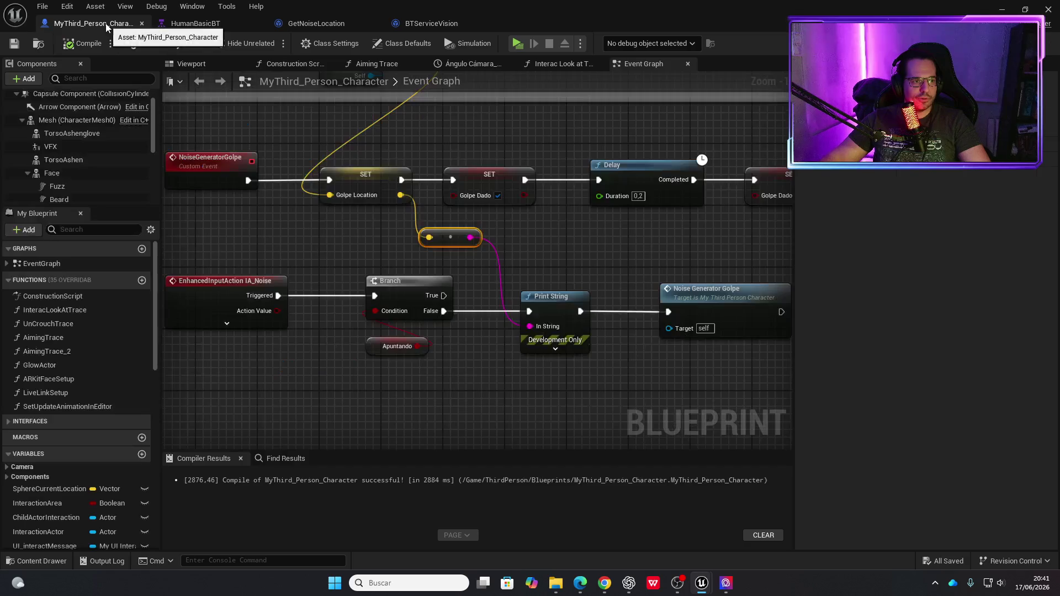
Inspect the NoiseGeneratorGolpe event chain in the Event Graph, then start another game preview.
scroll(500, 317, "down", 2)
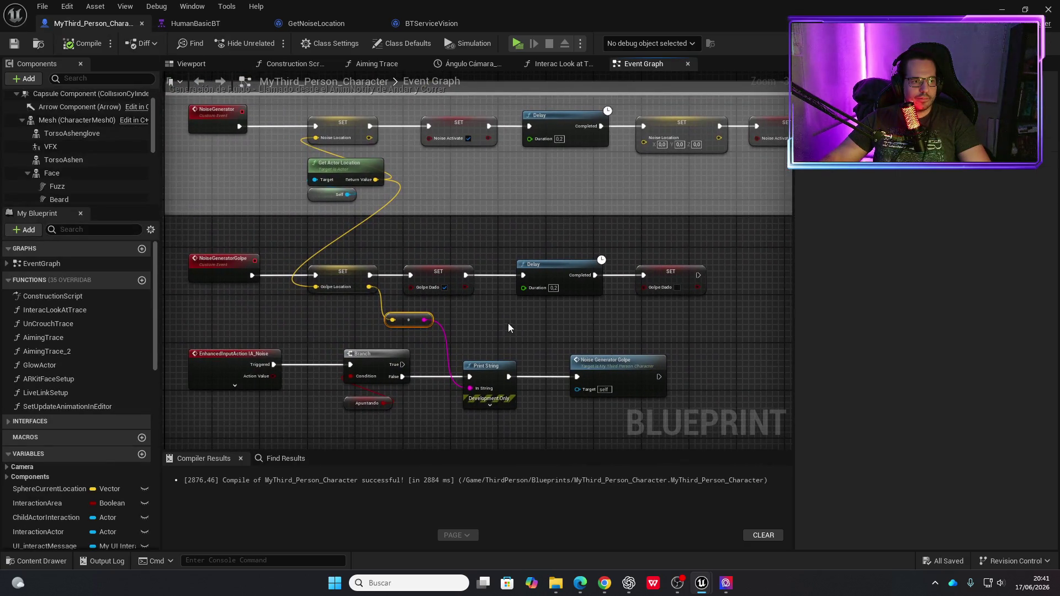
scroll(350, 289, "up", 2)
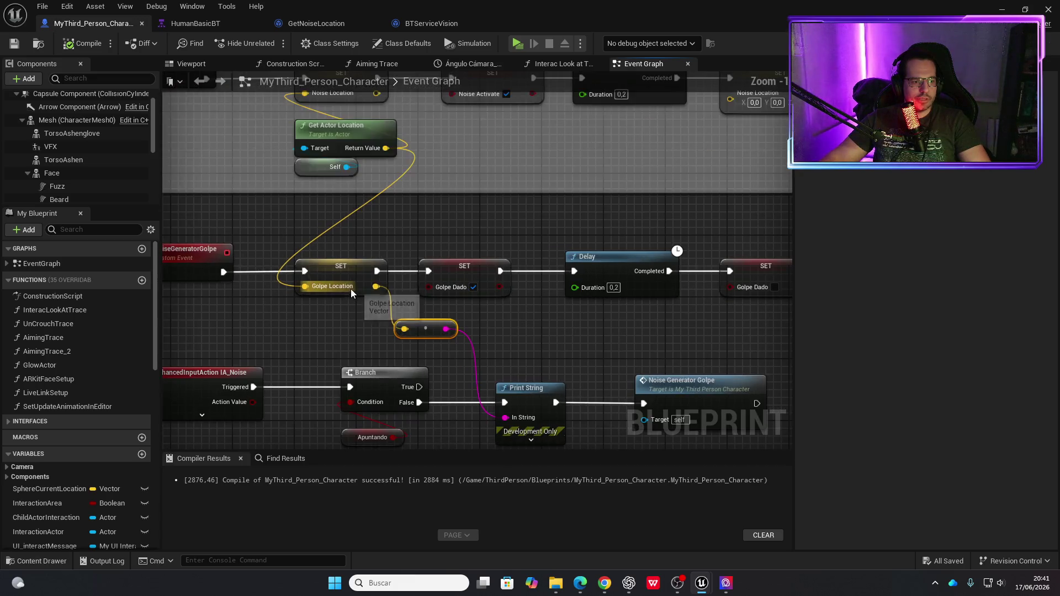
left_click_drag(518, 345, 509, 284)
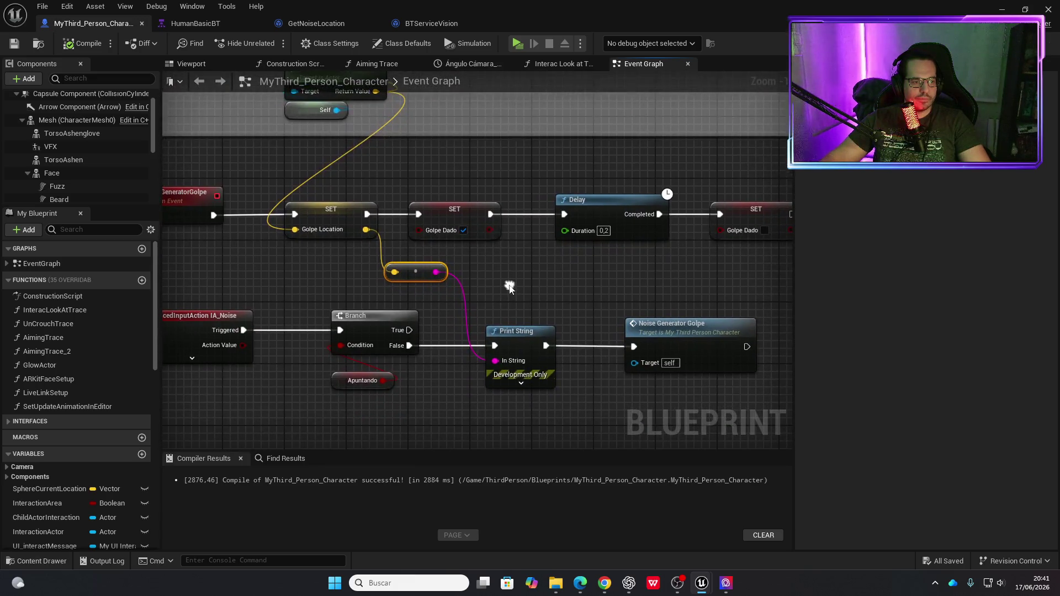
left_click_drag(438, 292, 514, 283)
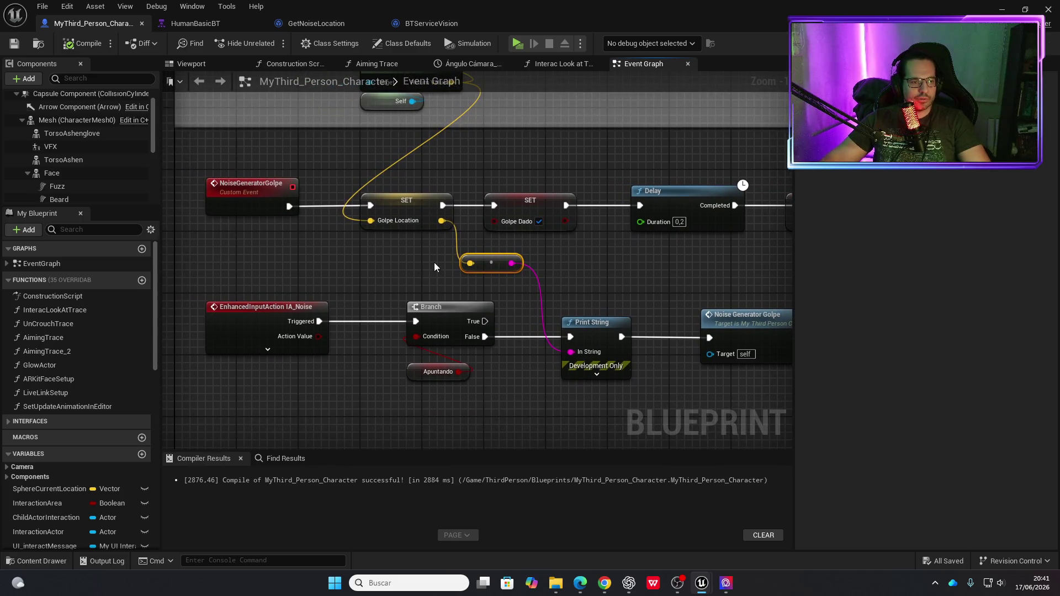
mouse_move(580, 267)
left_mouse_down()
mouse_move(537, 275)
mouse_move(533, 361)
mouse_move(516, 329)
mouse_move(434, 286)
left_mouse_up()
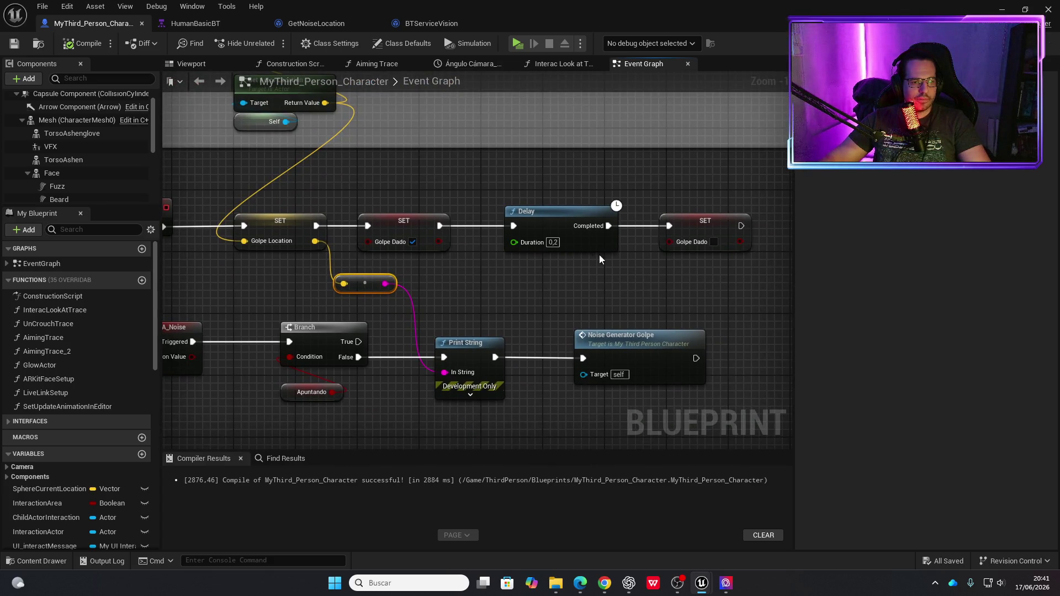
mouse_move(712, 260)
left_mouse_down()
mouse_move(639, 272)
mouse_move(639, 254)
mouse_move(523, 245)
left_mouse_up()
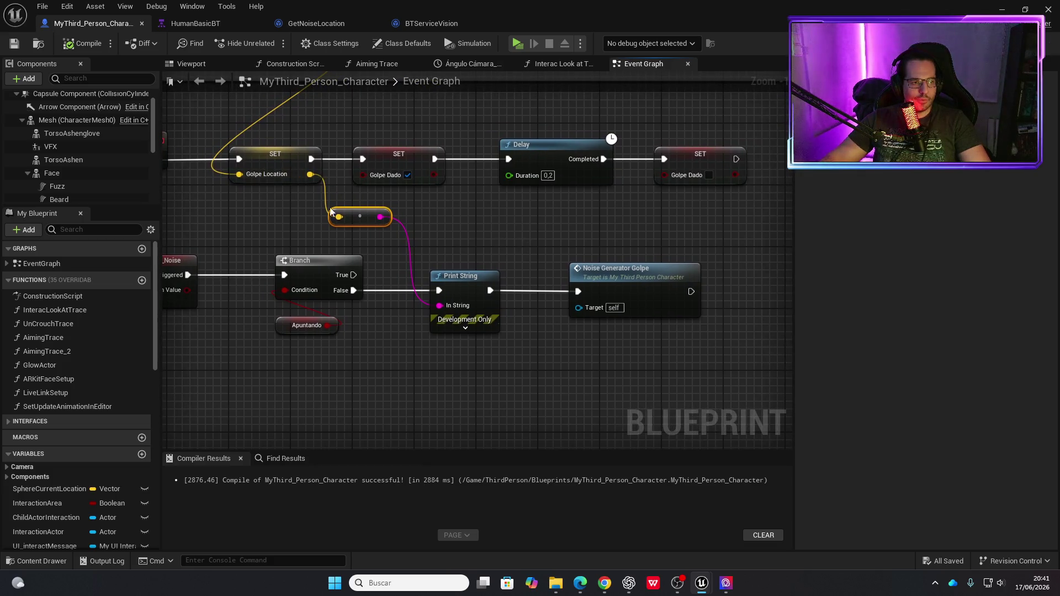
left_click(516, 44)
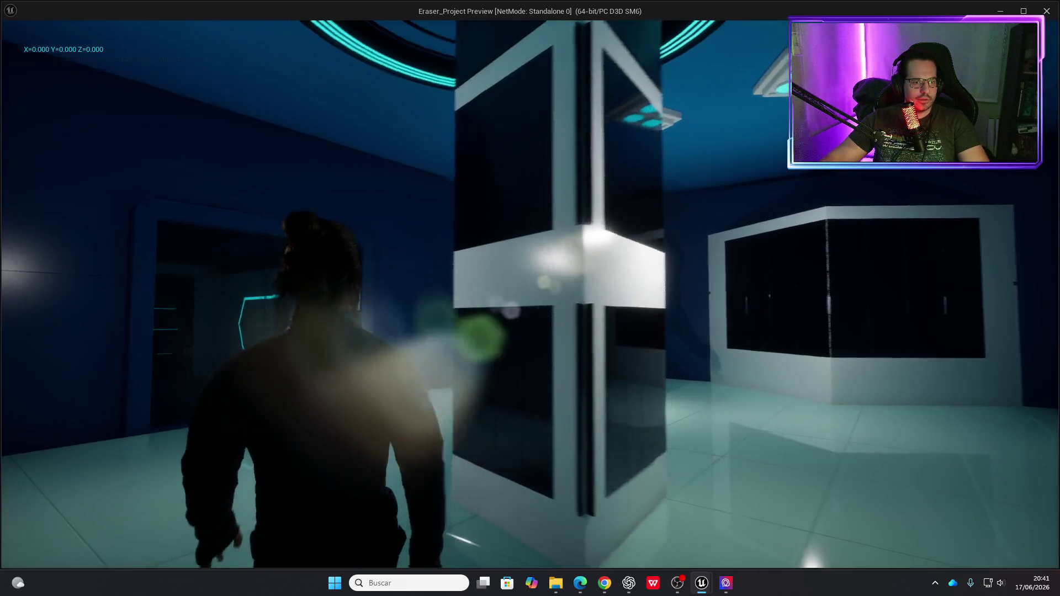
Move the character behind the cover wall toward the enemy, then stop the preview.
key("w")
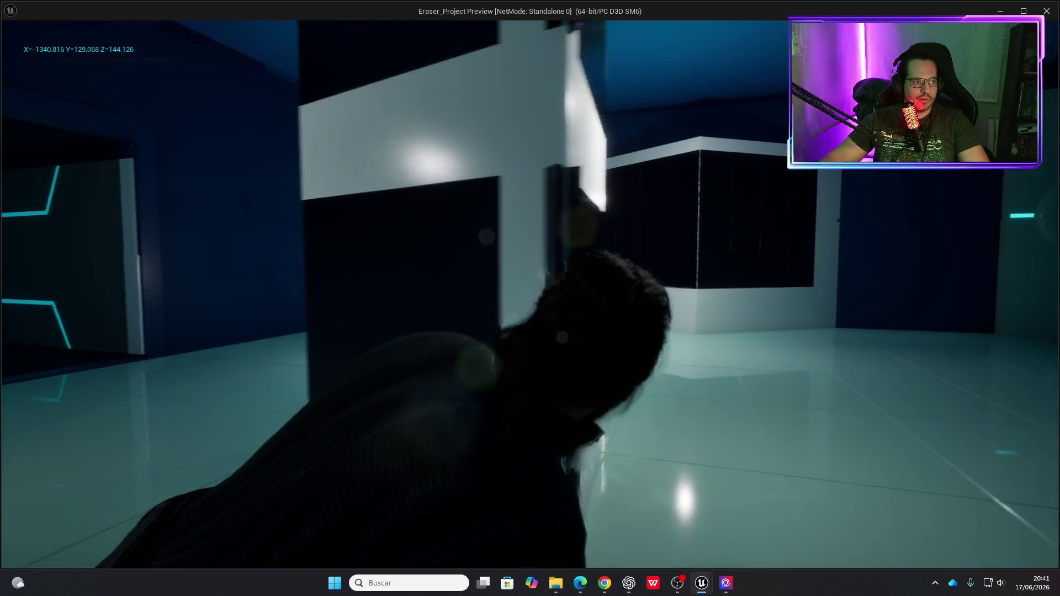
key("w")
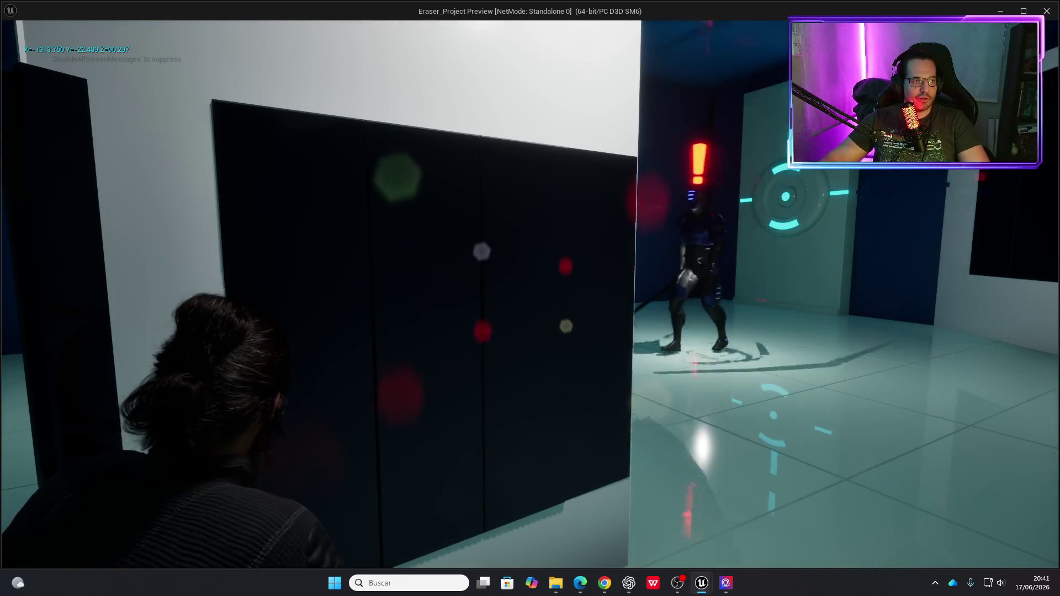
key("d")
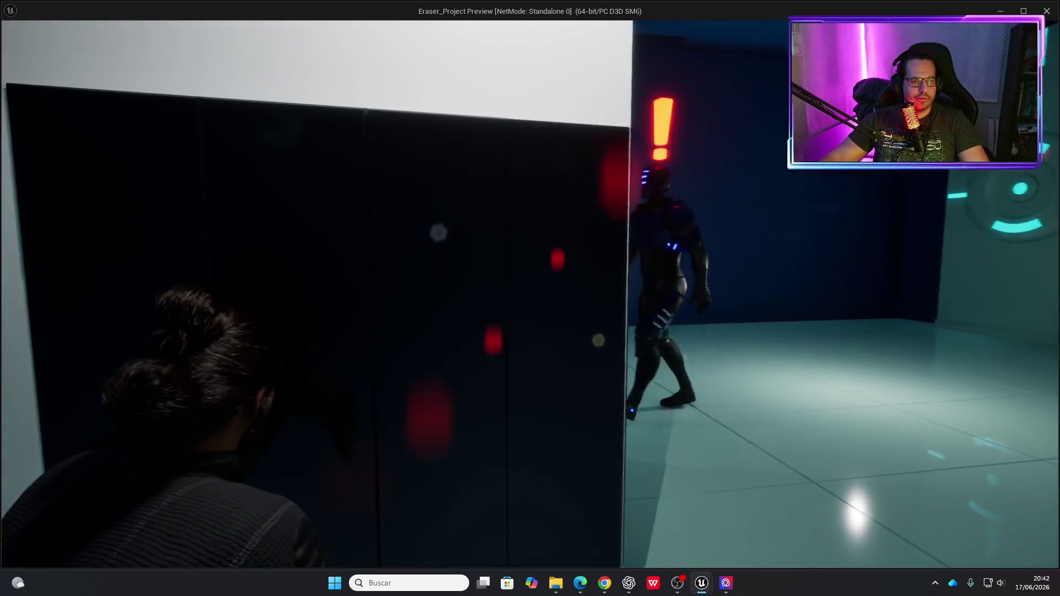
key("Escape")
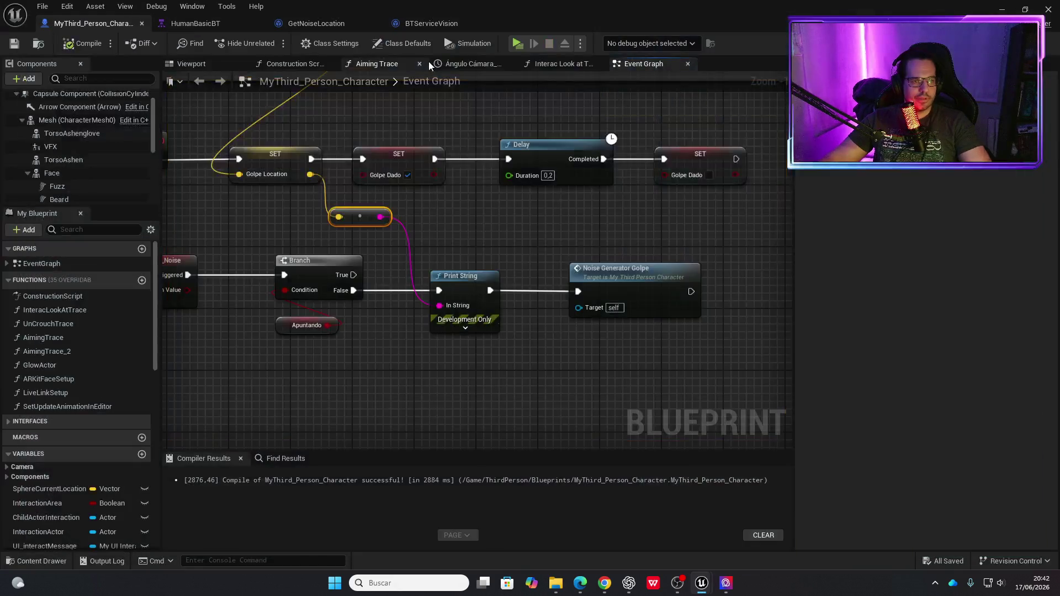
Relaunch the preview, walk the character along the wall and around the white pillar, then stop.
left_click(521, 44)
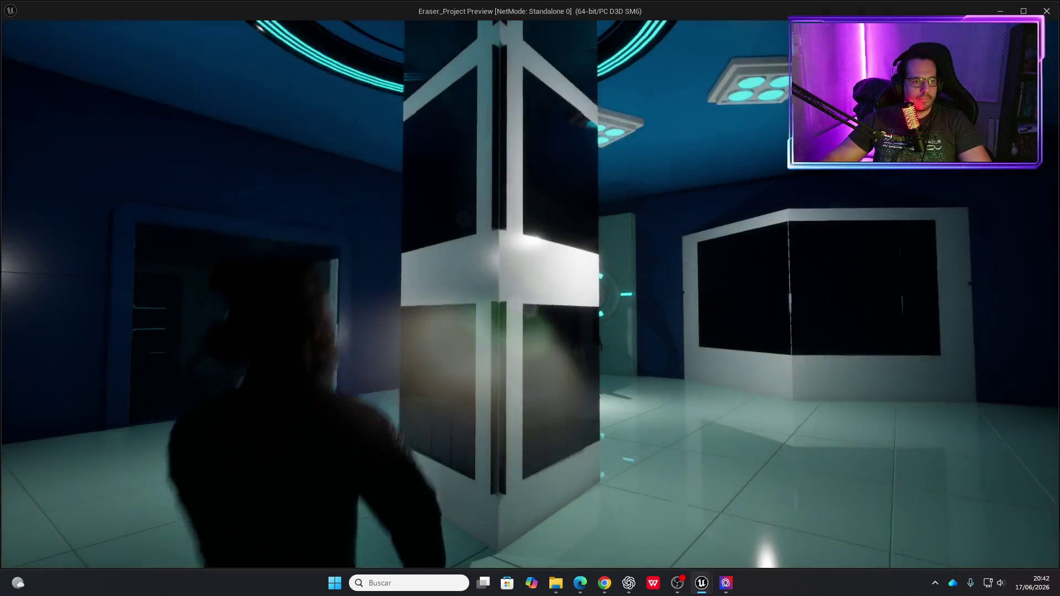
key("w")
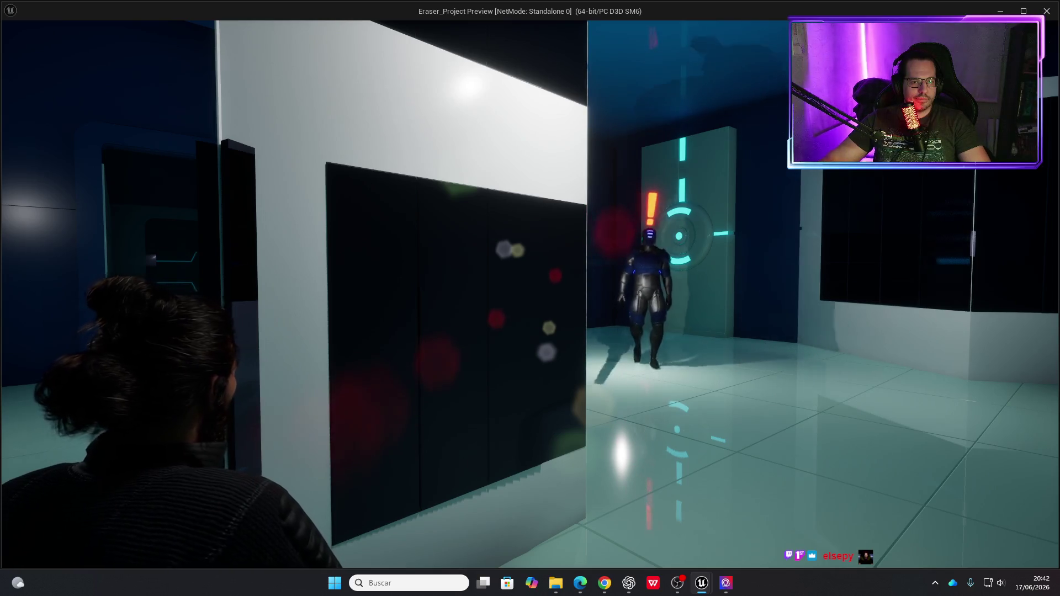
key("a")
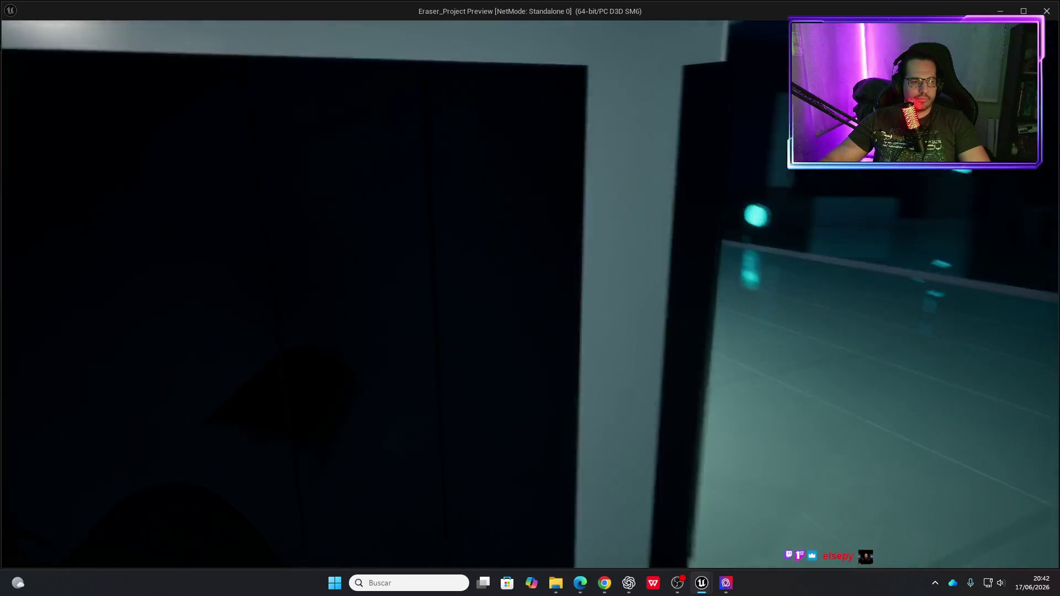
key("s")
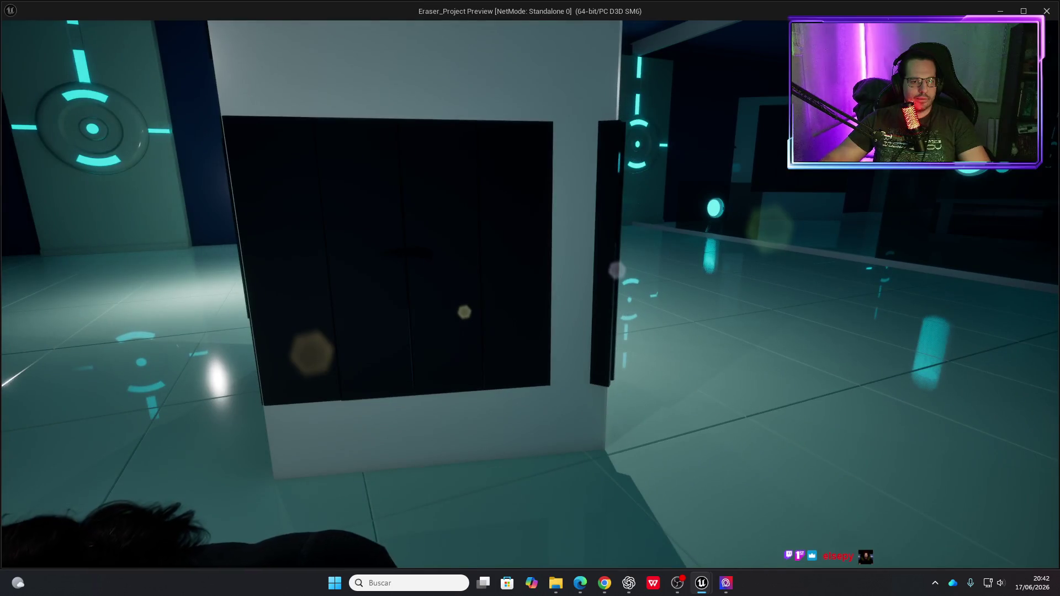
key("w")
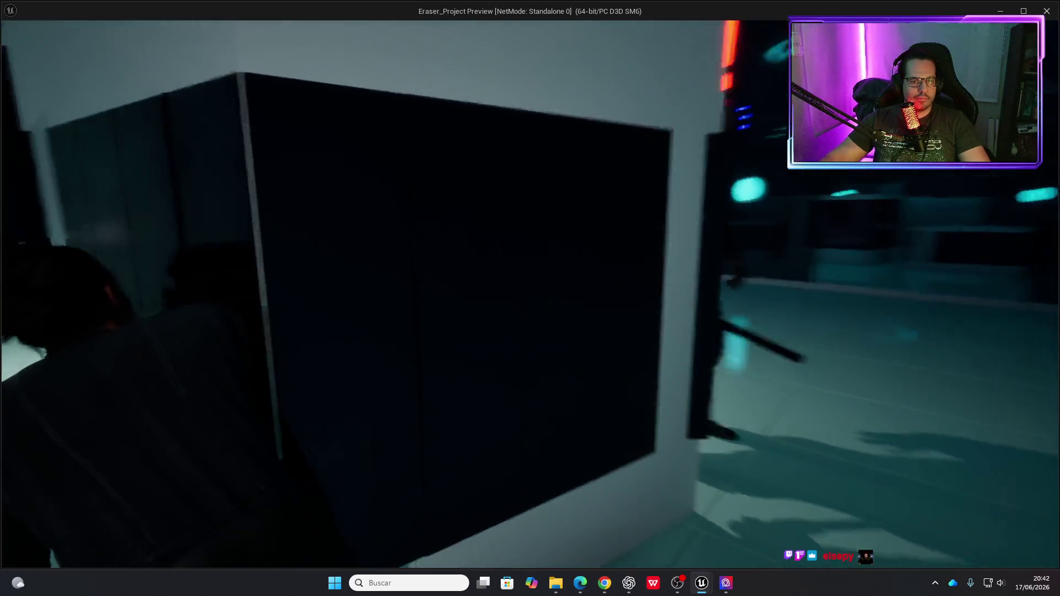
key("w")
key("e")
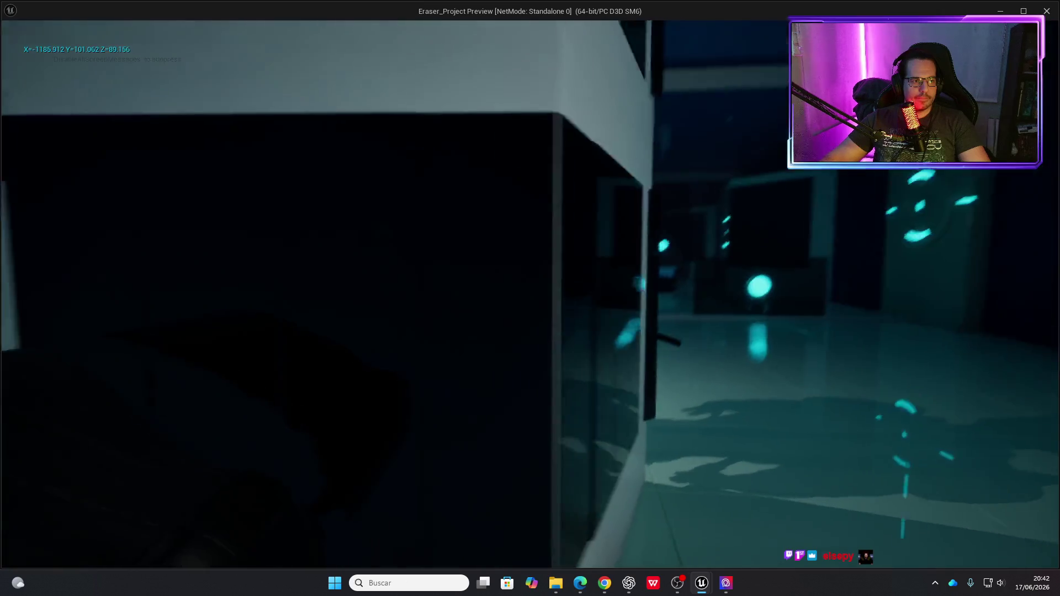
key("s")
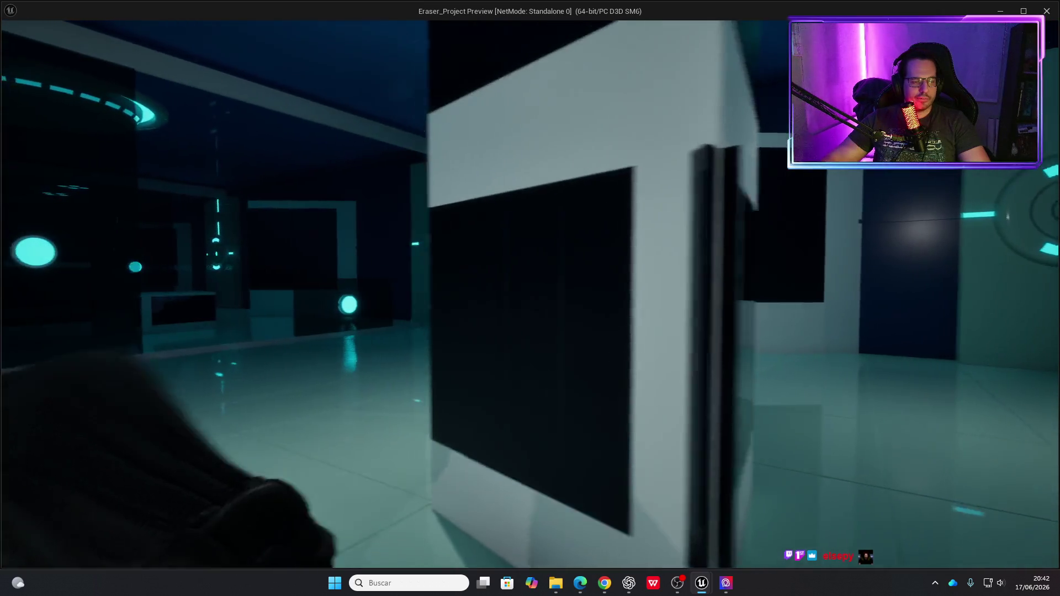
key("Escape")
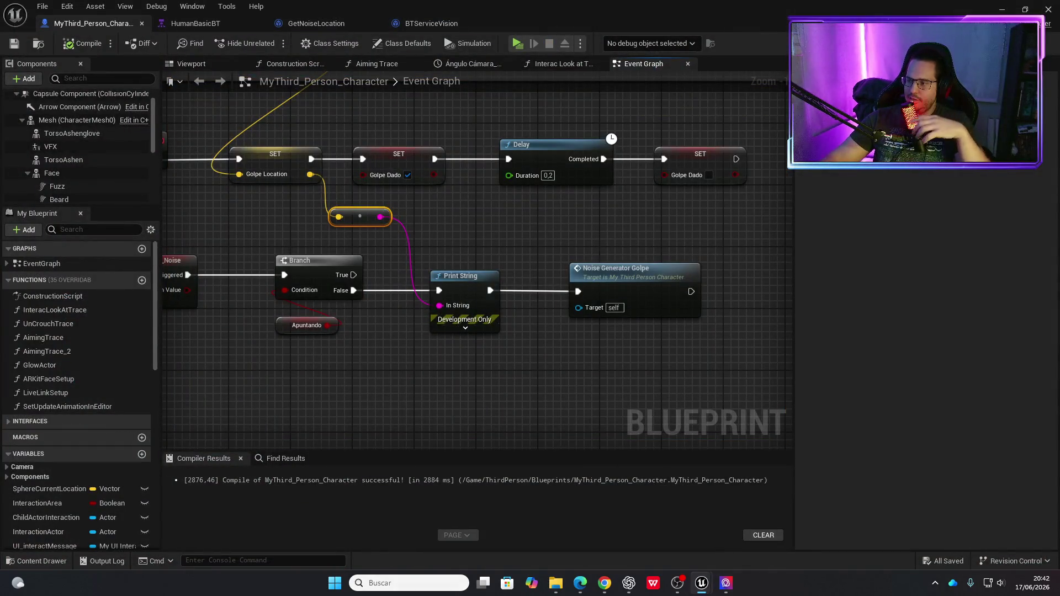
Delete the vector-to-string node feeding Print String so it prints Hello, then compile and save.
mouse_move(535, 216)
left_mouse_down()
mouse_move(568, 307)
mouse_move(604, 321)
left_mouse_up()
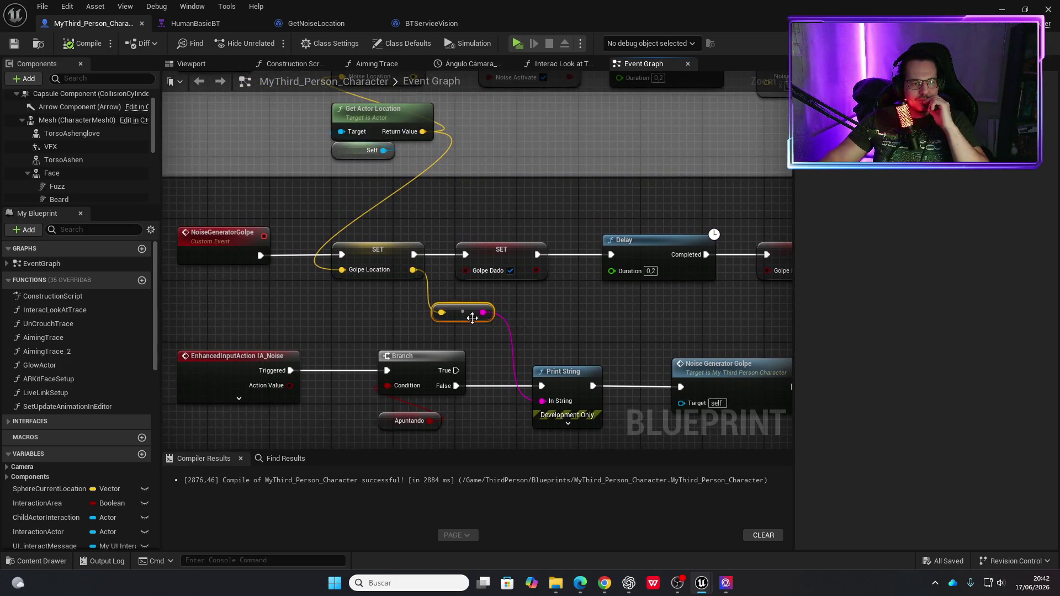
key("Delete")
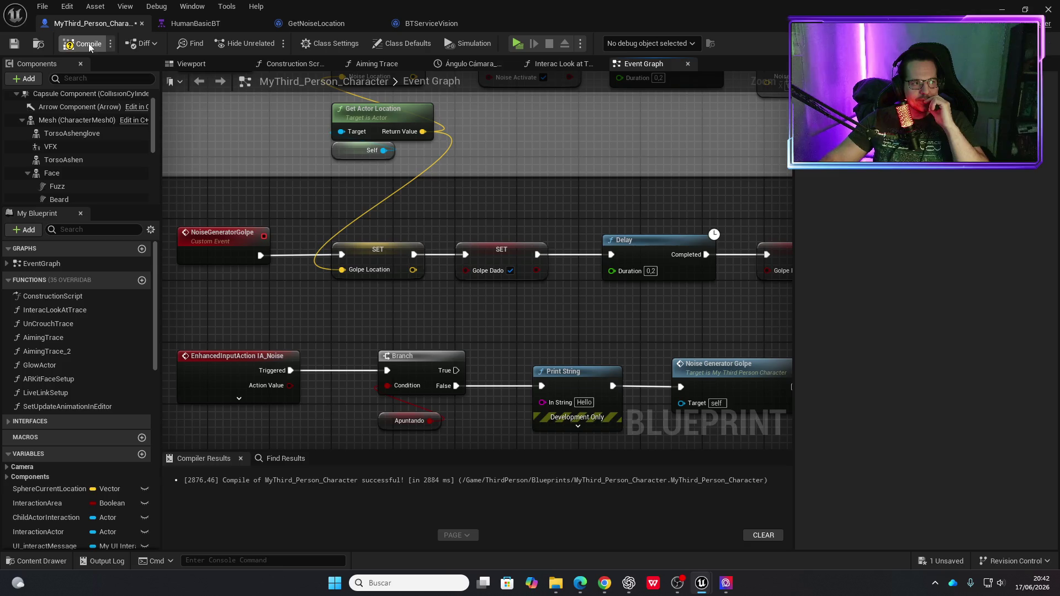
key("ctrl+s")
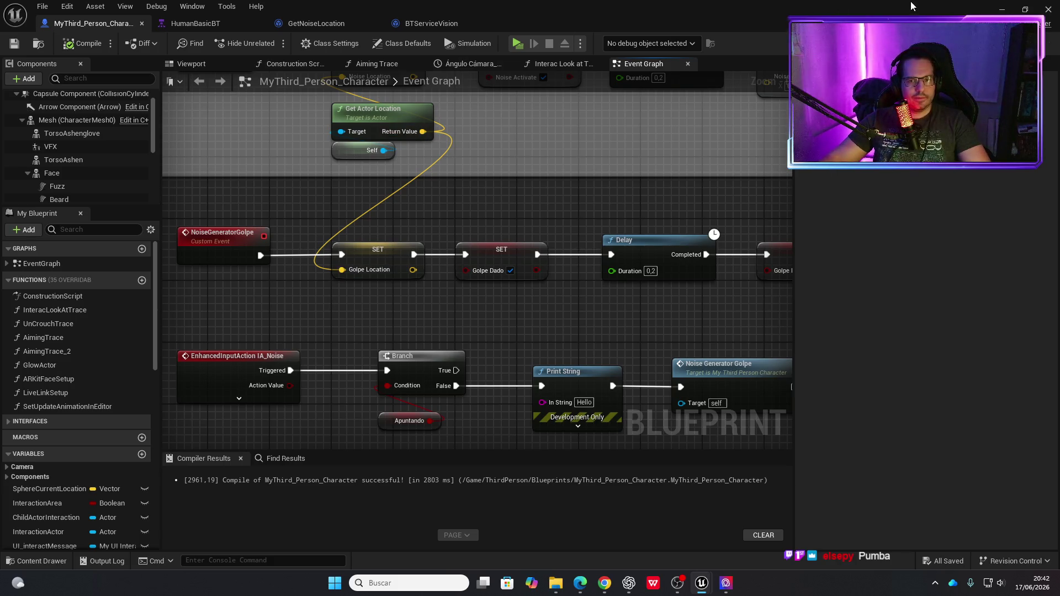
Check the GetNoiseLocation and HumanBasicBT tabs, then delete BTServiceVision's Golpe Location SET node.
left_click(433, 24)
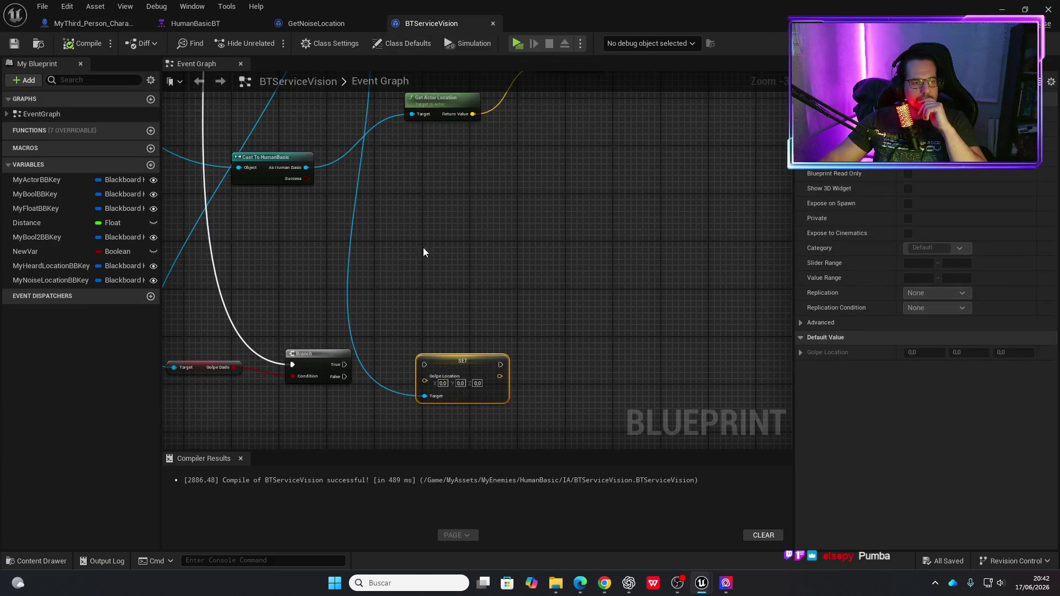
left_click(309, 27)
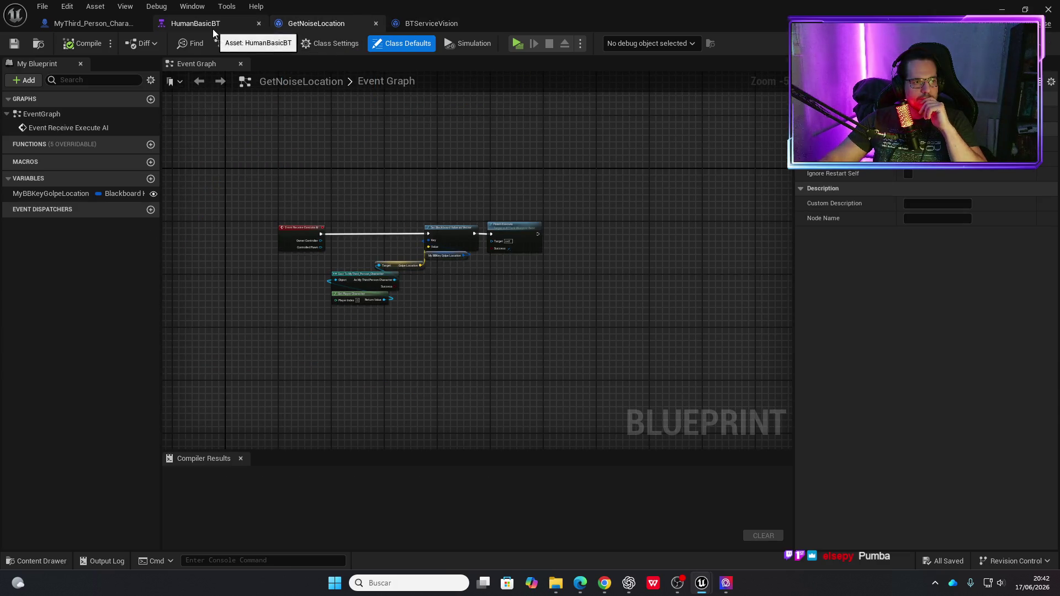
left_click(214, 28)
left_click(315, 23)
left_click(411, 25)
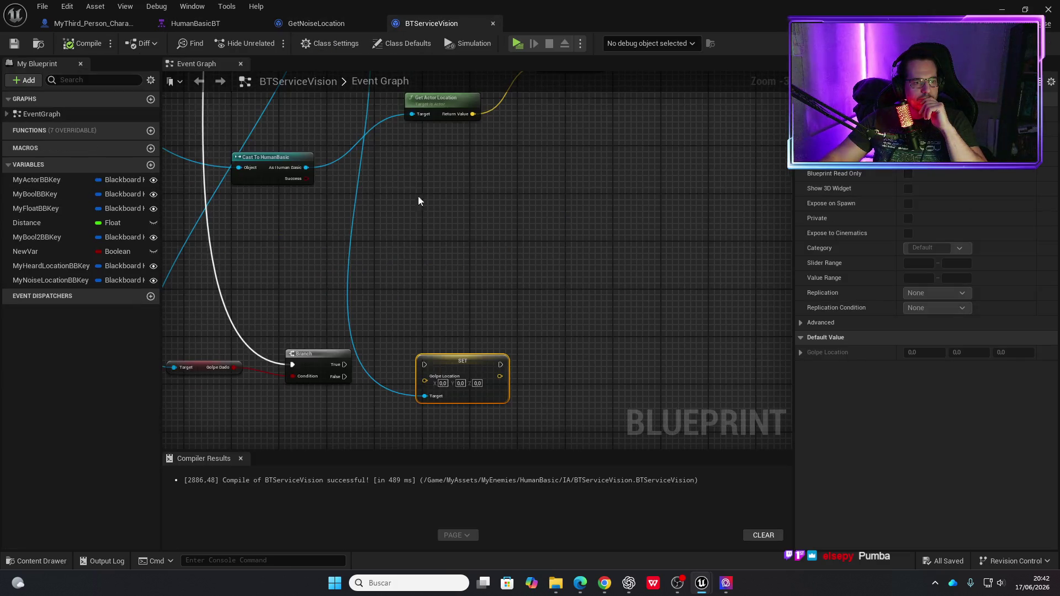
key("Delete")
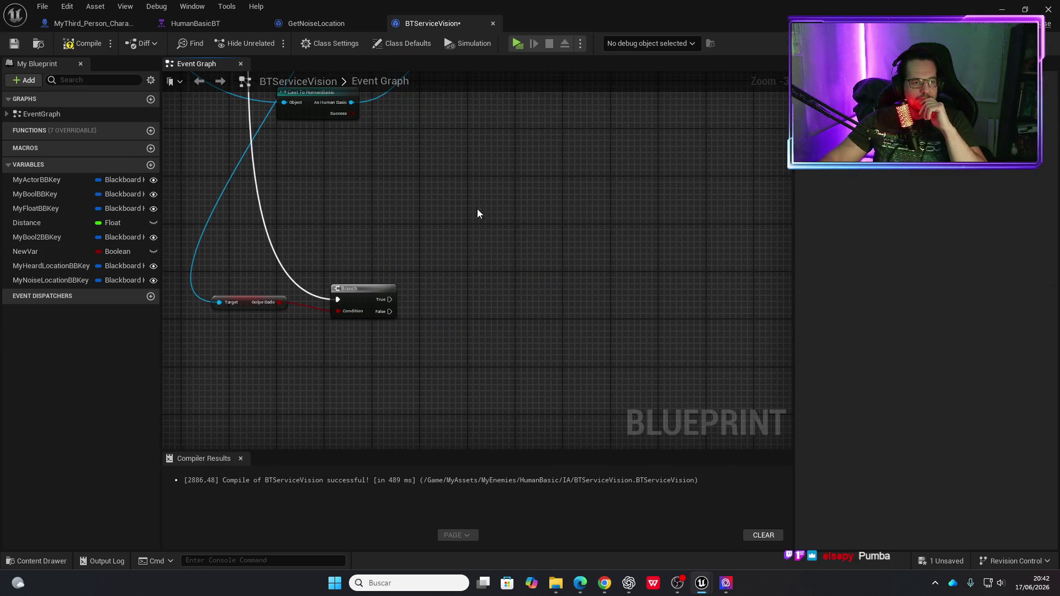
Add a Get Blackboard node off the cast's output.
left_click_drag(478, 218, 494, 276)
mouse_move(369, 166)
left_mouse_down()
mouse_move(390, 180)
mouse_move(458, 304)
left_mouse_up()
type("get black")
key("Return")
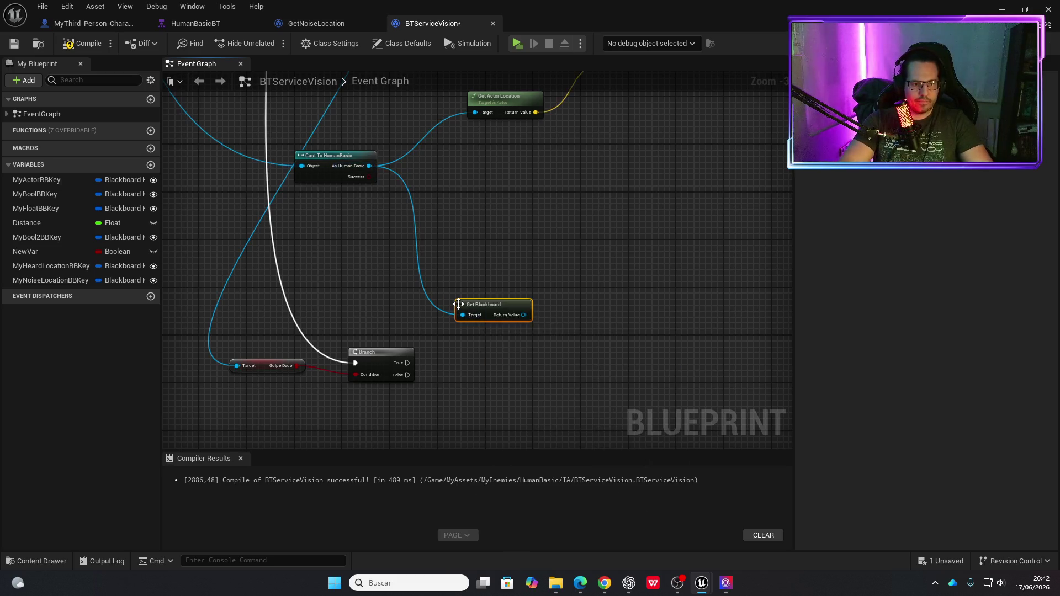
Add a Get Value as Vector node using the blackboard component.
left_click_drag(523, 315, 562, 299)
type("bre")
key("BackSpace")
key("BackSpace")
key("BackSpace")
type("get")
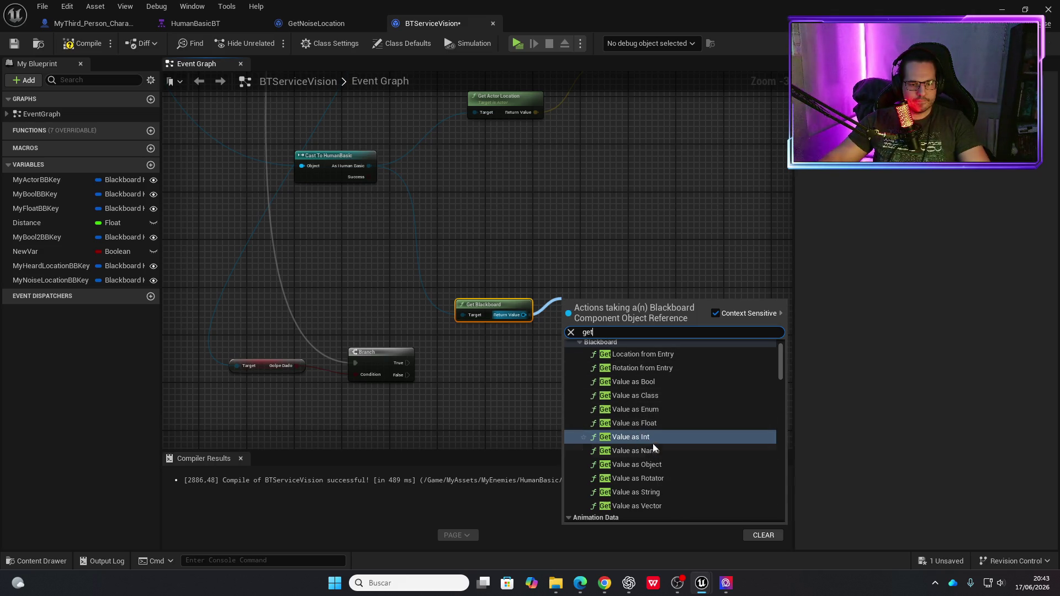
left_click(654, 505)
left_click(654, 505)
scroll(610, 316, "up", 2)
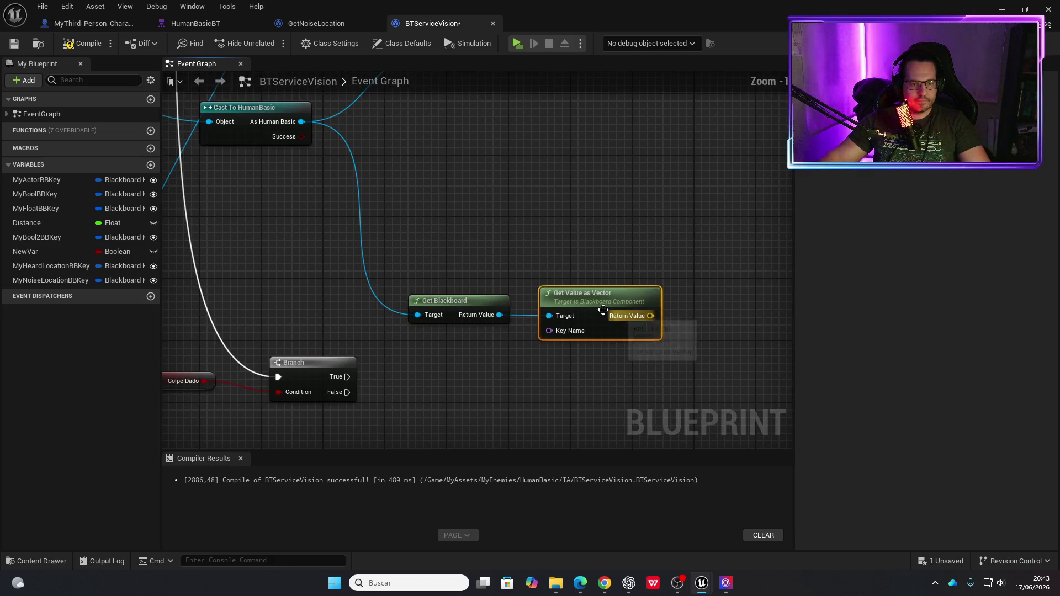
Promote the Get Value as Vector's Key Name pin to a Key Name variable.
left_click_drag(574, 369, 525, 388)
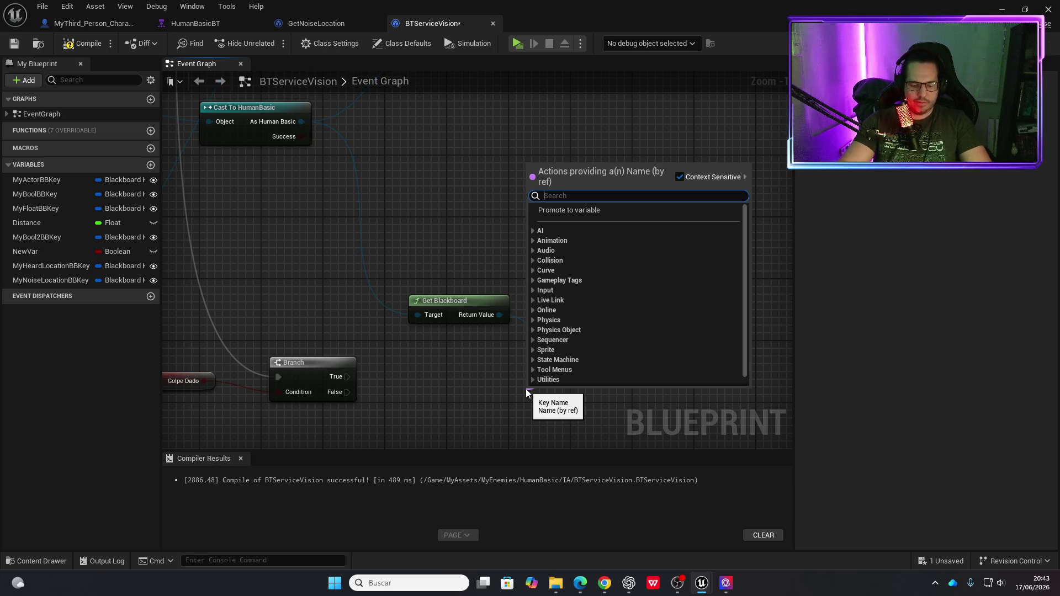
type("print")
key("BackSpace")
key("BackSpace")
key("BackSpace")
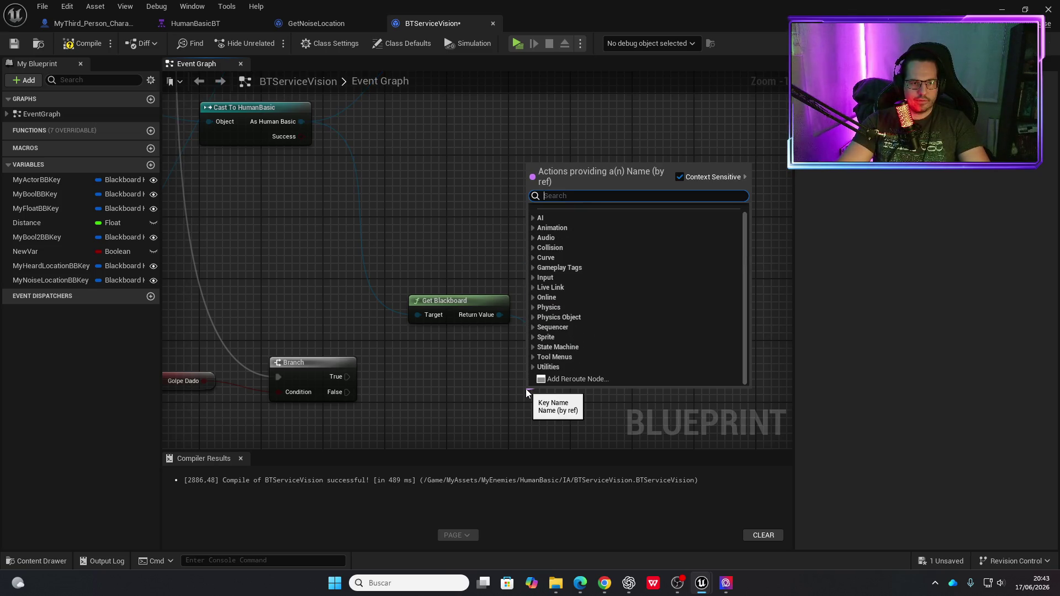
key("Escape")
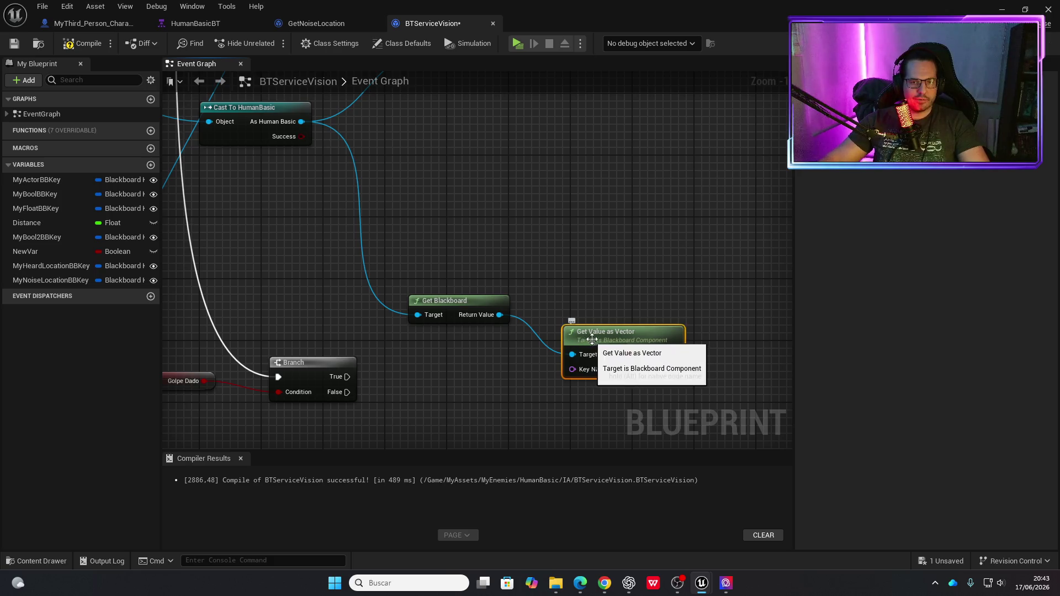
left_click_drag(573, 369, 505, 385)
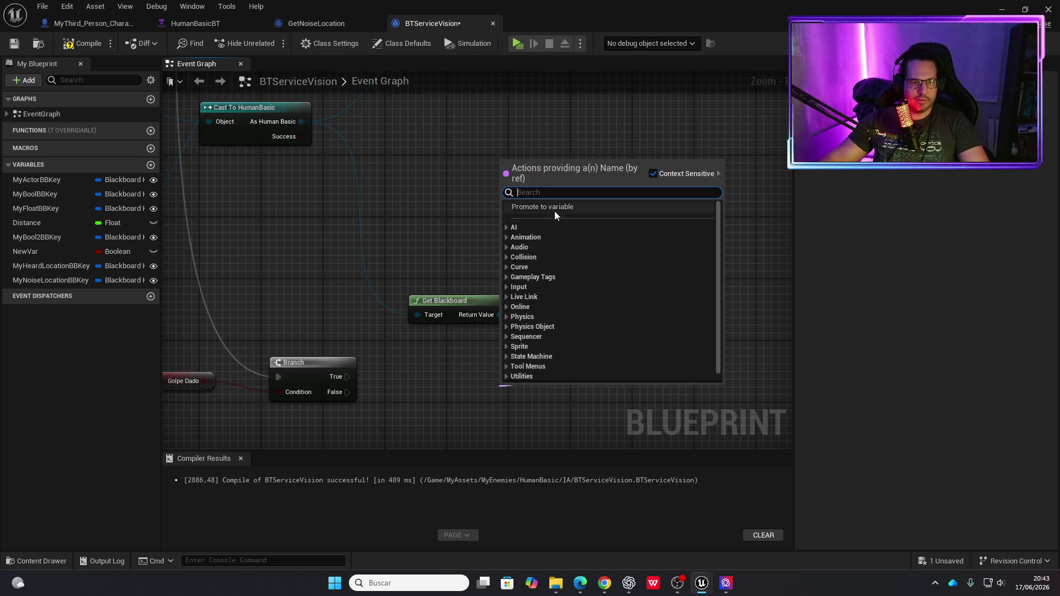
left_click(553, 209)
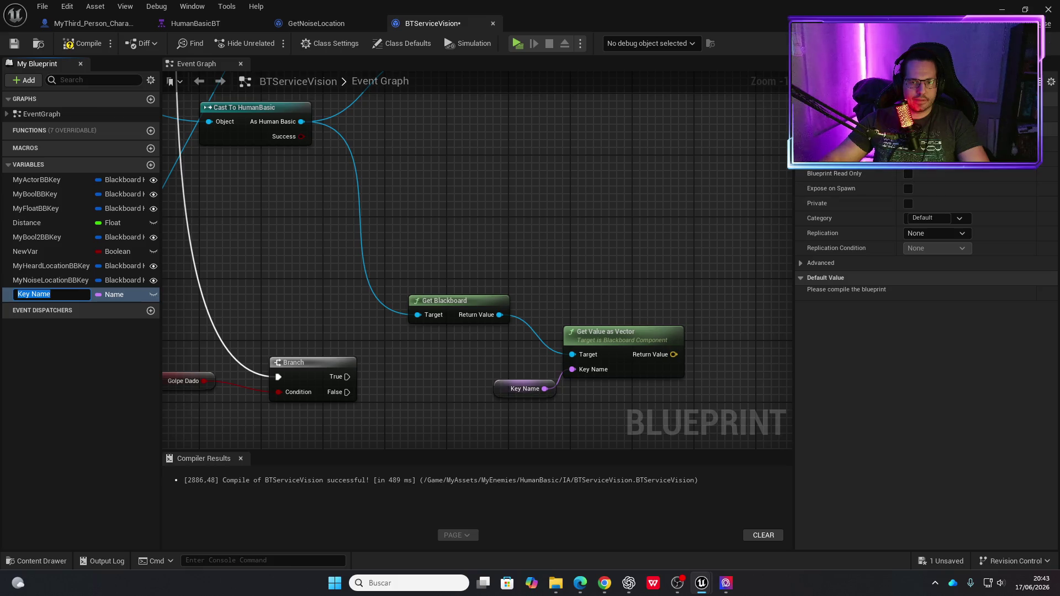
key("Return")
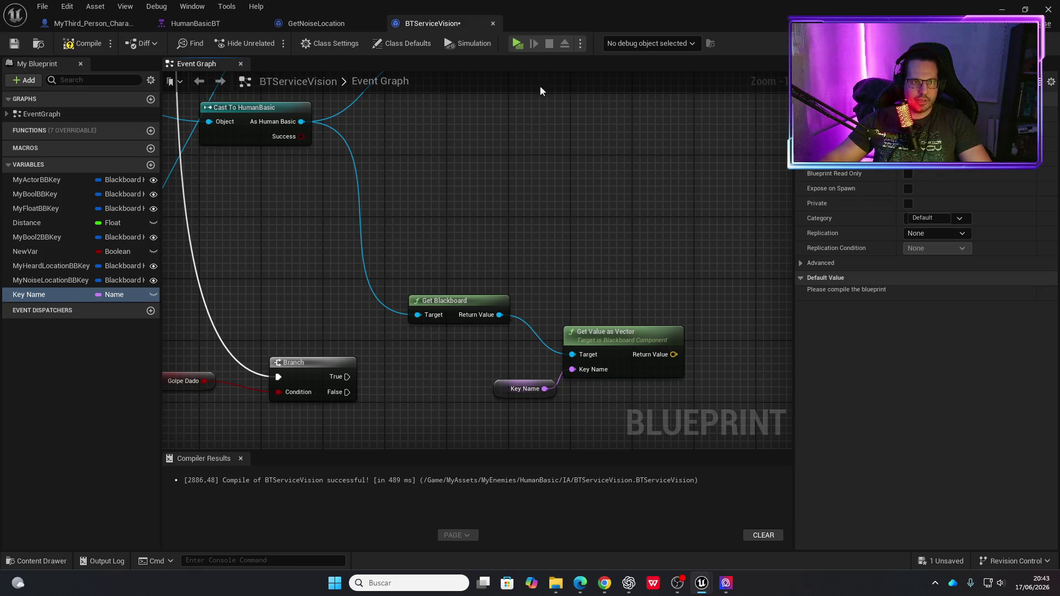
Check the Move To task's blackboard key in HumanBasicBT, then compile and save BTServiceVision.
left_click(196, 23)
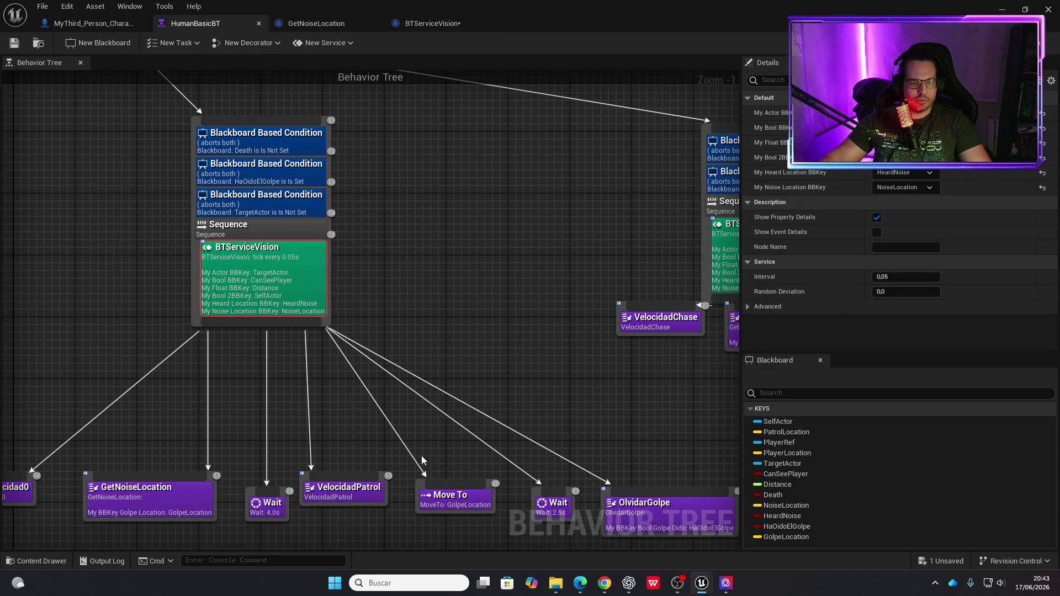
left_click(449, 505)
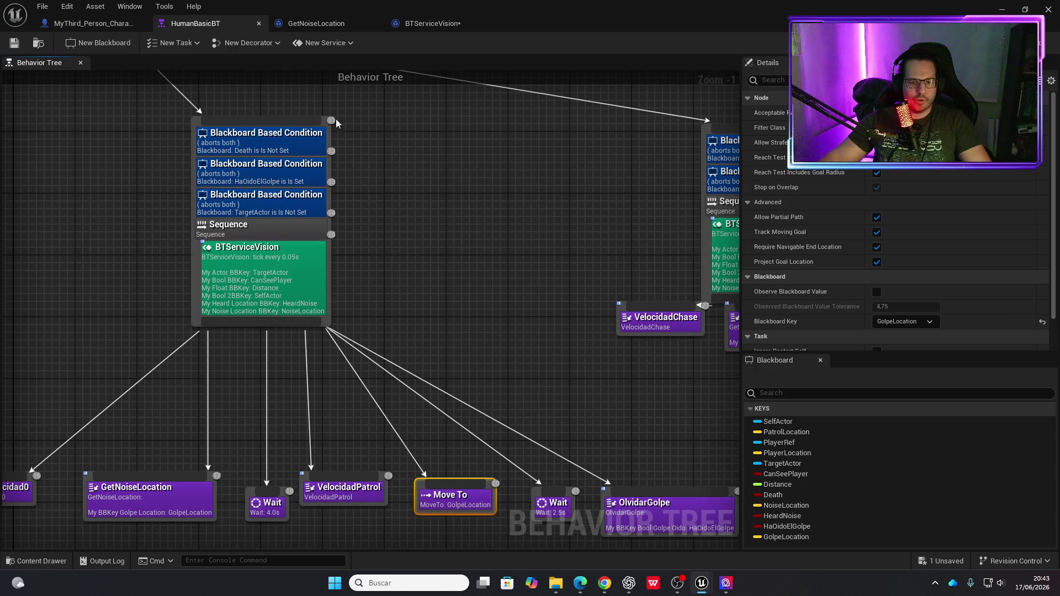
left_click(403, 23)
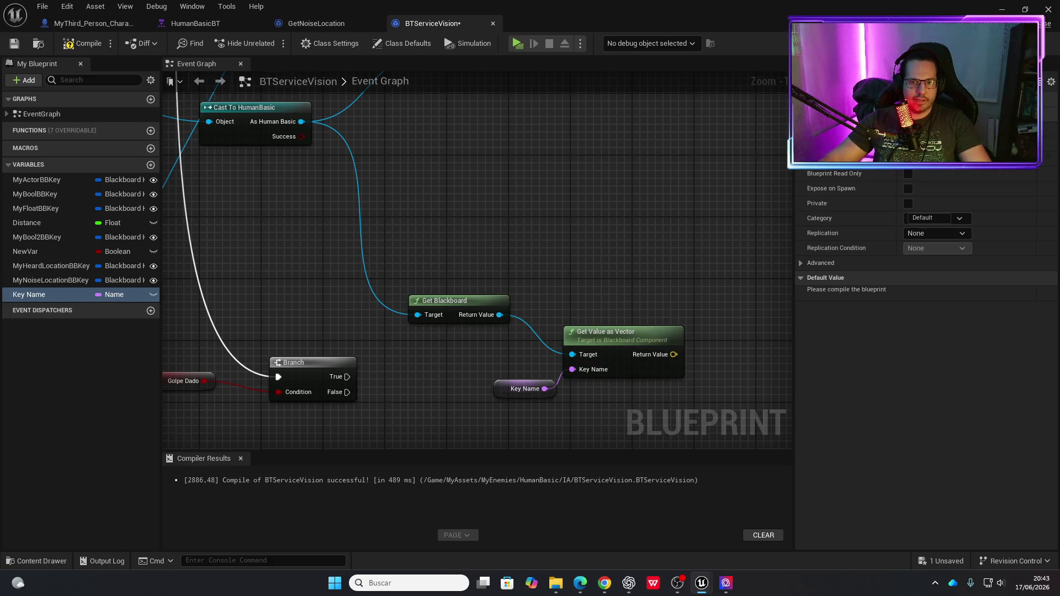
left_click(82, 49)
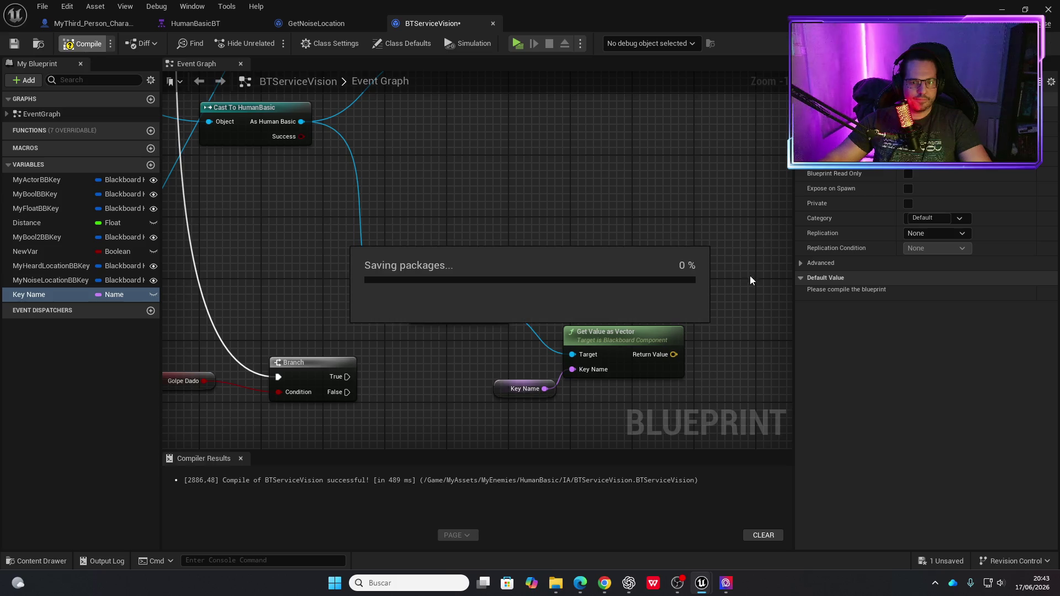
Set the Key Name variable's default value to GolpeLocation.
left_click_drag(932, 291, 830, 290)
type("G")
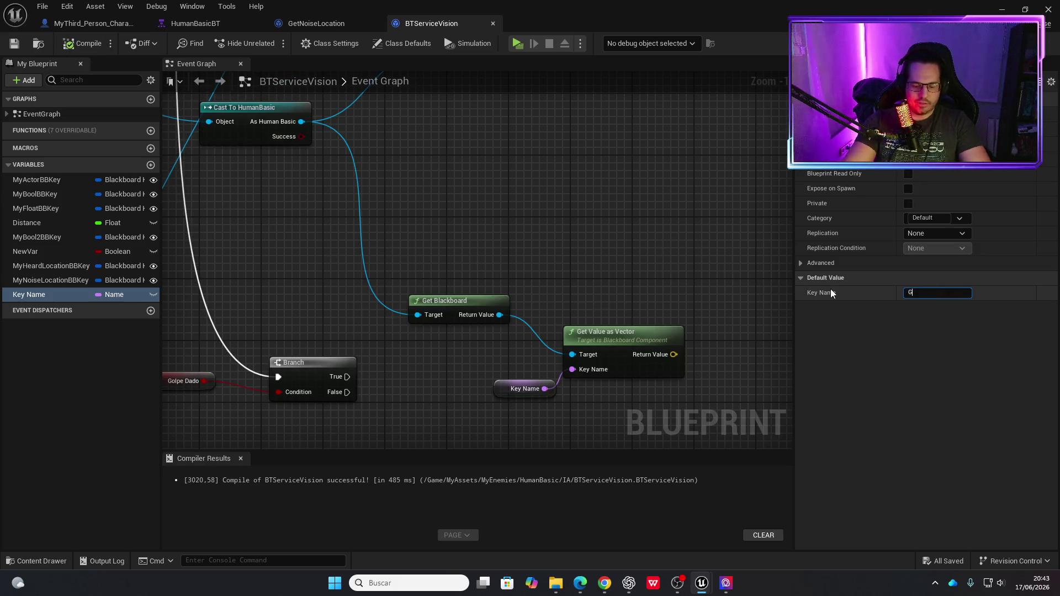
type("olpeLocation")
key("Return")
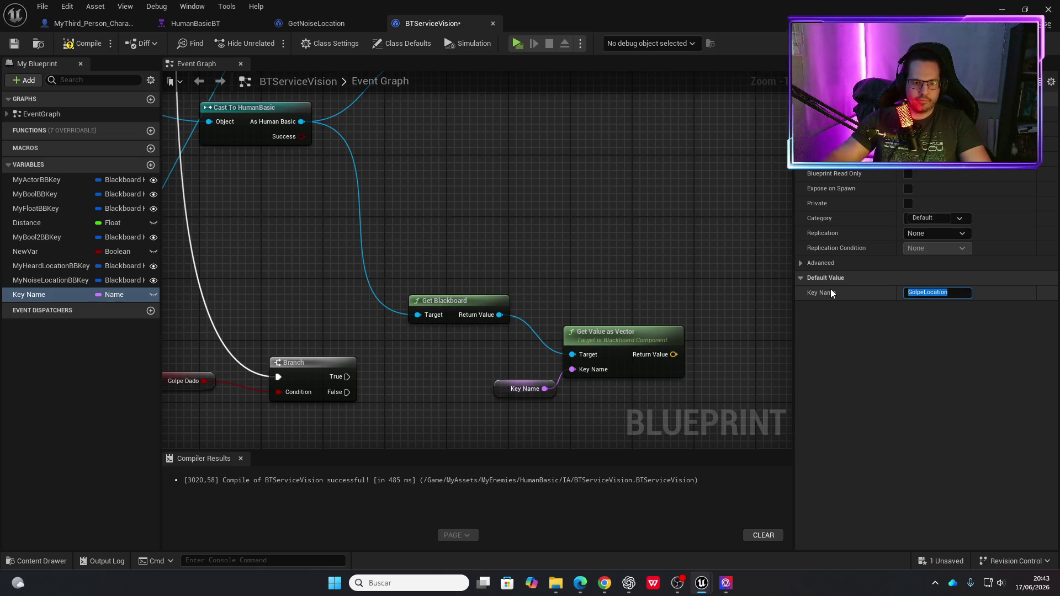
Add a Print String on the Branch's True output that prints the blackboard vector value.
left_click_drag(647, 406, 482, 296)
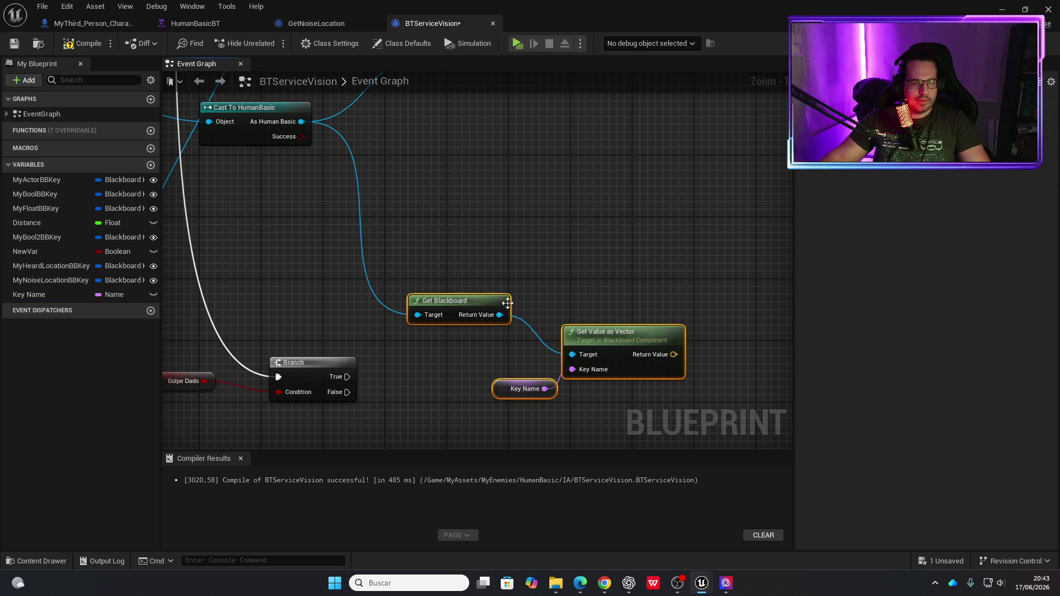
left_click_drag(601, 336, 493, 258)
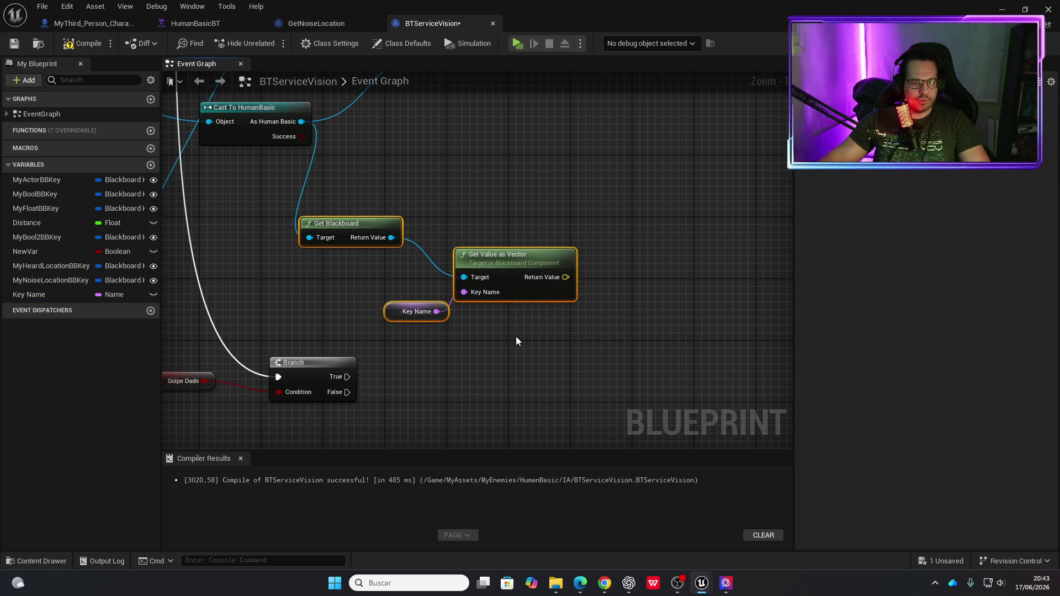
left_click_drag(345, 378, 505, 377)
type("print s")
key("Return")
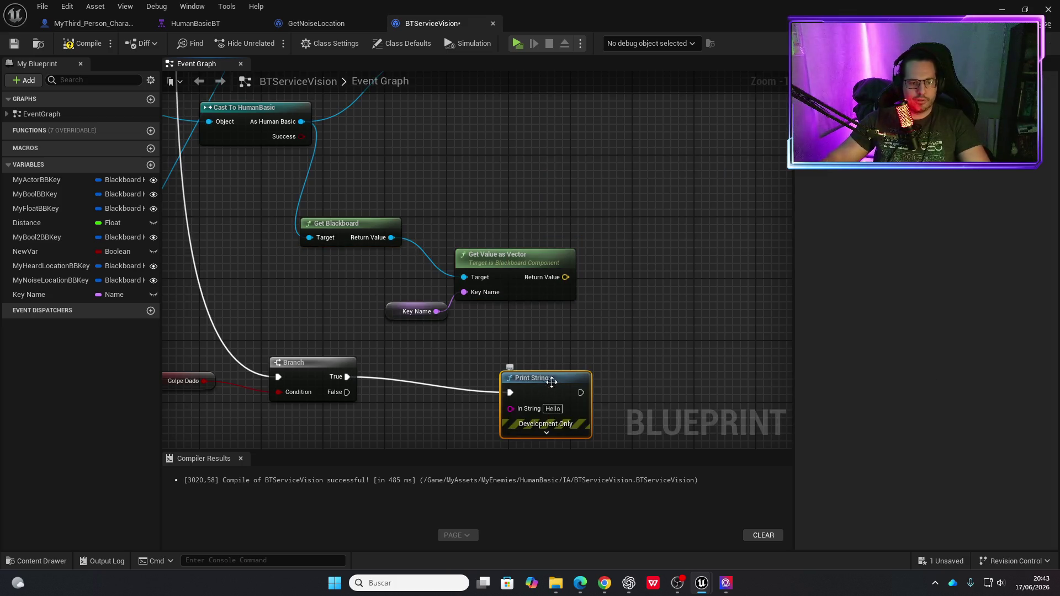
left_click_drag(565, 278, 530, 394)
left_click_drag(524, 312, 524, 336)
Compile BTServiceVision and launch the game in a standalone window.
left_click(79, 48)
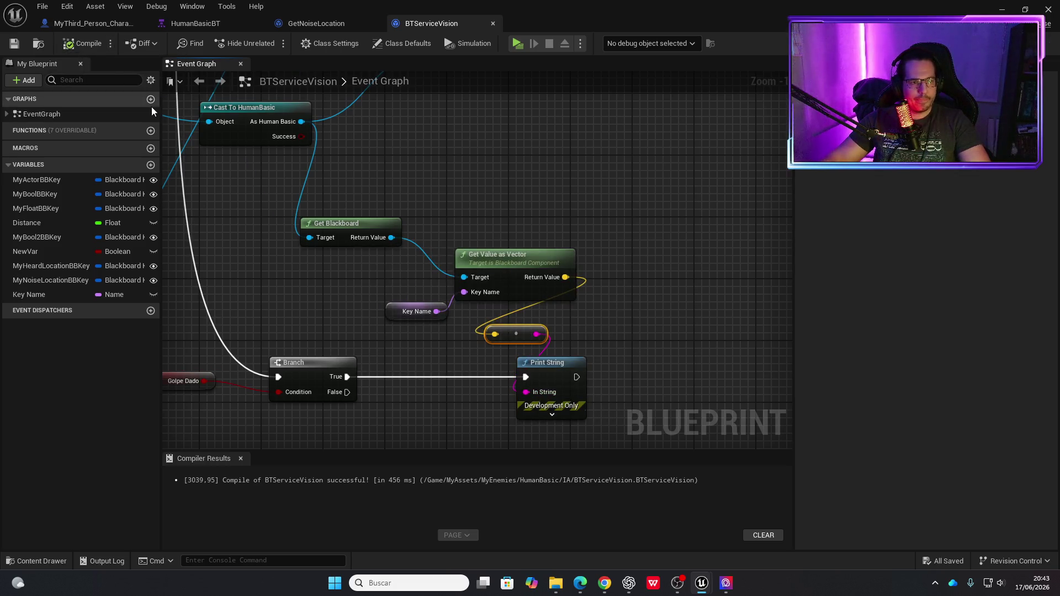
left_click_drag(260, 267, 350, 286)
left_click(514, 45)
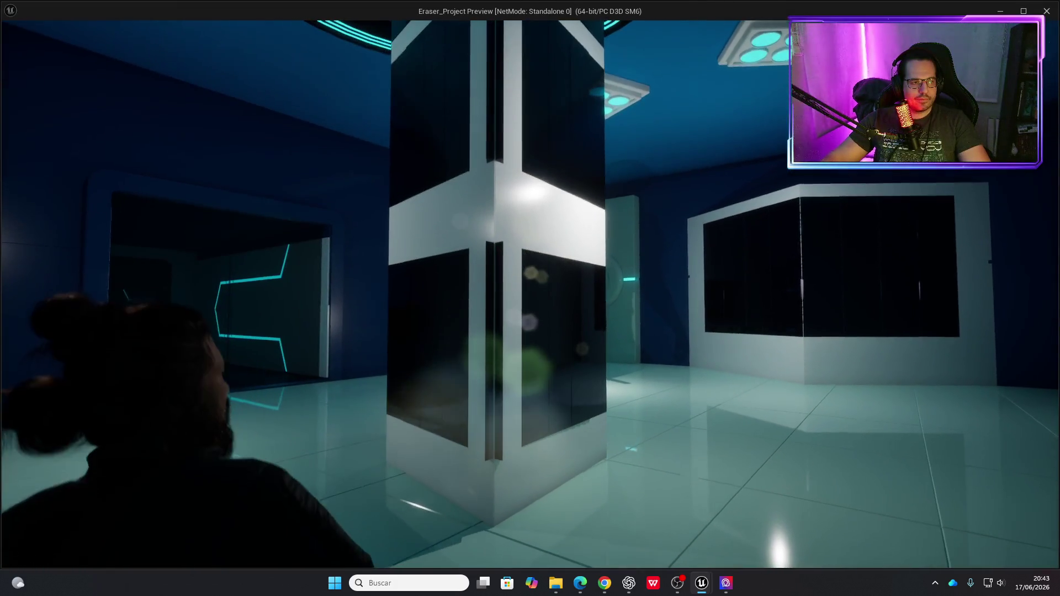
Run the character past the pillar toward the enemy, then stop once the vector prints.
key("e")
key("w")
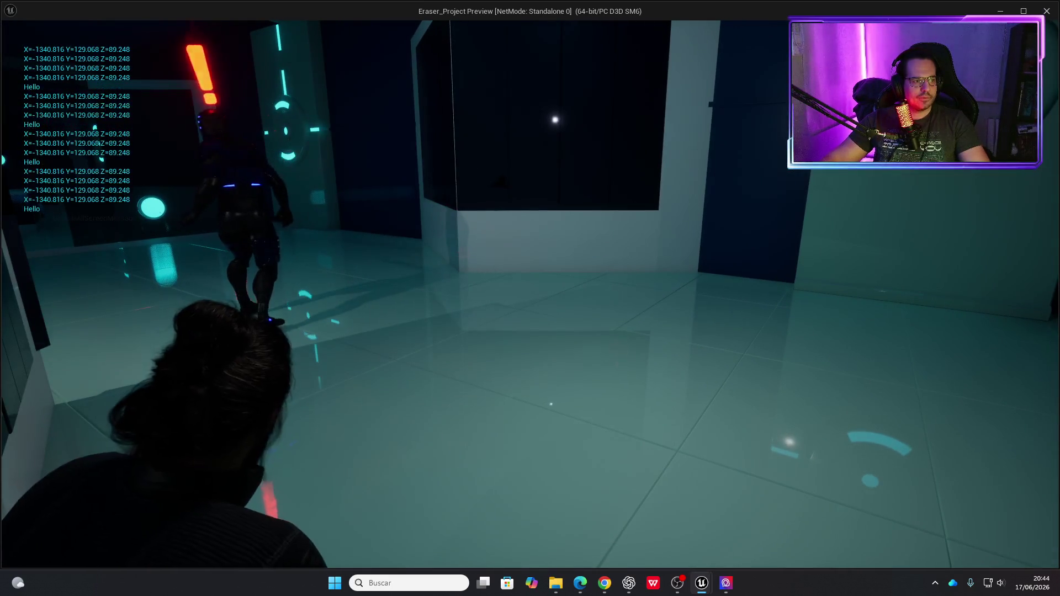
key("Escape")
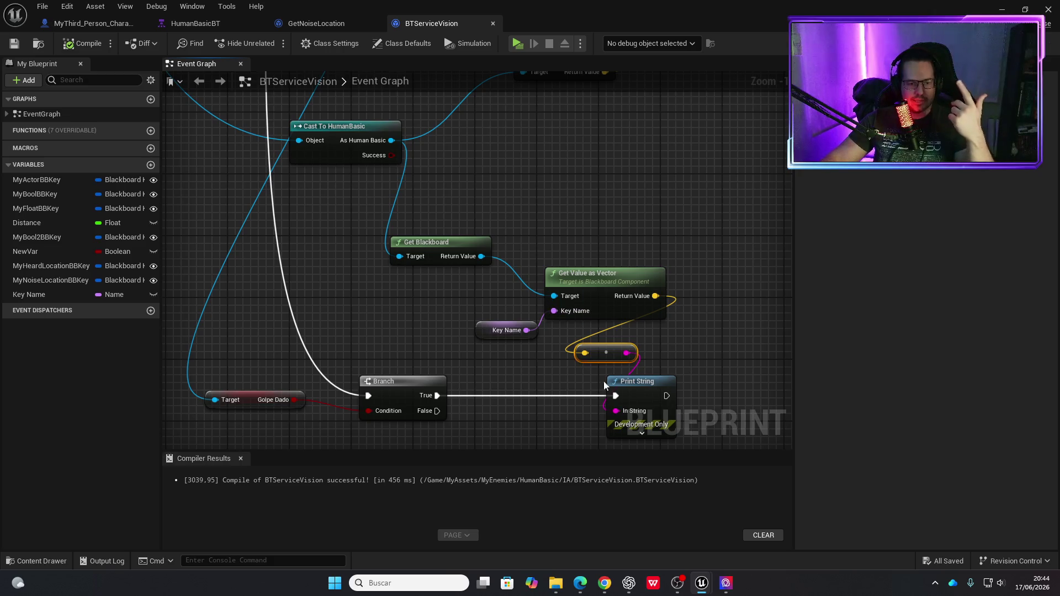
Back in BTServiceVision, move the Print String node further right to make room.
left_click_drag(689, 354, 627, 293)
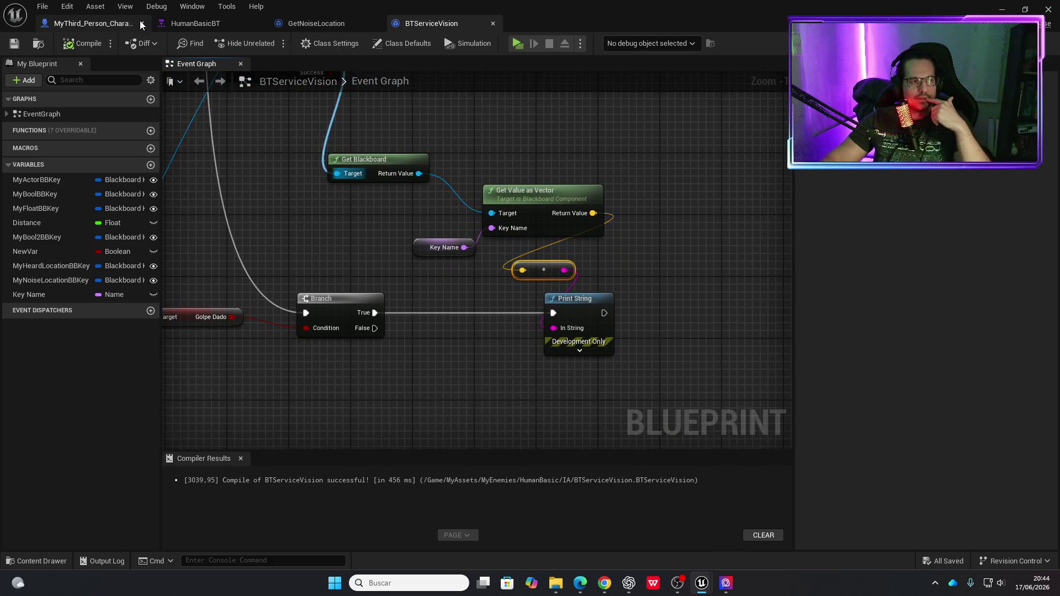
left_click(122, 25)
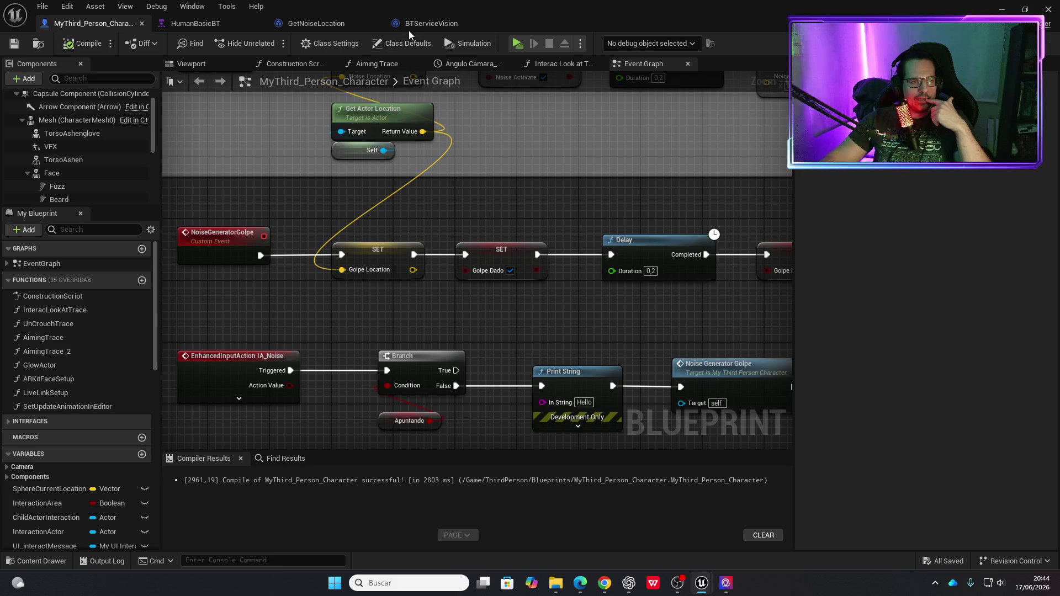
left_click(425, 23)
left_click(597, 319)
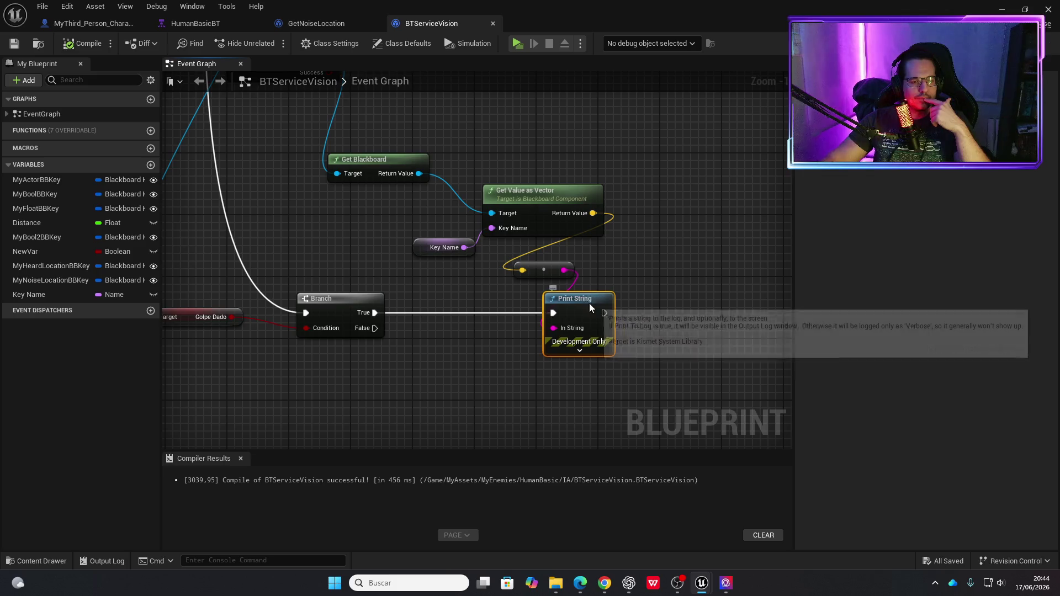
left_click_drag(597, 319, 721, 319)
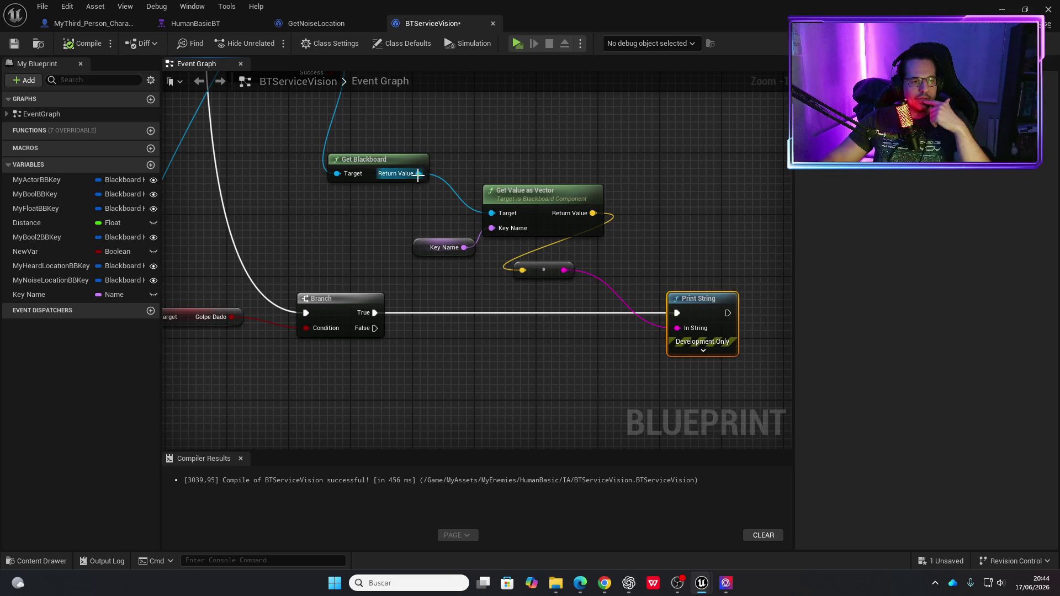
Add a Set Value as Vector node from Get Blackboard and place it after the Branch's True output.
left_click_drag(451, 293, 456, 325)
type("set")
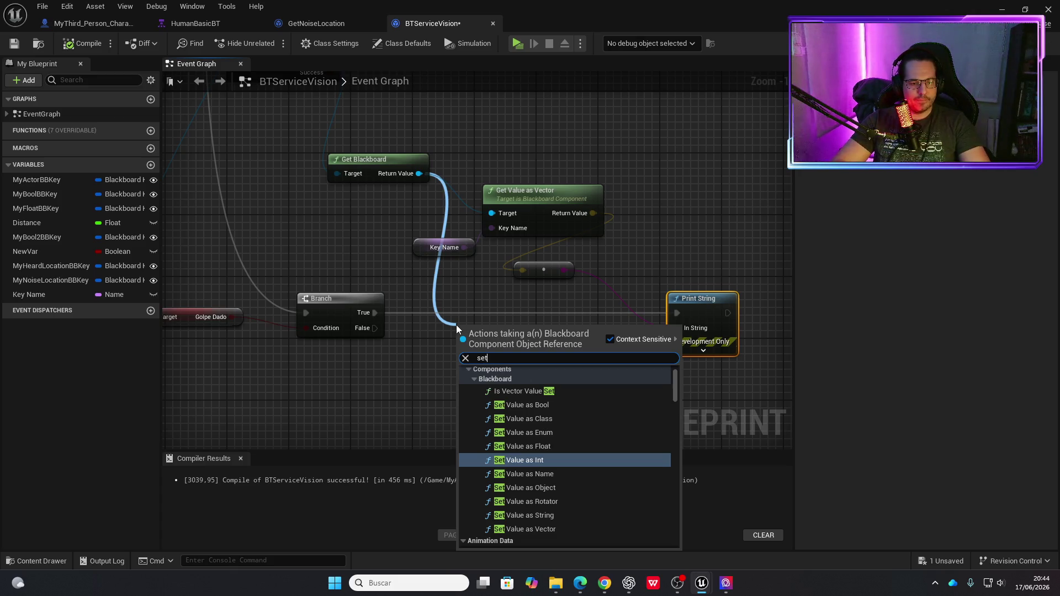
key("Down")
key("Up")
key("Up")
key("Down")
key("Down")
key("Down")
key("Down")
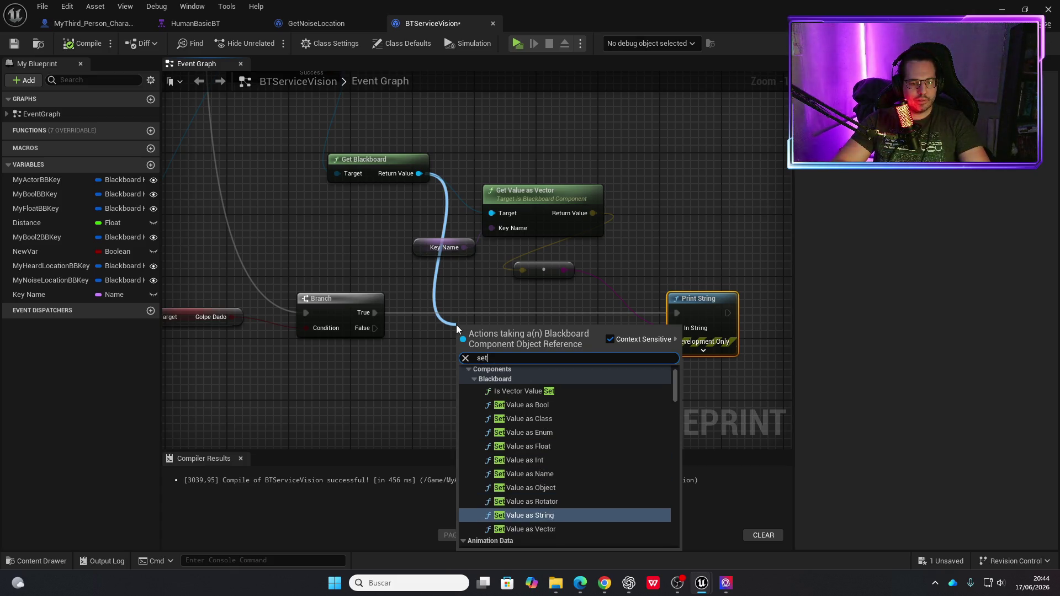
key("Return")
left_click_drag(494, 324, 547, 317)
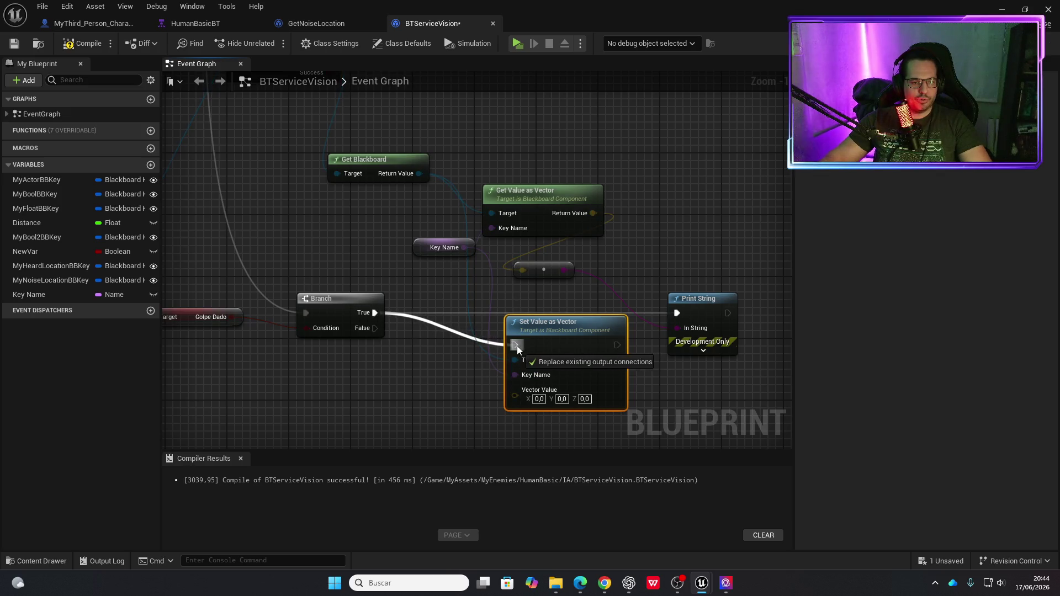
left_click_drag(582, 327, 566, 297)
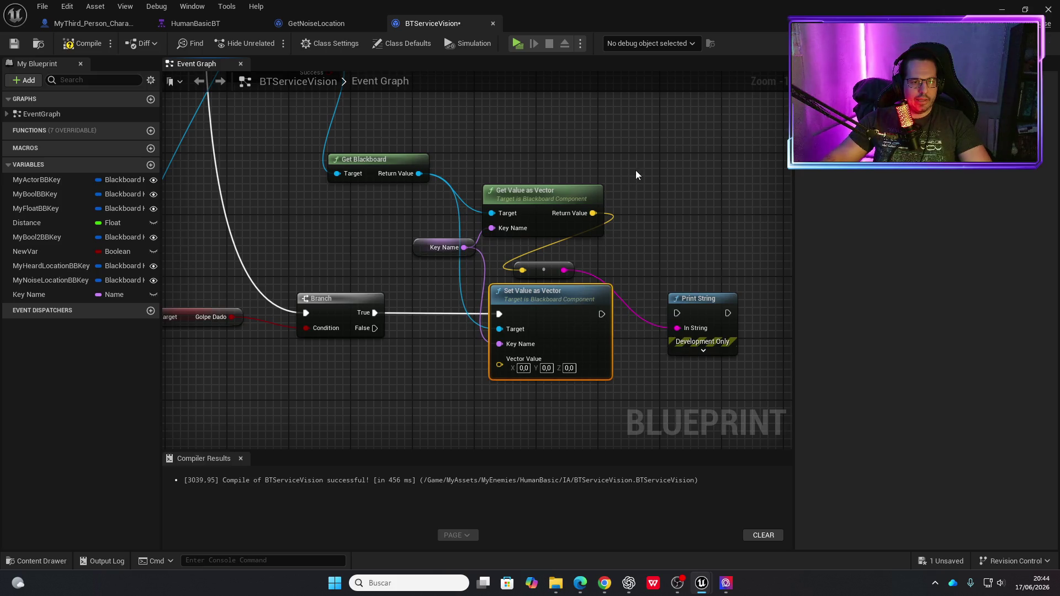
Delete the Get Value as Vector, vector-to-string conversion and Print String nodes.
left_click_drag(658, 256, 578, 208)
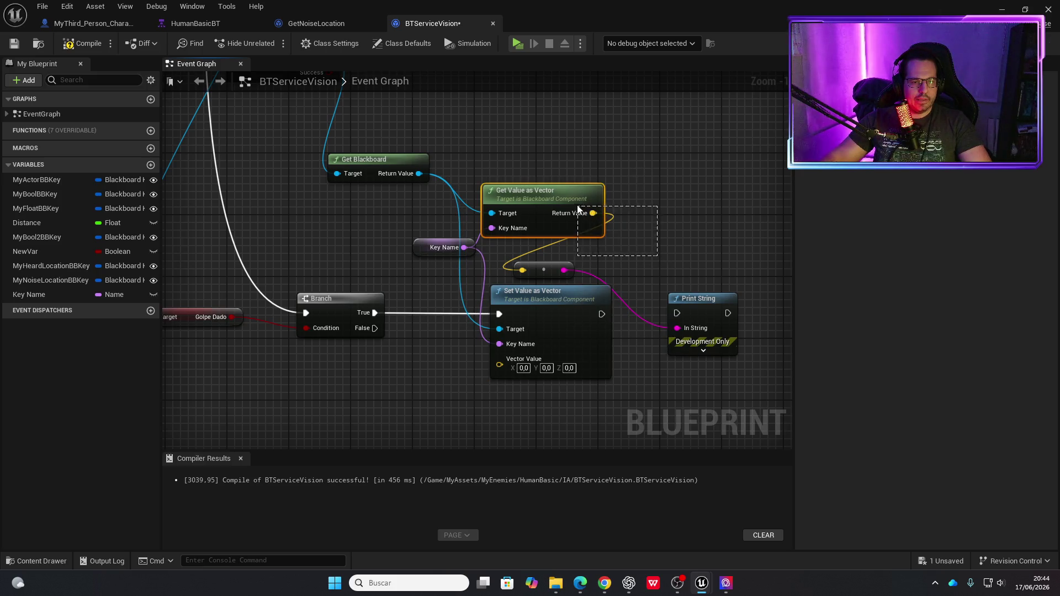
key("Delete")
left_click(616, 272)
key("Delete")
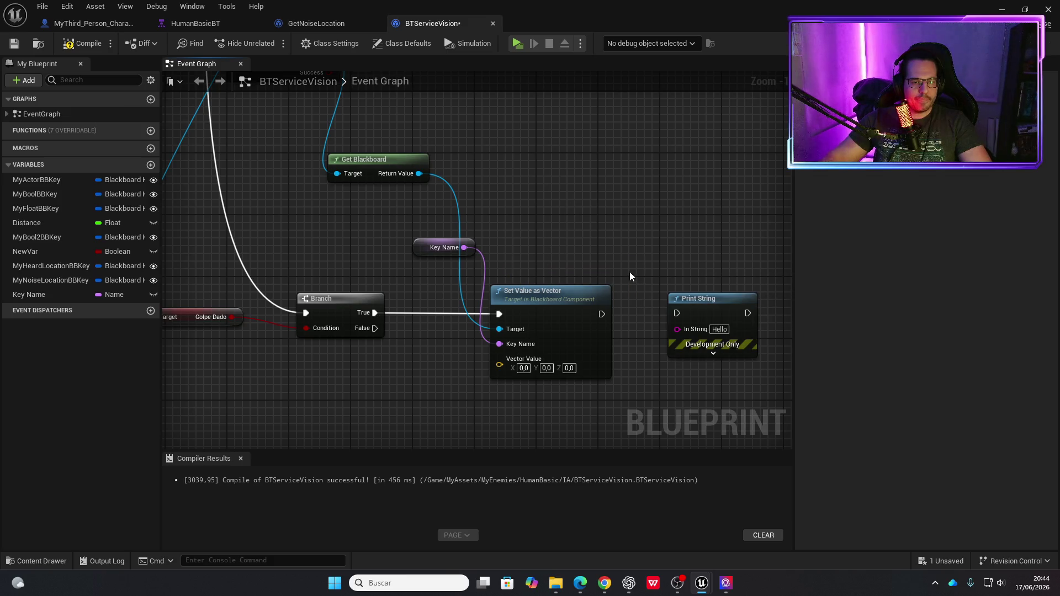
key("Delete")
scroll(598, 226, "down", 2)
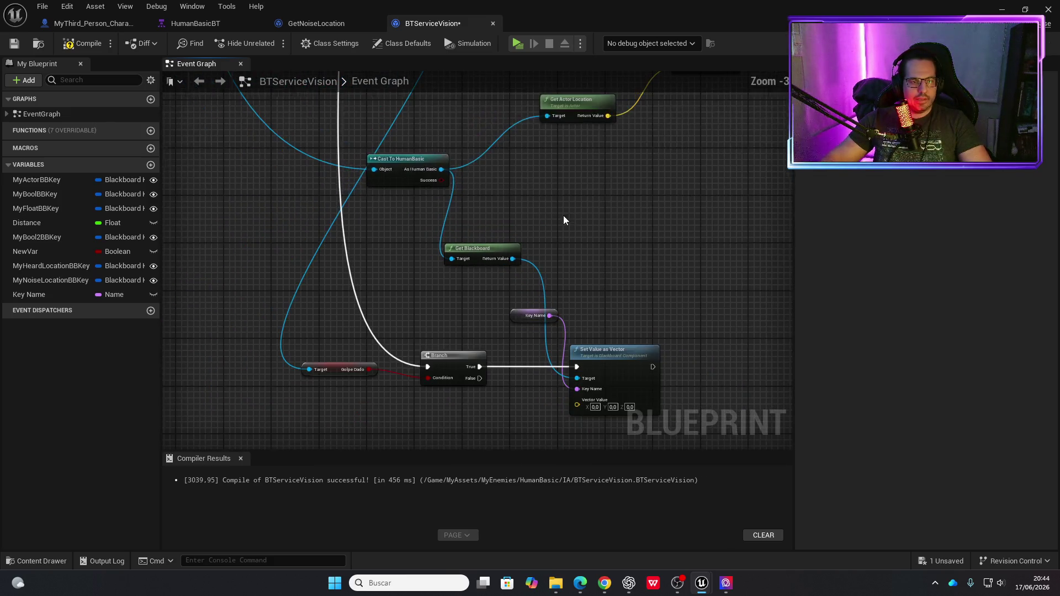
Add a Get Golpe Location node from the MyThird_Person_Character cast output.
left_click_drag(580, 280, 558, 306)
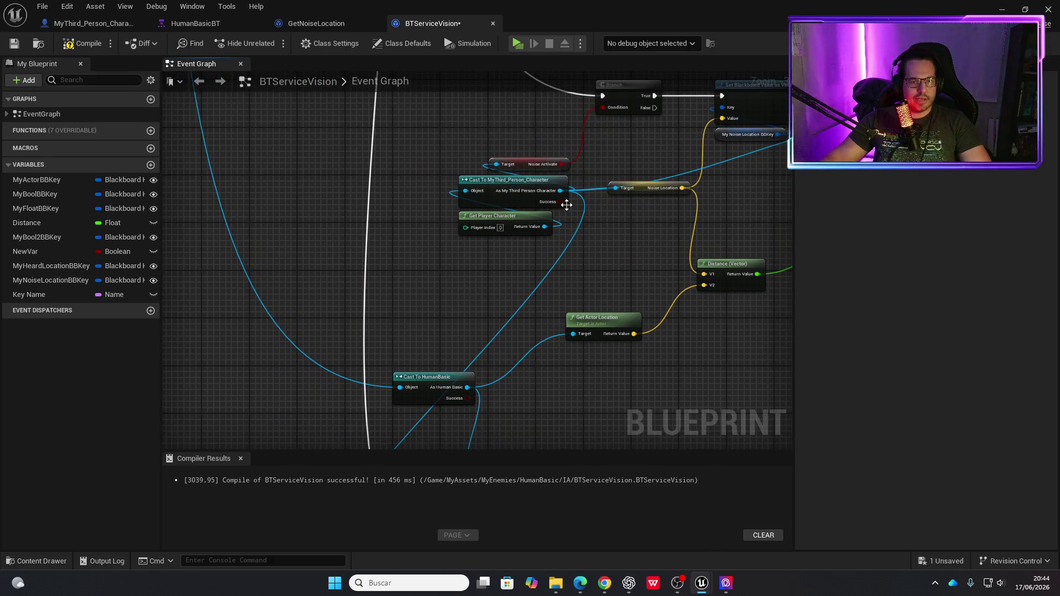
left_click_drag(561, 202, 563, 203)
left_click_drag(580, 406, 575, 414)
type("get golpe")
key("Down")
key("Return")
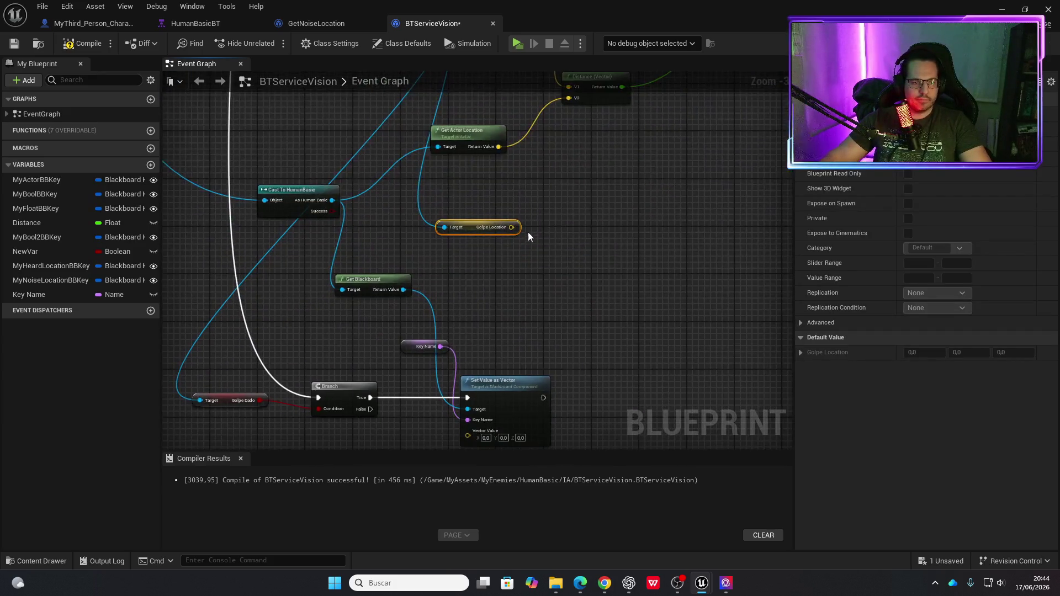
Frame the Branch and Set Value as Vector nodes, then launch a test play.
left_click_drag(528, 235, 514, 192)
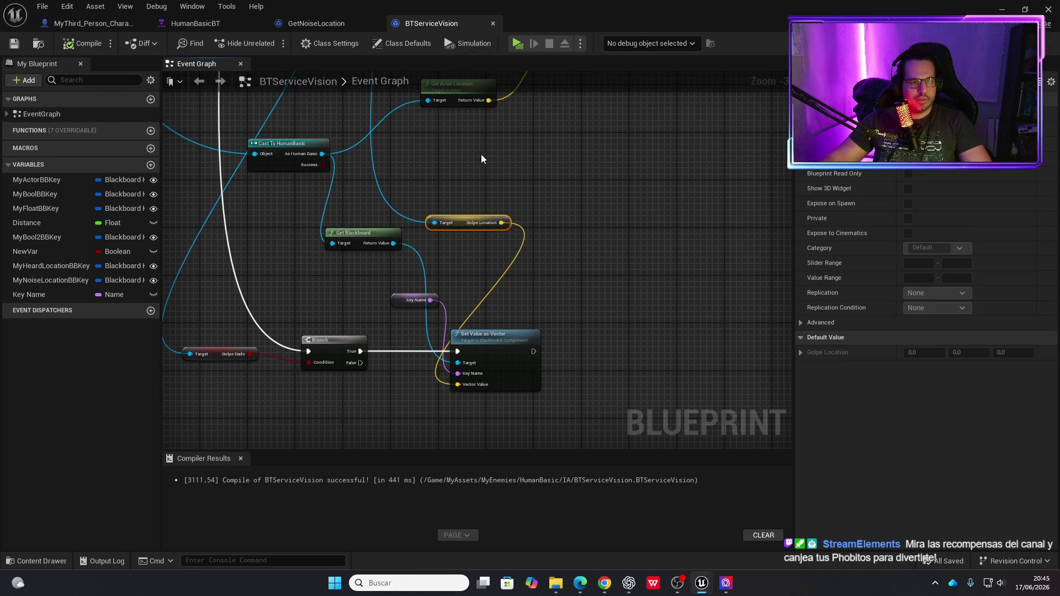
scroll(482, 153, "down", 3)
mouse_move(476, 172)
left_mouse_down()
mouse_move(575, 357)
mouse_move(539, 297)
left_mouse_up()
scroll(462, 268, "up", 3)
scroll(398, 231, "down", 2)
left_click_drag(397, 231, 445, 182)
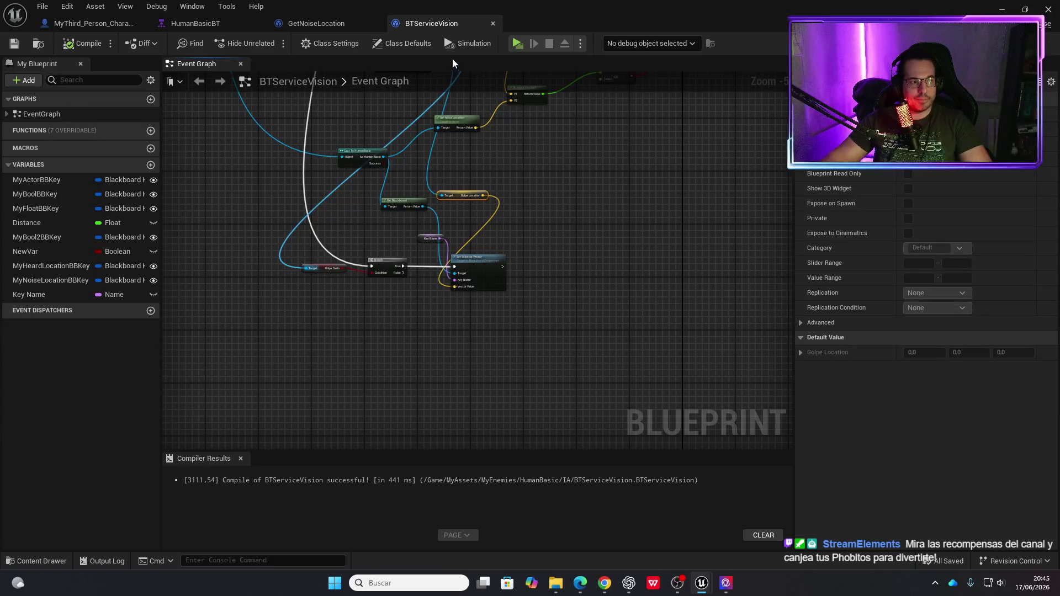
left_click(513, 47)
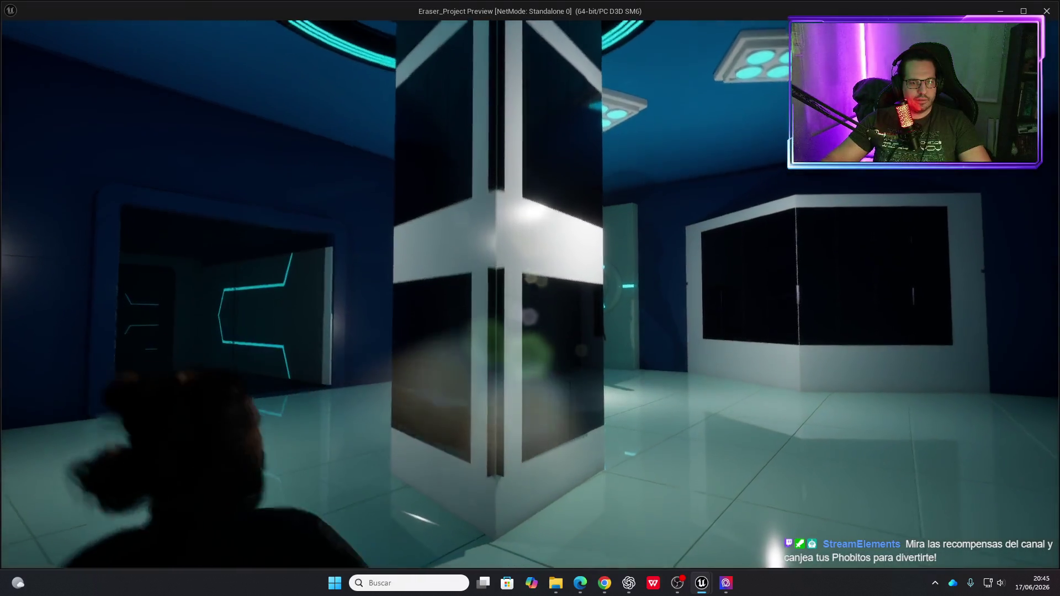
Sneak the character around the wall corner, past the enemy and into the dark room.
key("w")
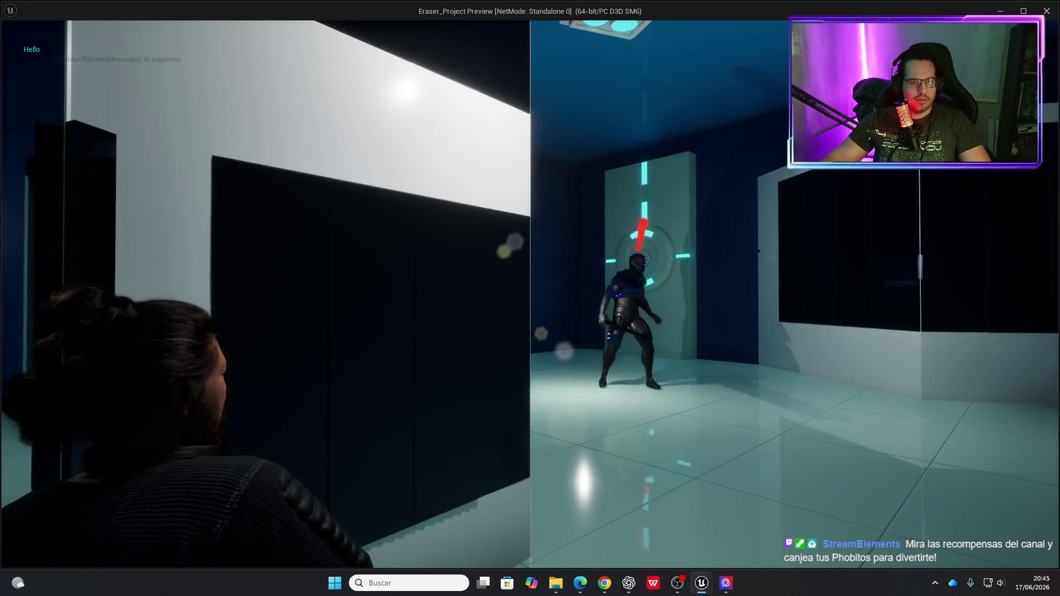
key("w")
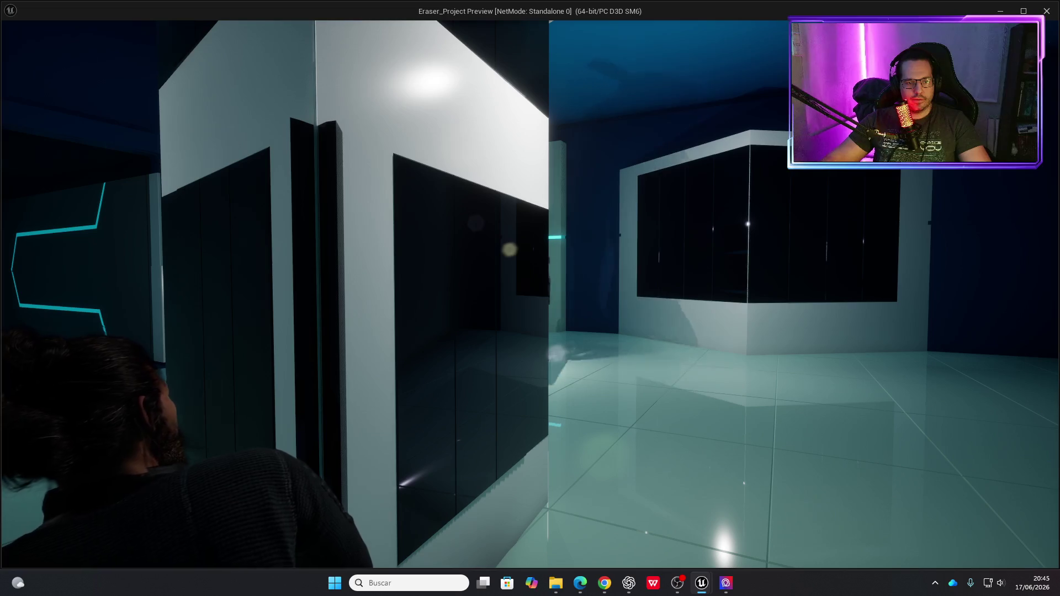
key("w")
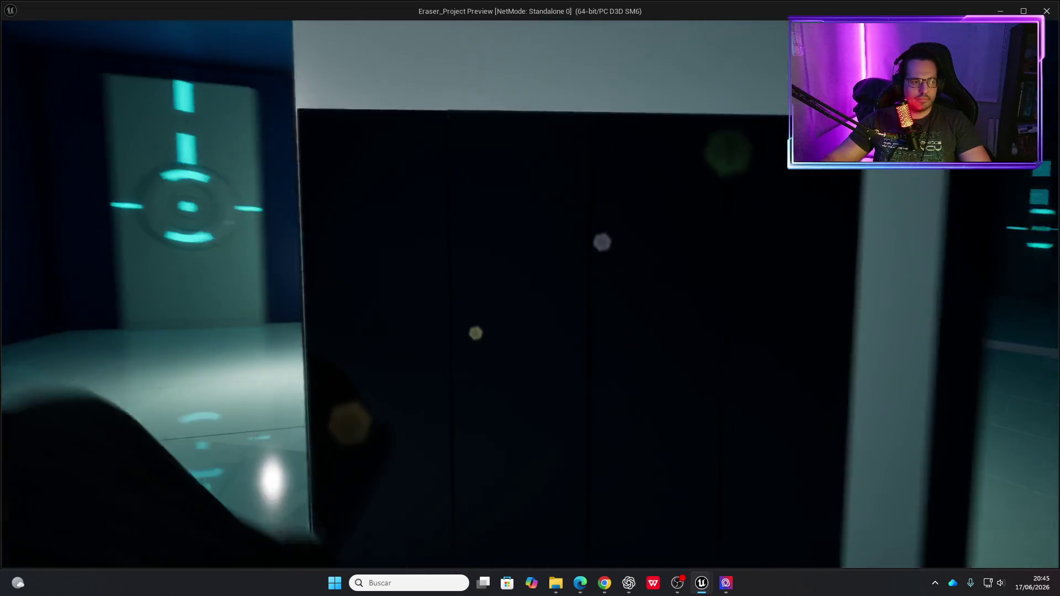
key("w")
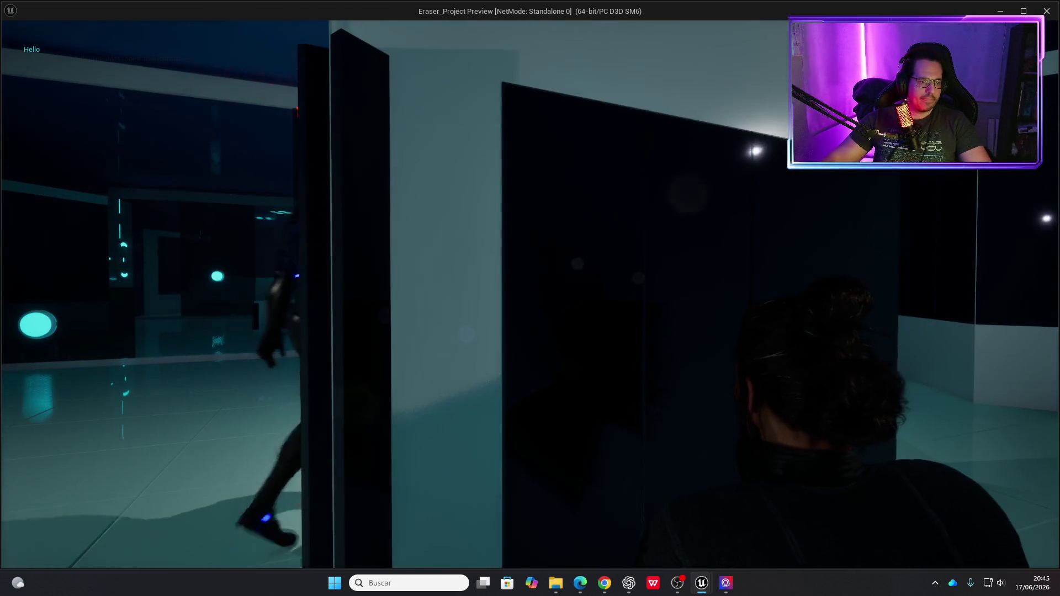
key("w")
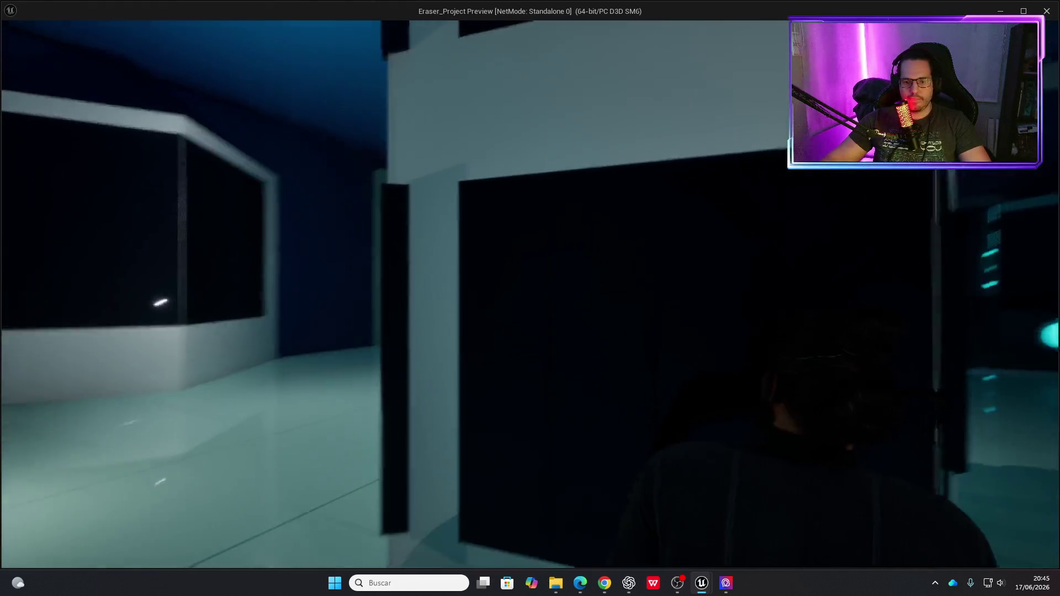
key("w")
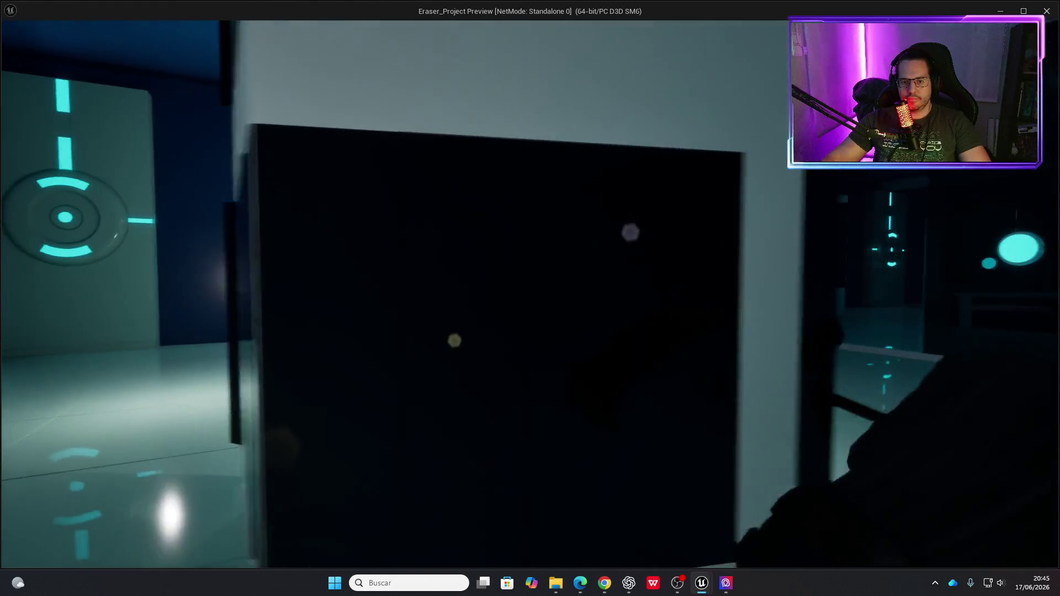
key("w")
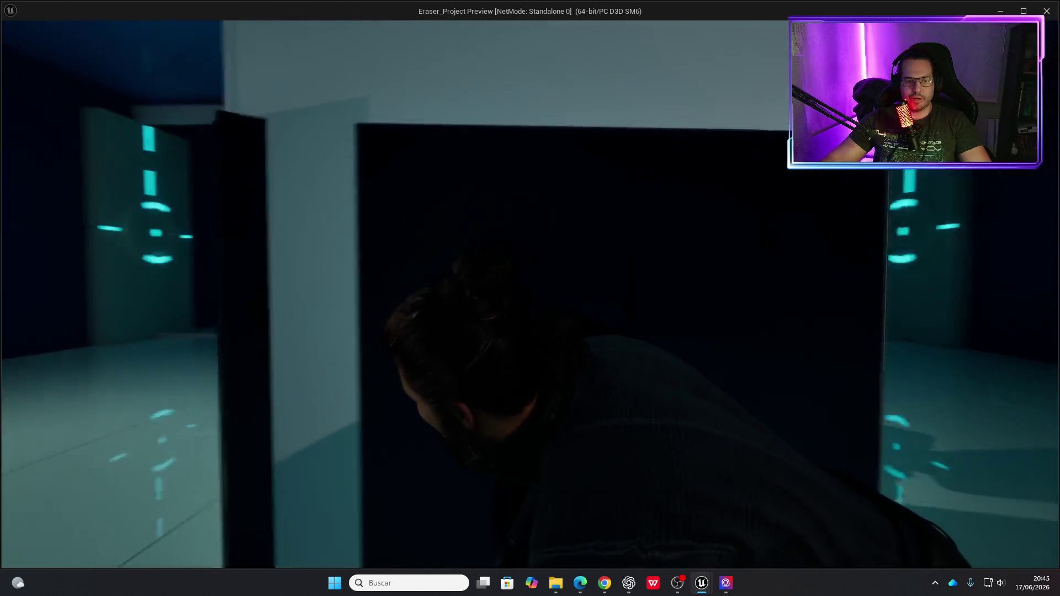
key("w")
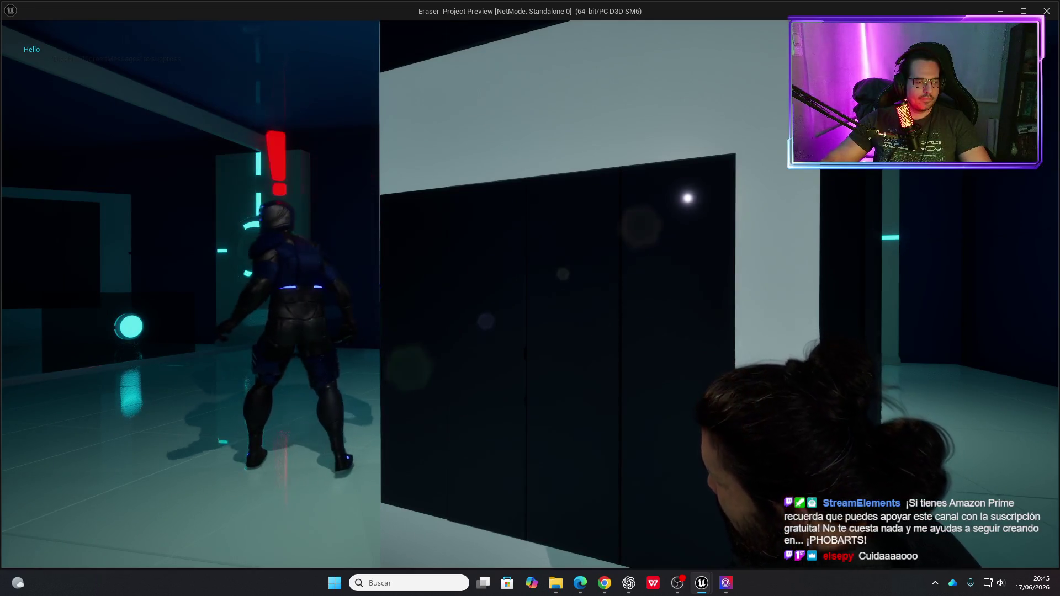
key("w")
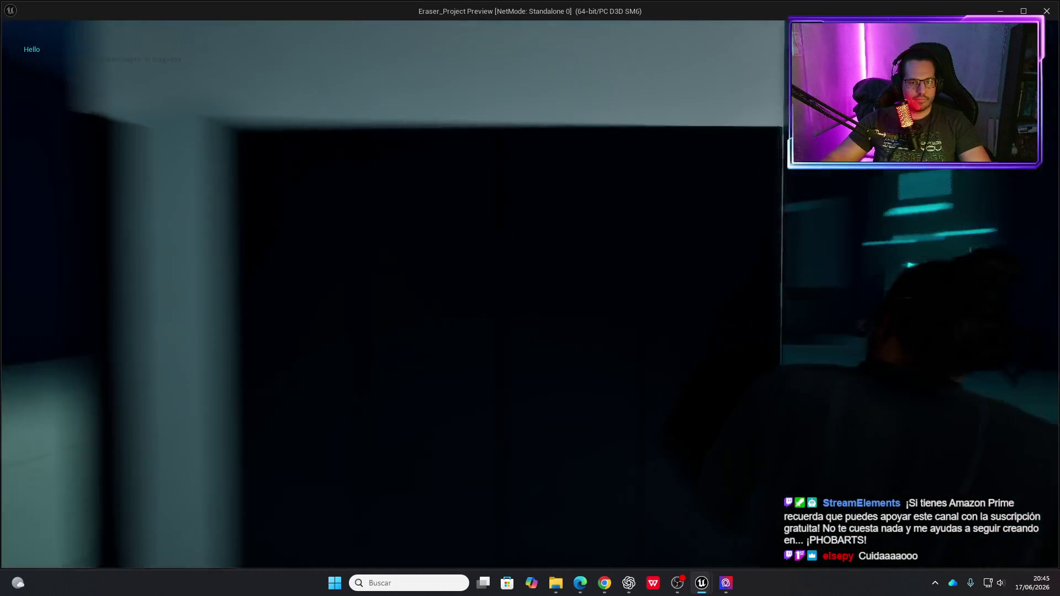
Move around the cyan-lit room's dark panel to watch the enemy, then stop the preview.
key("s")
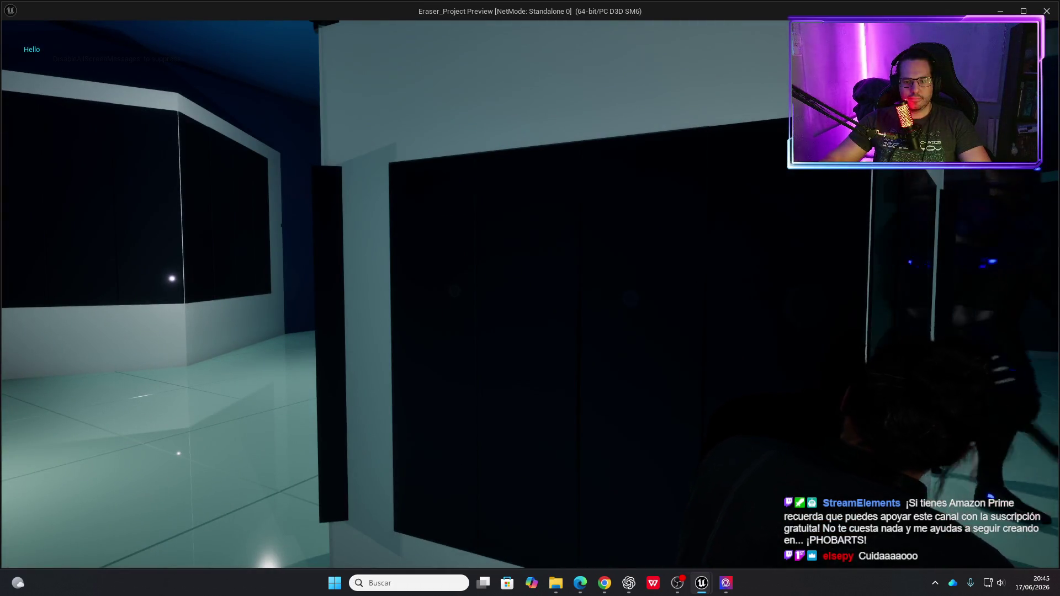
key("w")
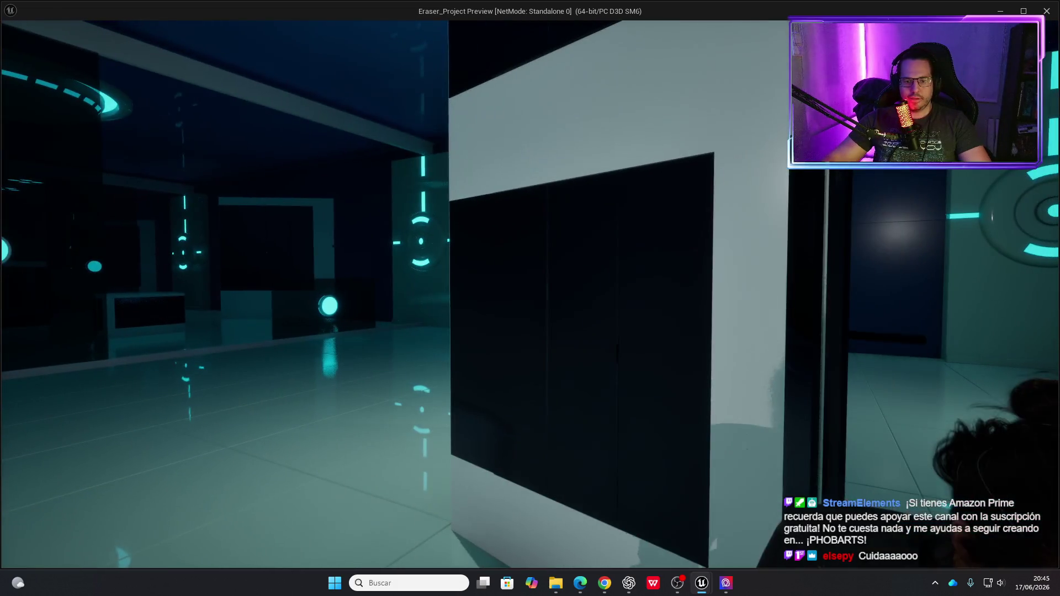
key("w")
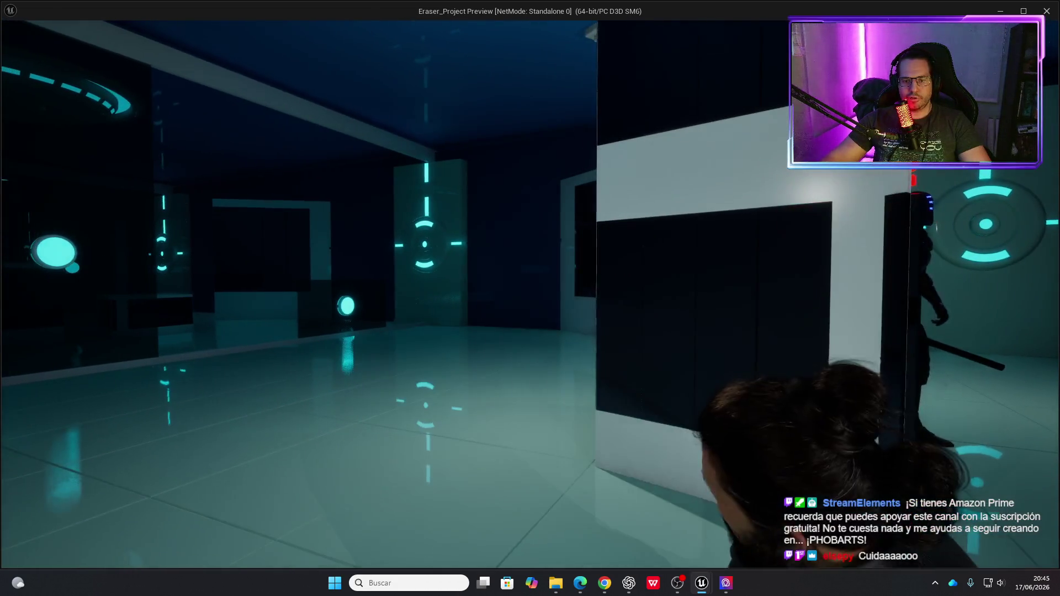
key("d")
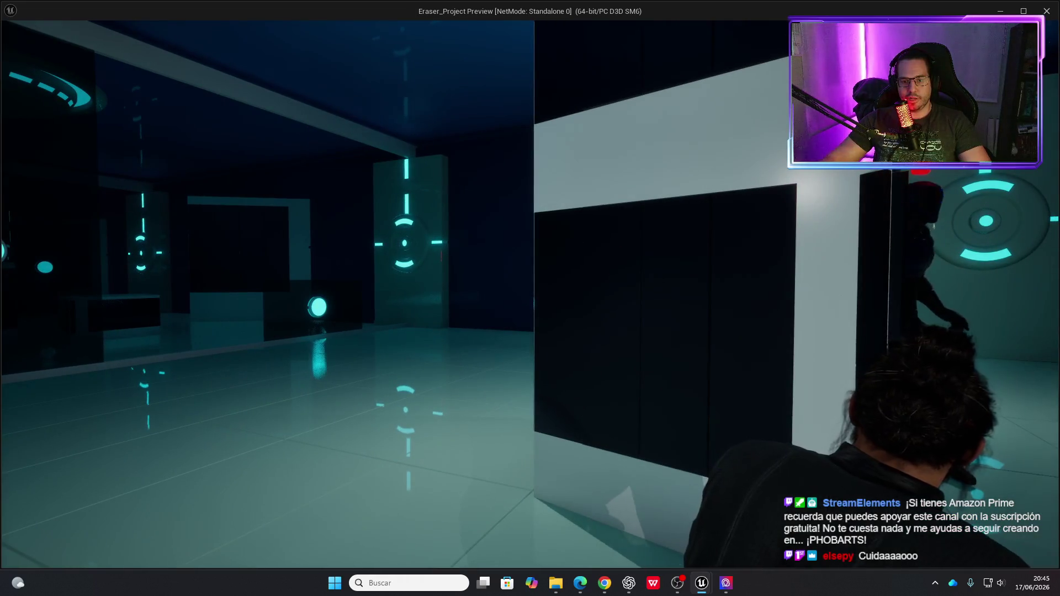
key("a")
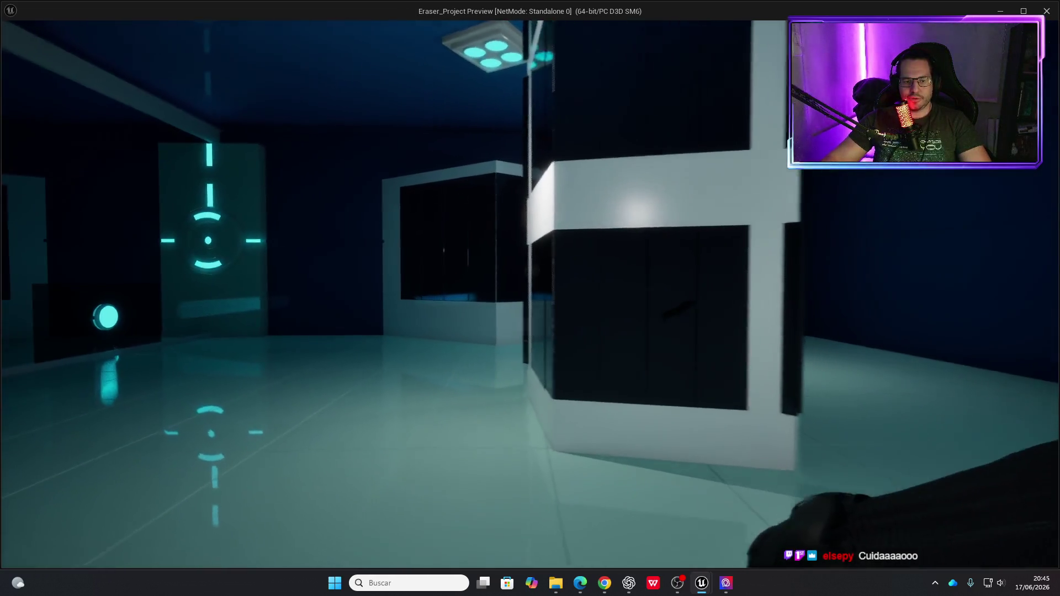
key("w")
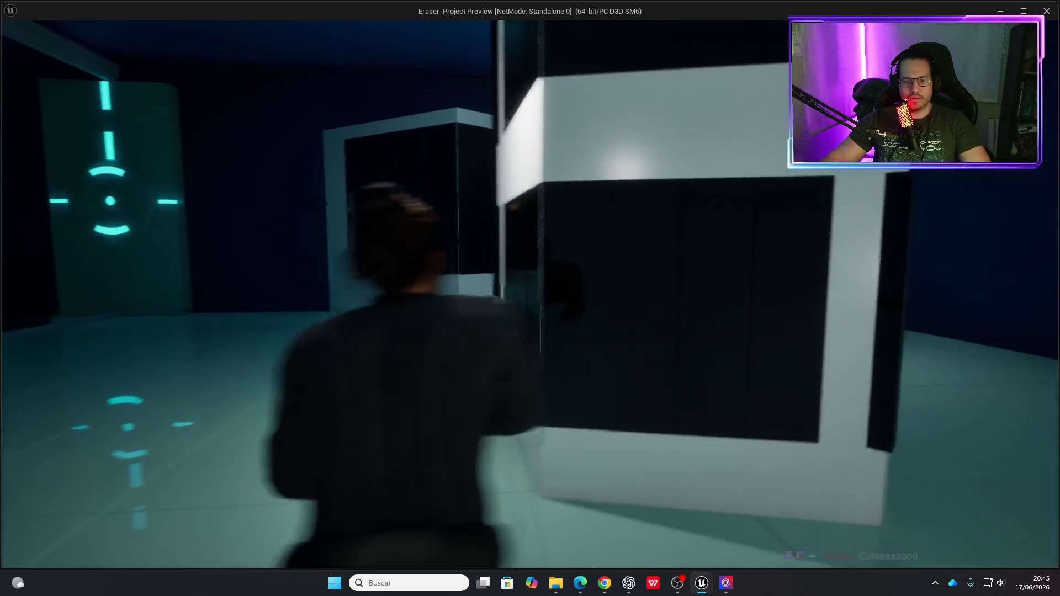
key("d")
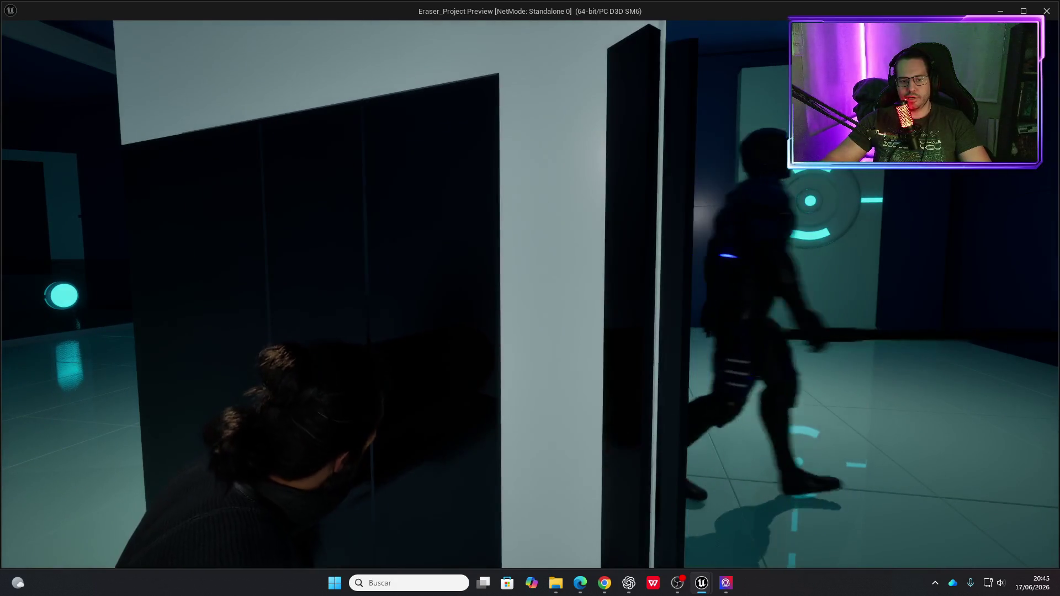
key("a")
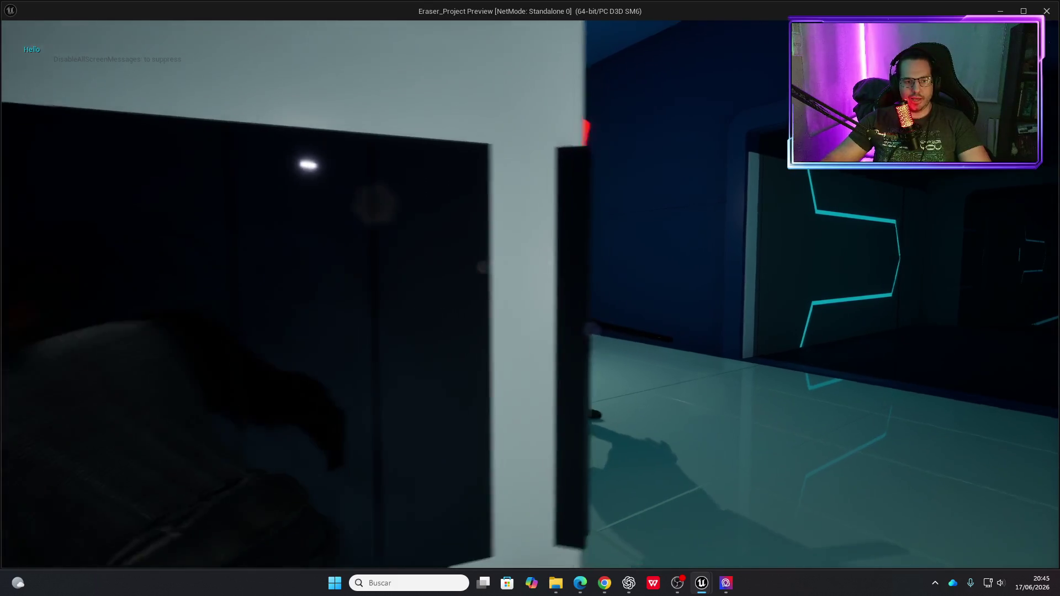
key("w")
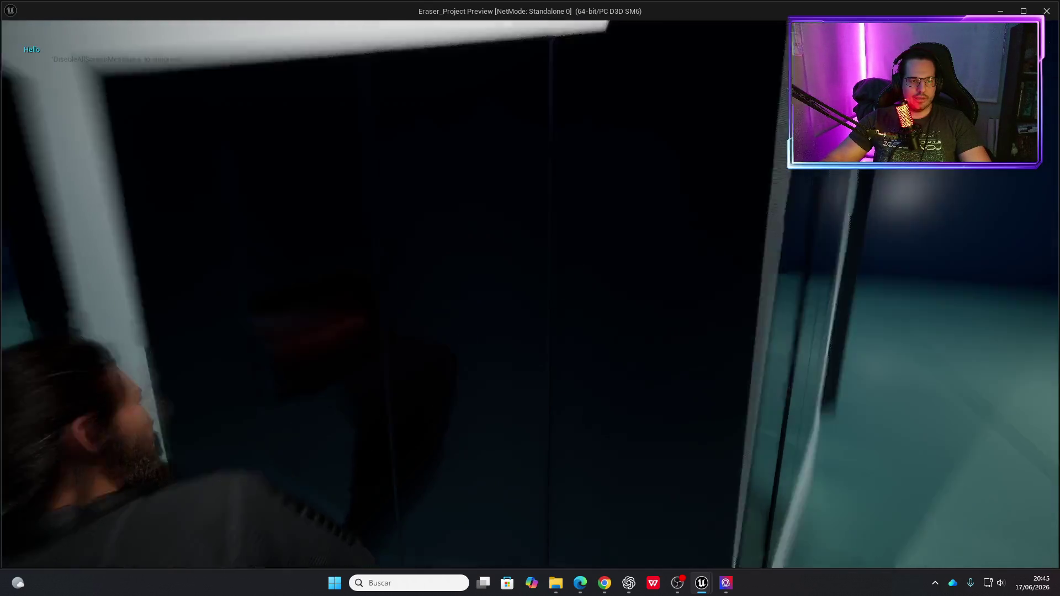
key("a")
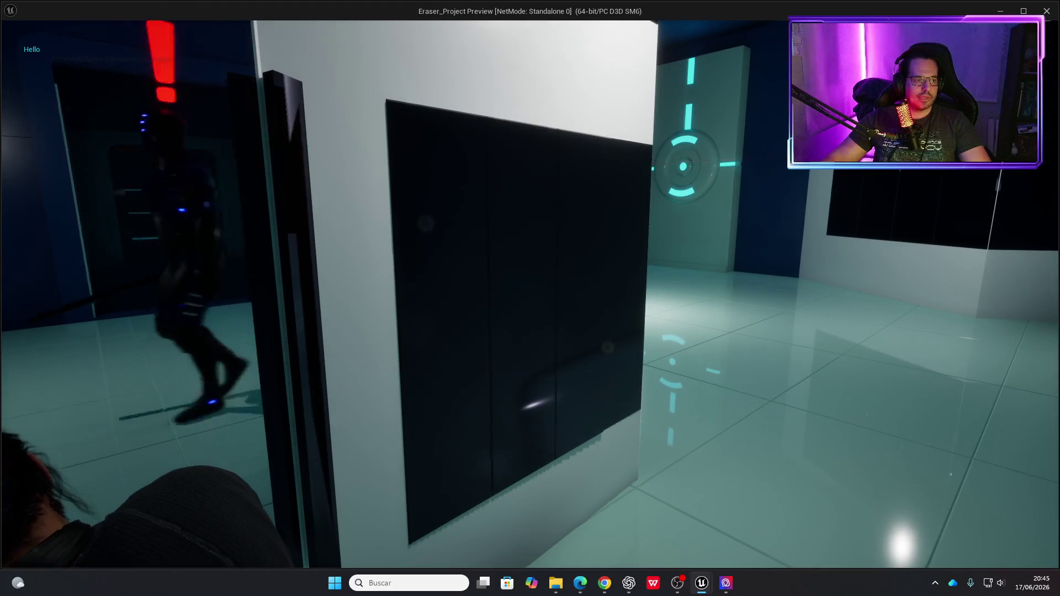
key("Escape")
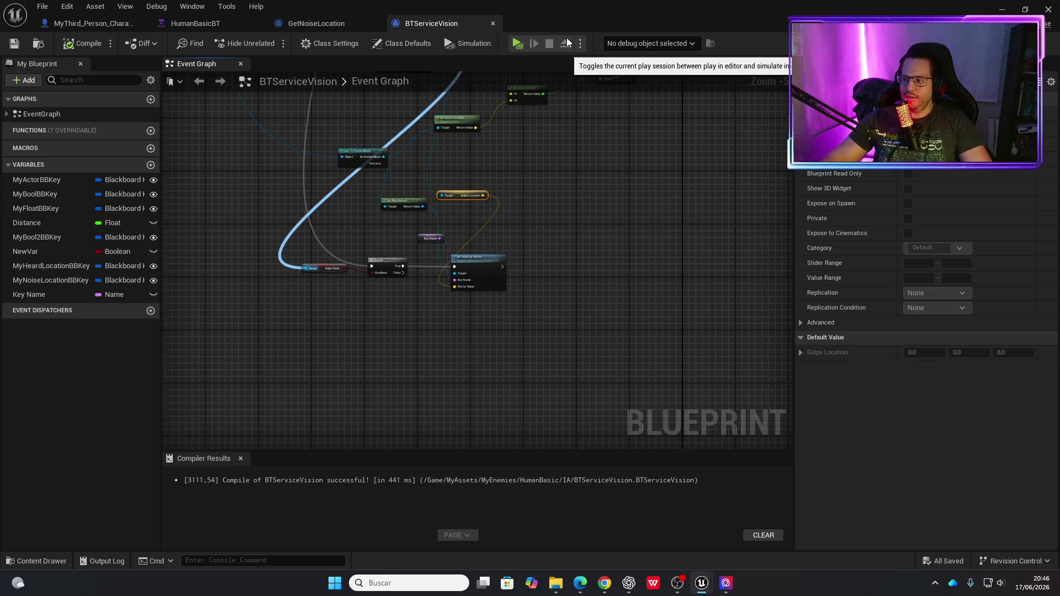
left_click(516, 44)
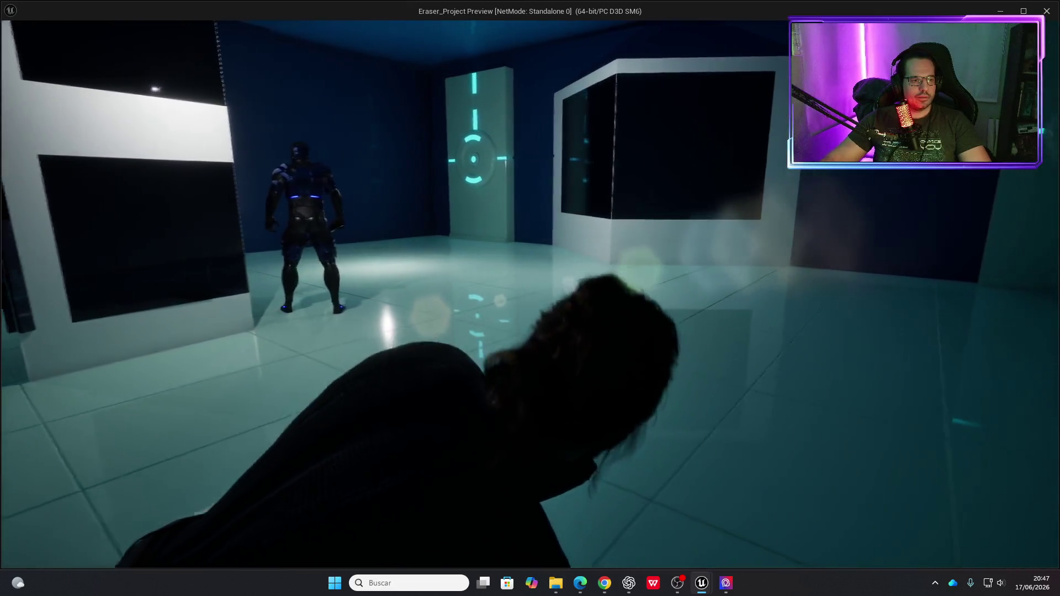
key("Escape")
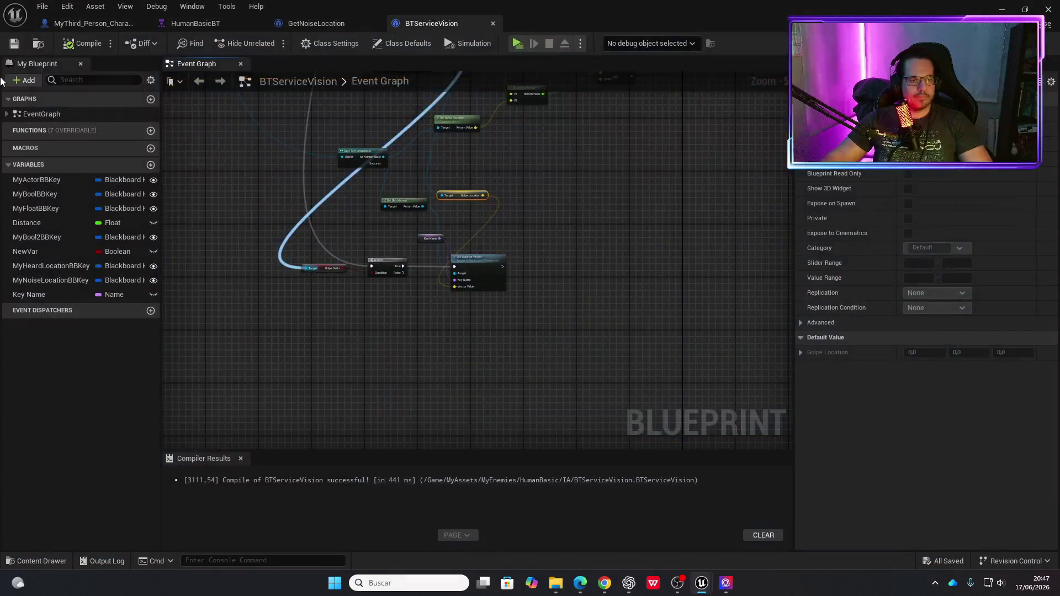
left_click(1002, 10)
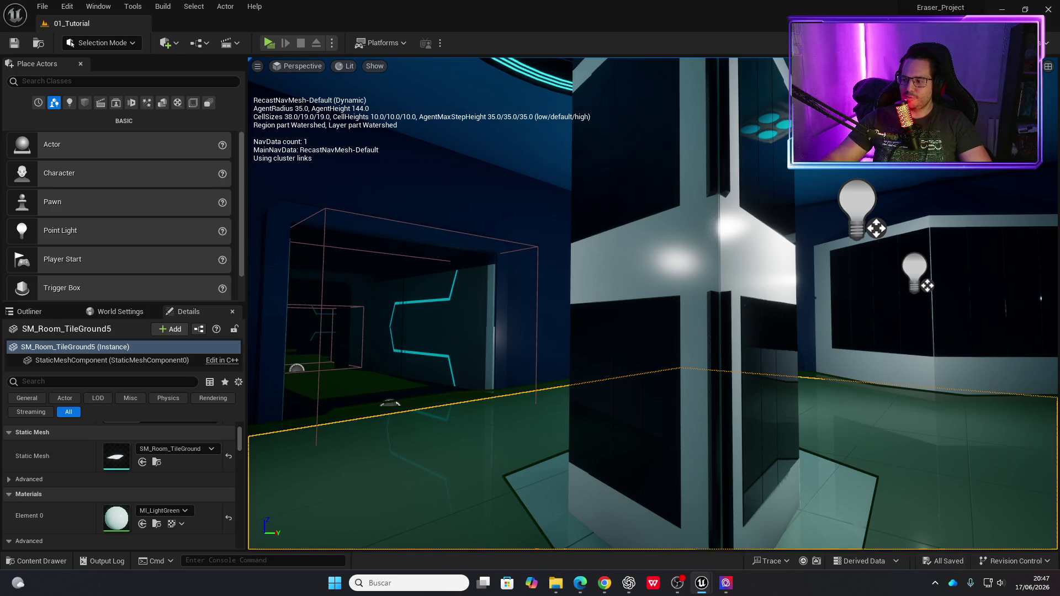
Run a brief playtest walking toward the corridor, then stop it.
left_click_drag(918, 236, 971, 260)
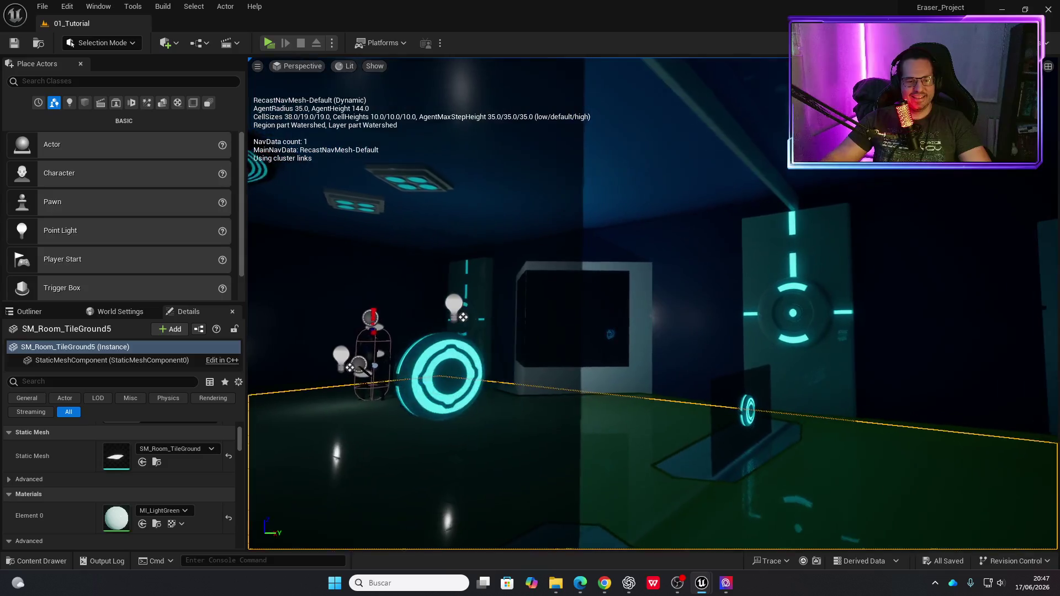
left_click_drag(419, 71, 423, 67)
left_click(273, 48)
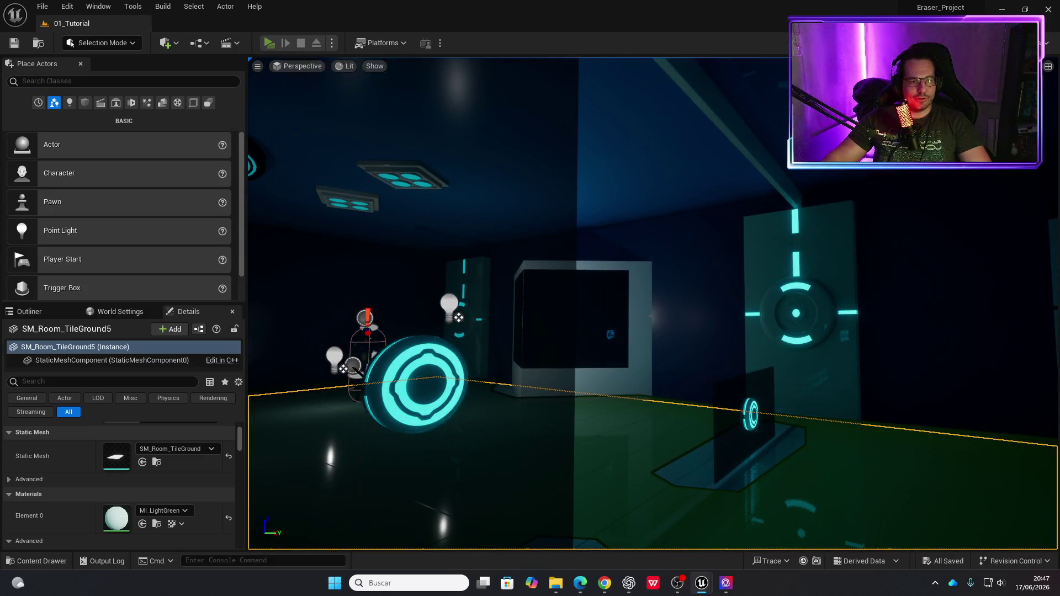
key("w")
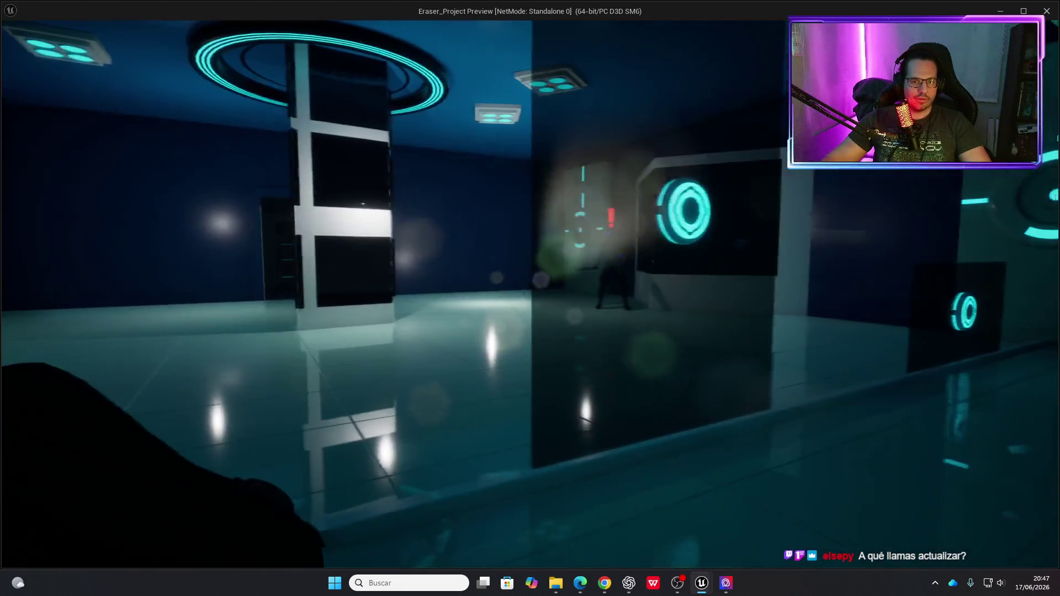
key("Escape")
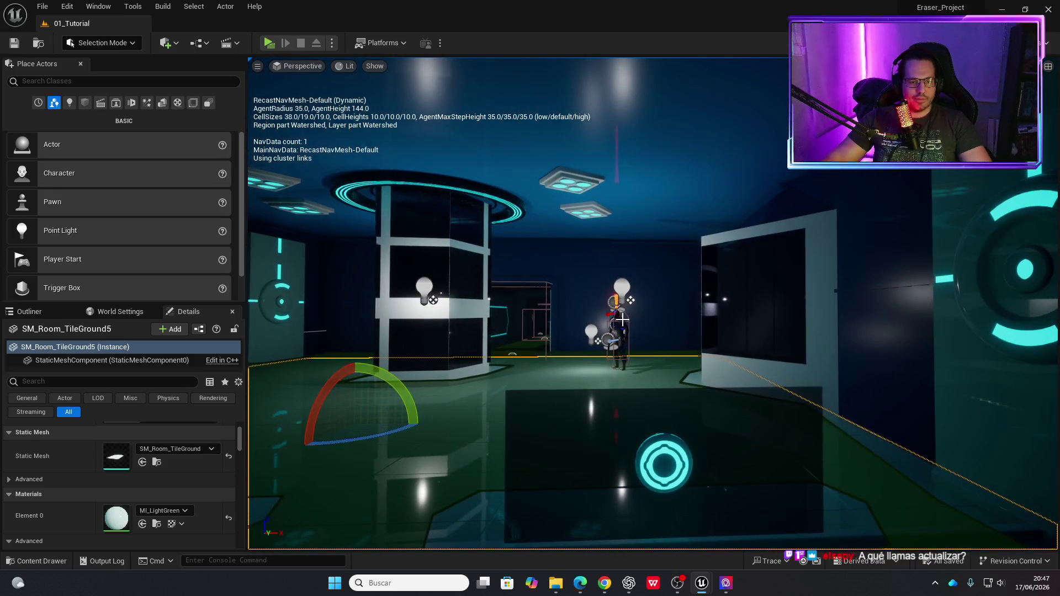
Move the HumanBasic enemy to a new spot and start another playtest.
left_click(622, 306)
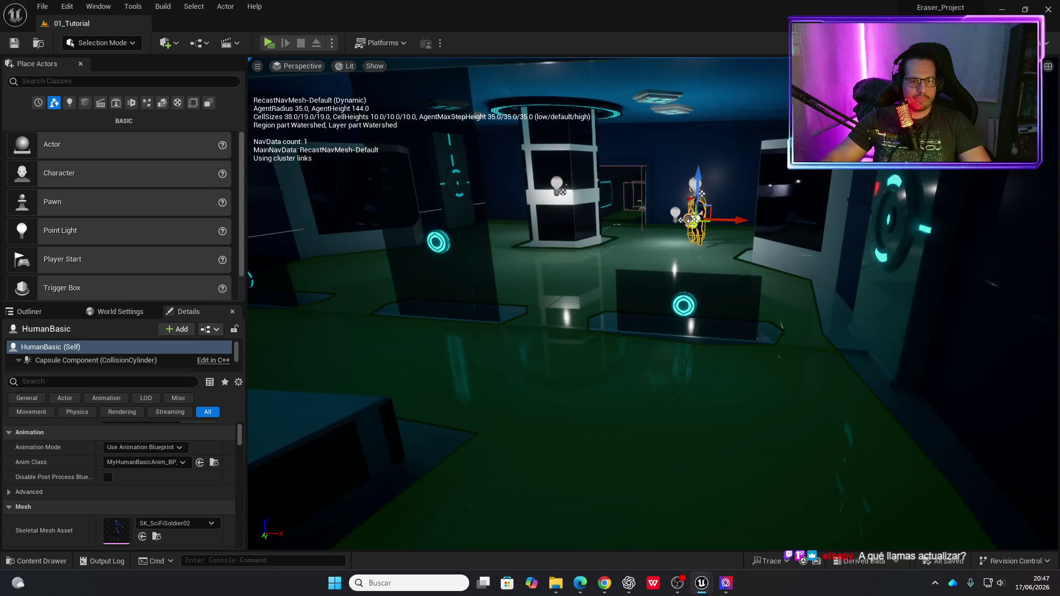
left_click_drag(692, 220, 675, 248)
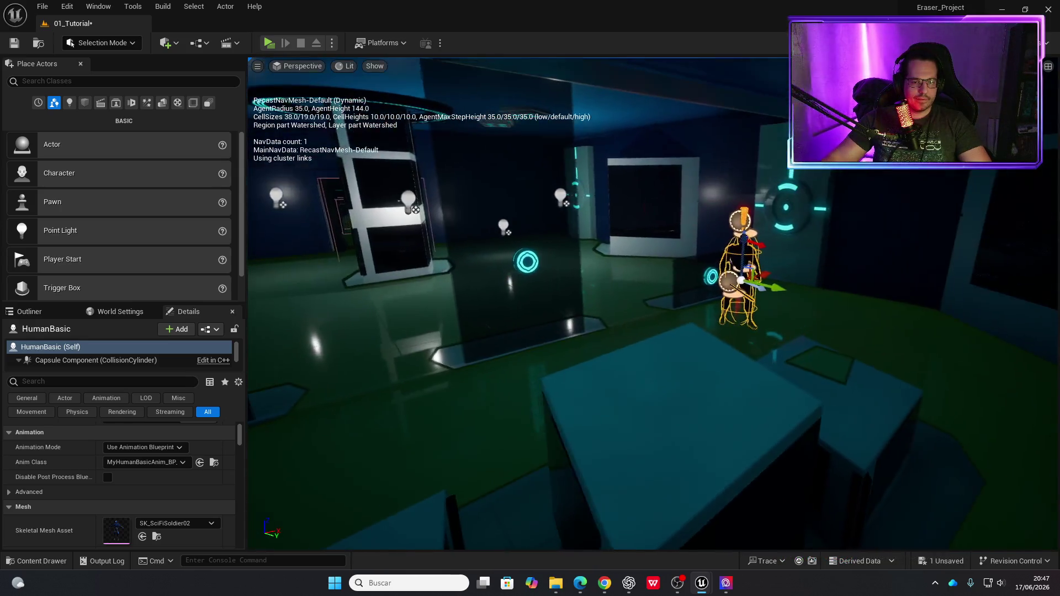
left_click(270, 43)
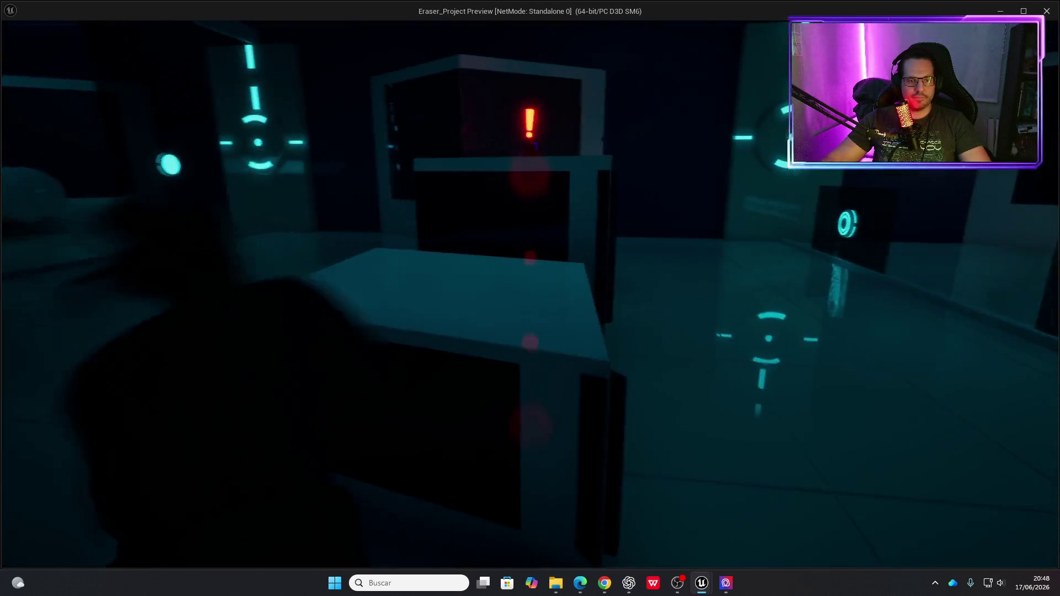
Restart the game preview and walk around keeping the alerted enemy in view.
key("Escape")
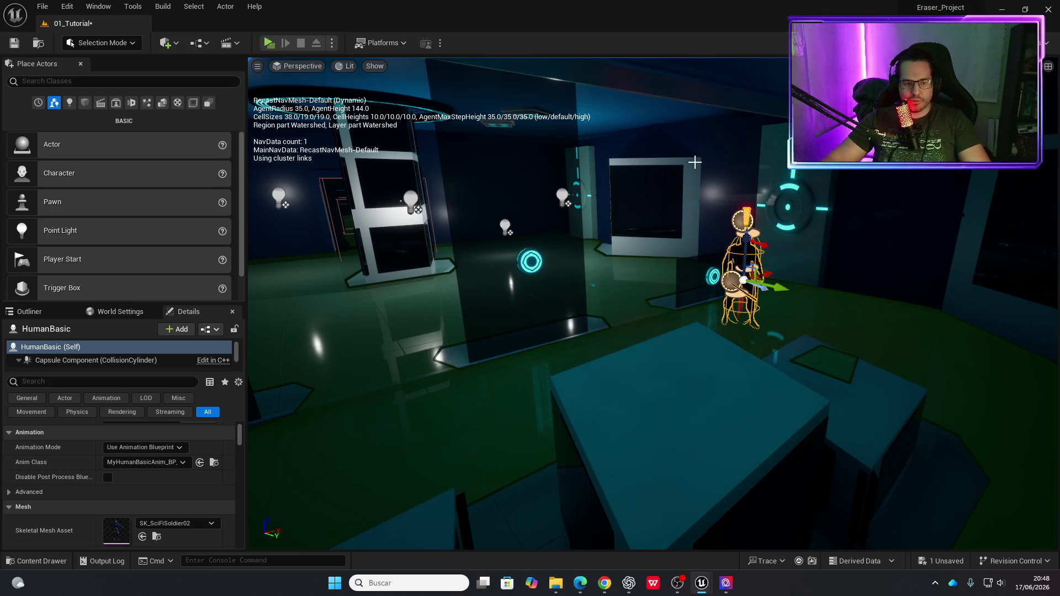
left_click(270, 44)
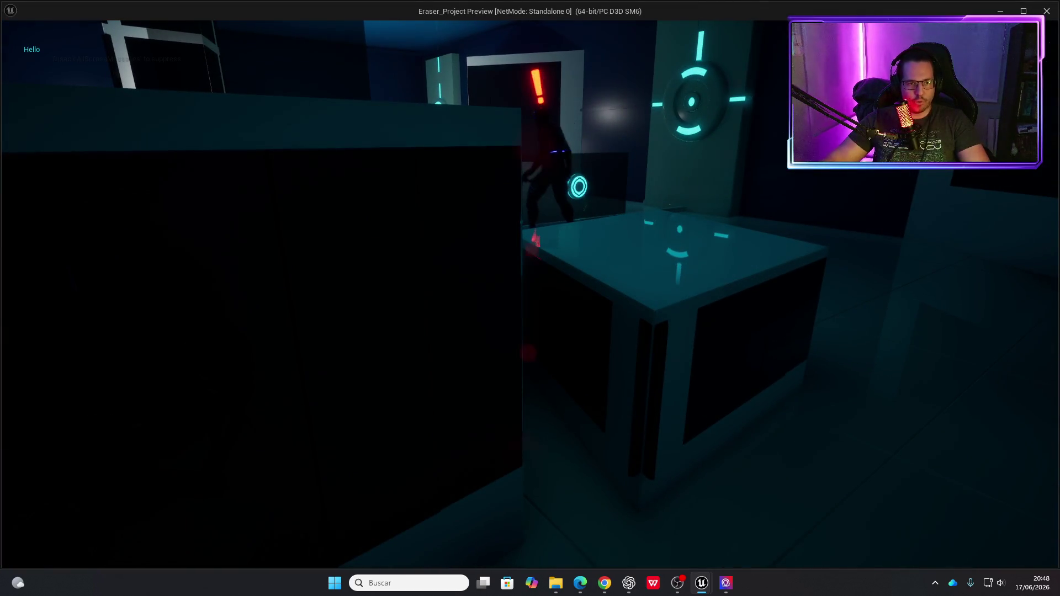
key("s")
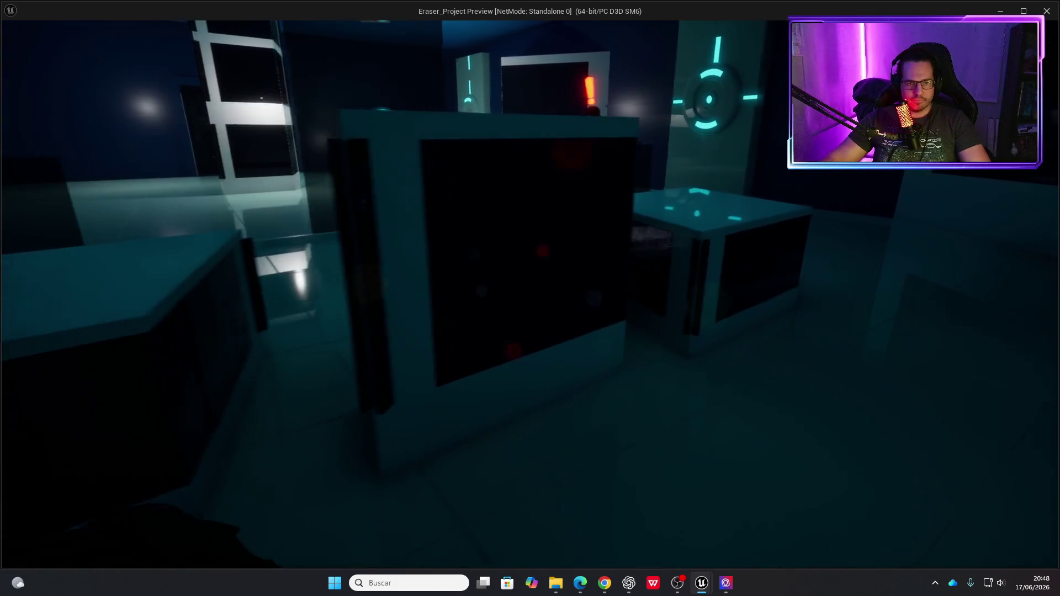
key("a")
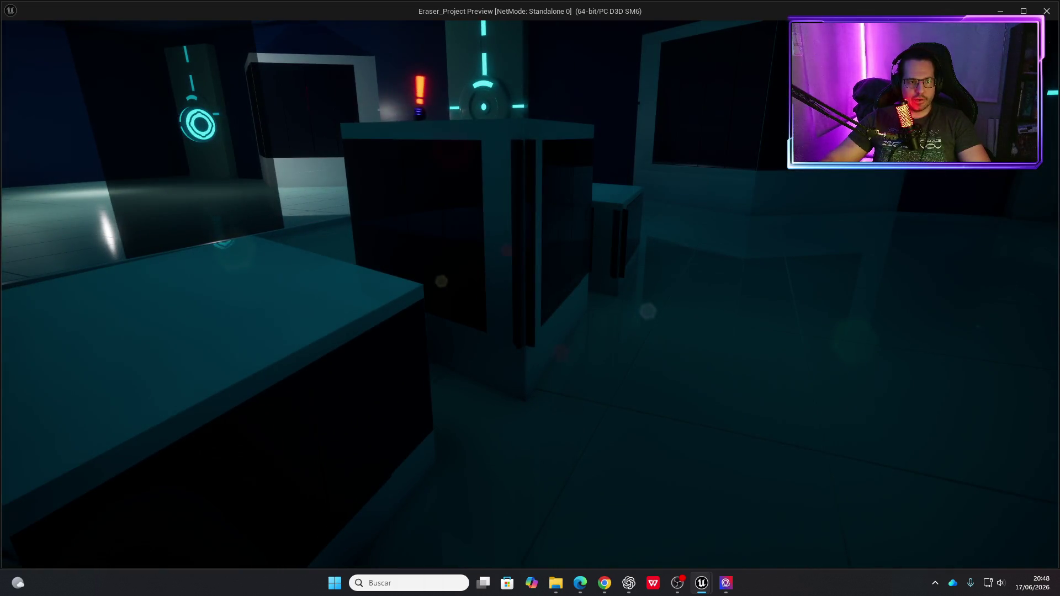
key("w")
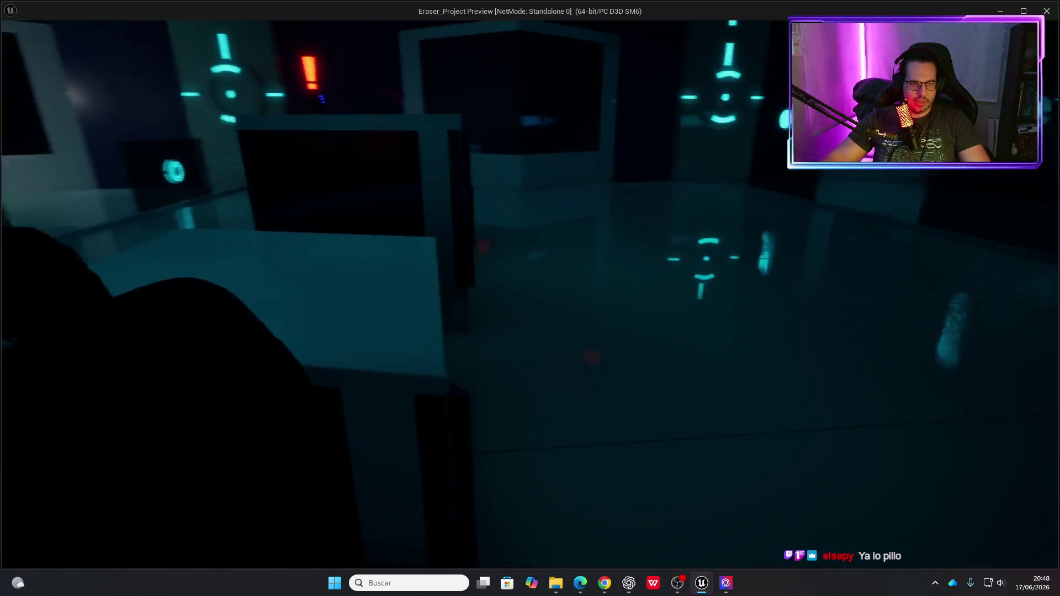
Hide against the dark box, stop the preview, and fly the editor camera near the table.
key("s")
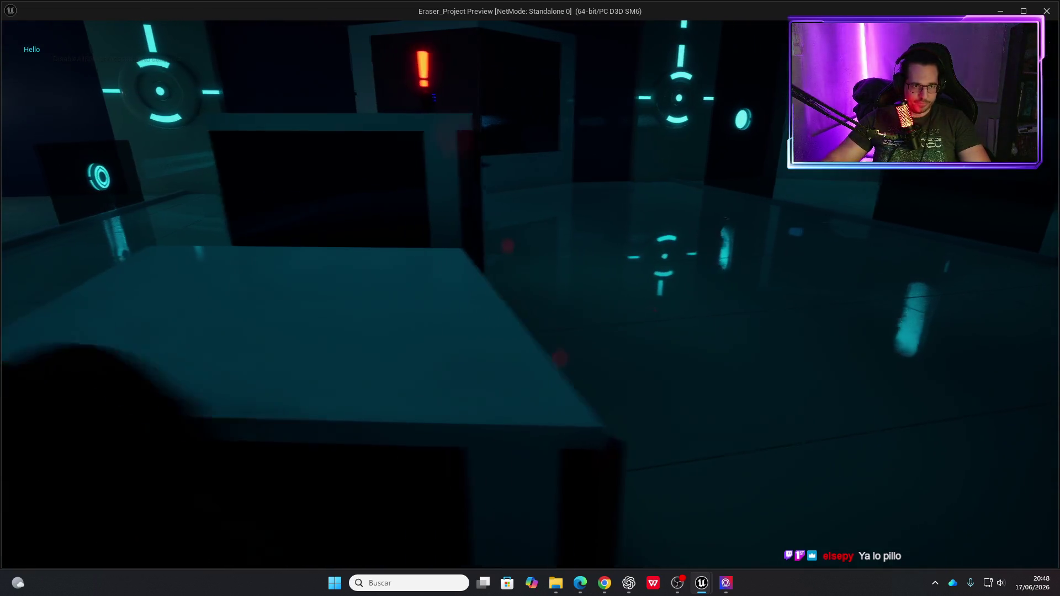
key("w")
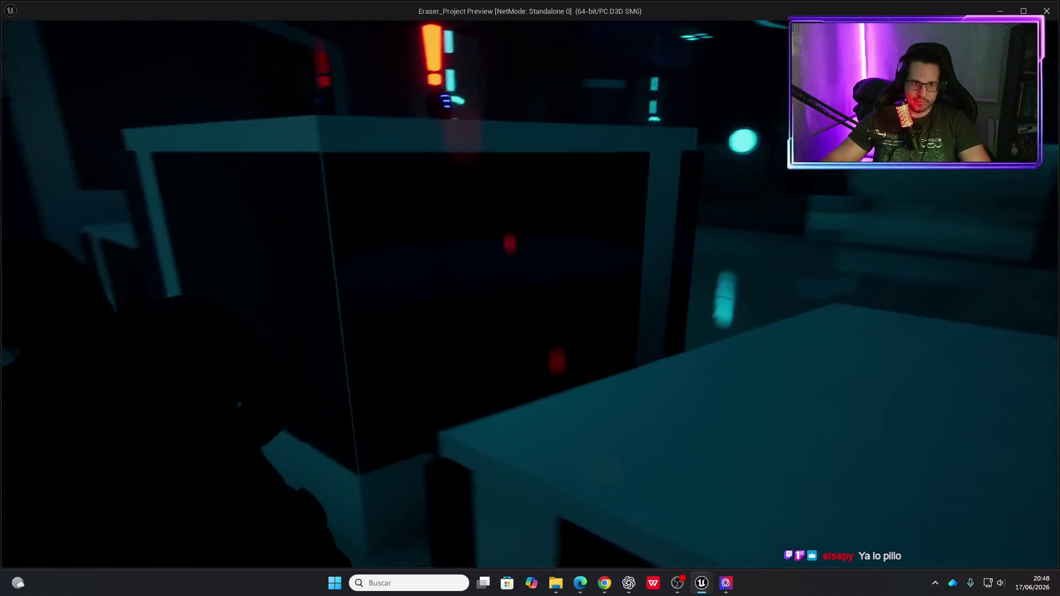
key("w")
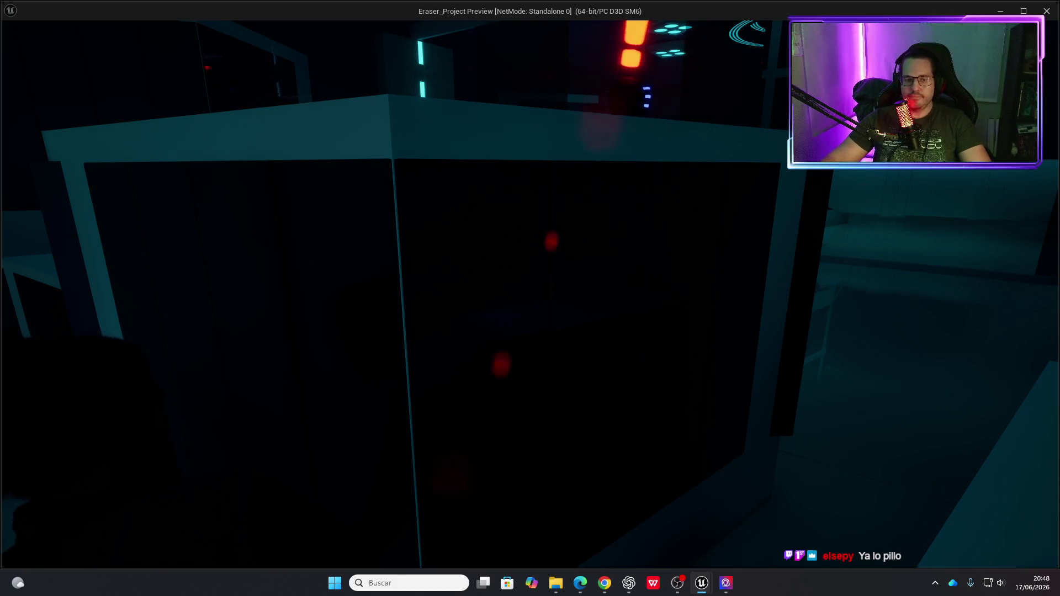
key("Escape")
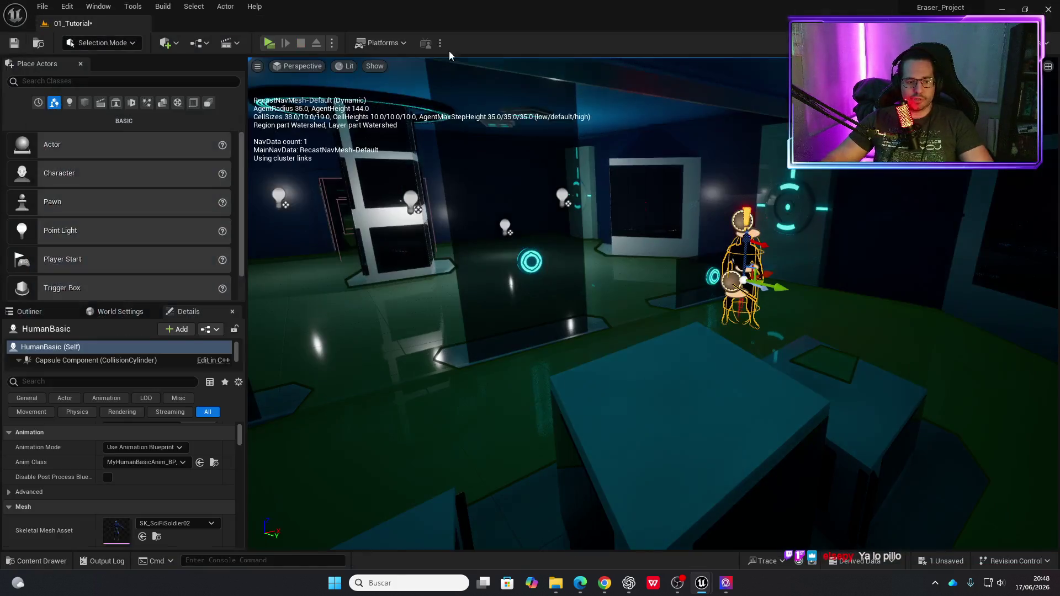
key("w")
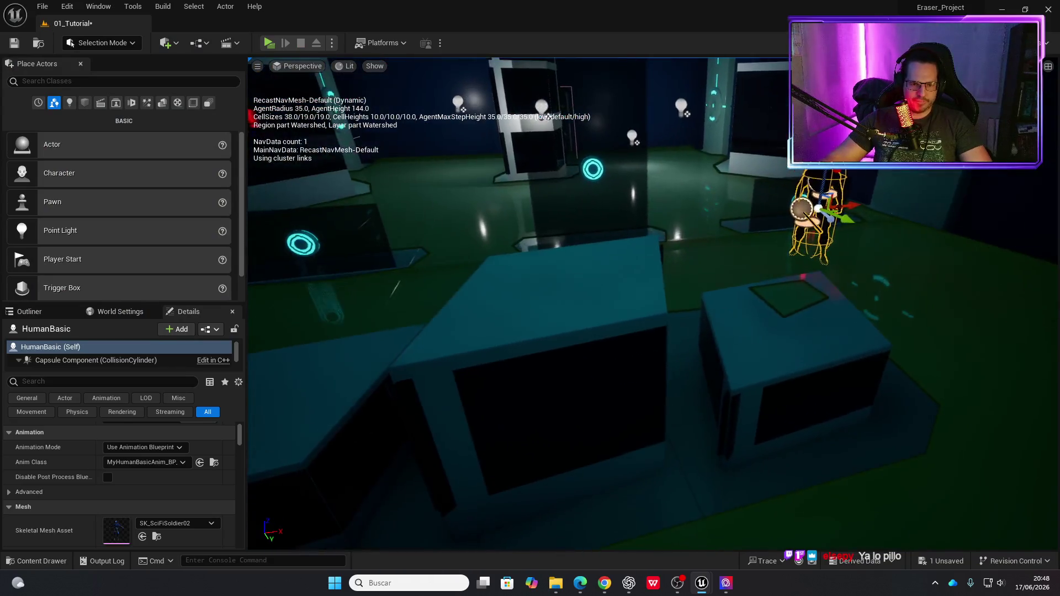
key("s")
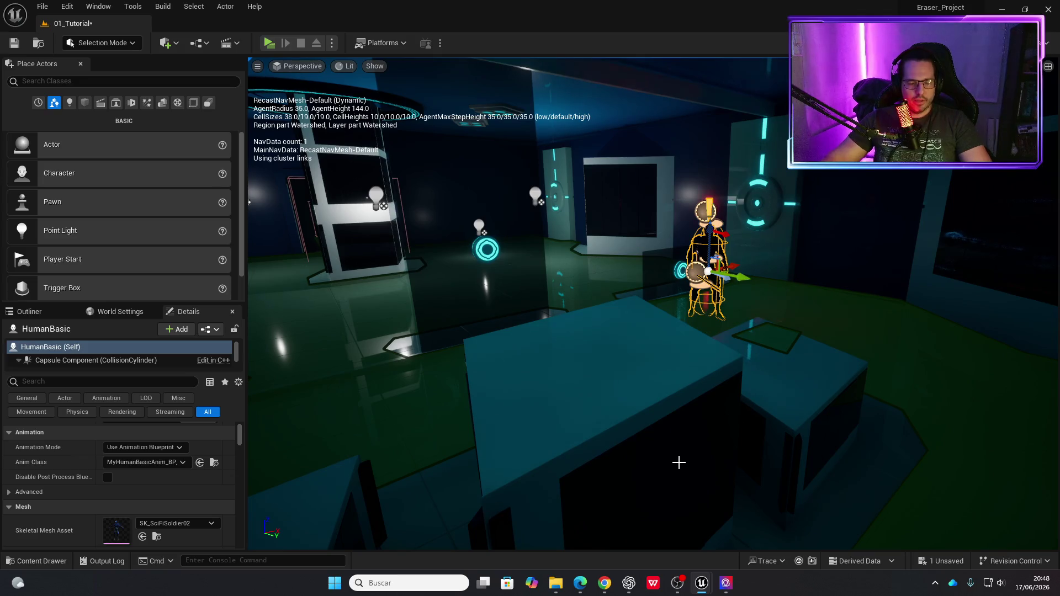
Bring the Blueprint editor forward and show HumanBasicBT's task row.
mouse_move(703, 582)
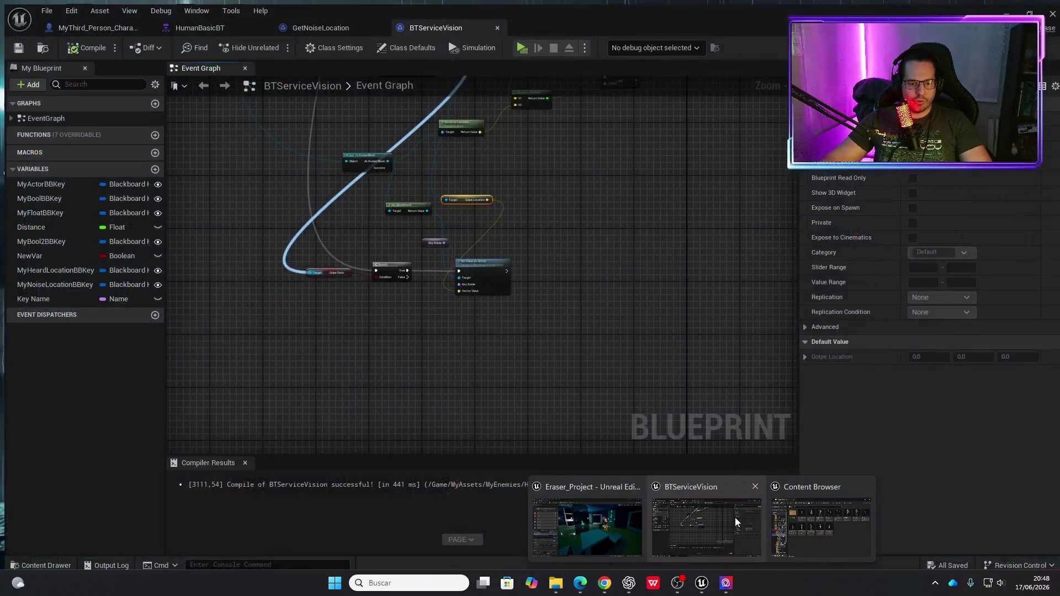
left_click(735, 518)
scroll(495, 221, "up", 4)
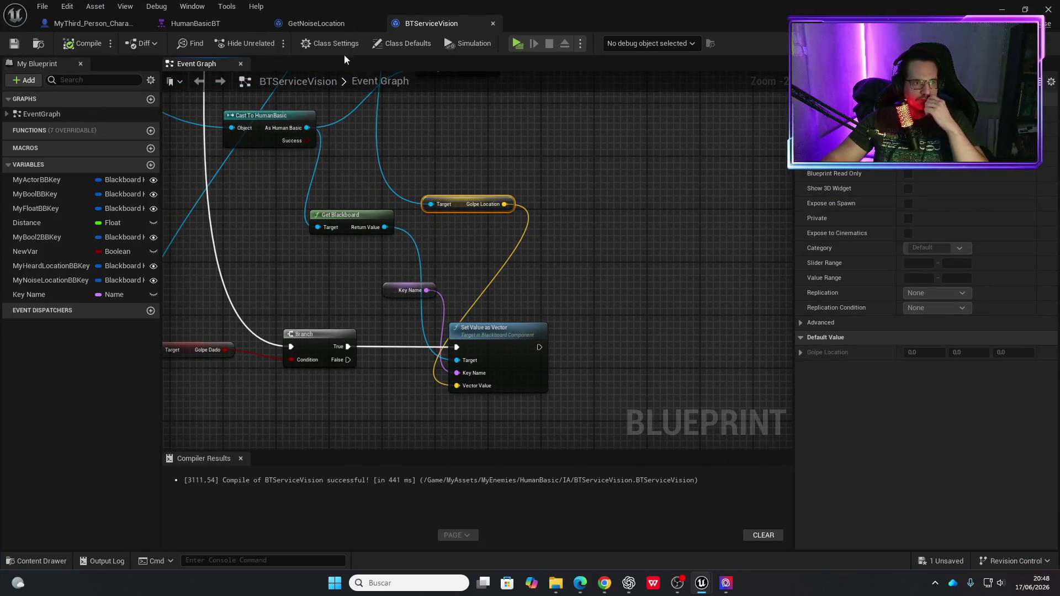
left_click(323, 25)
left_click(215, 22)
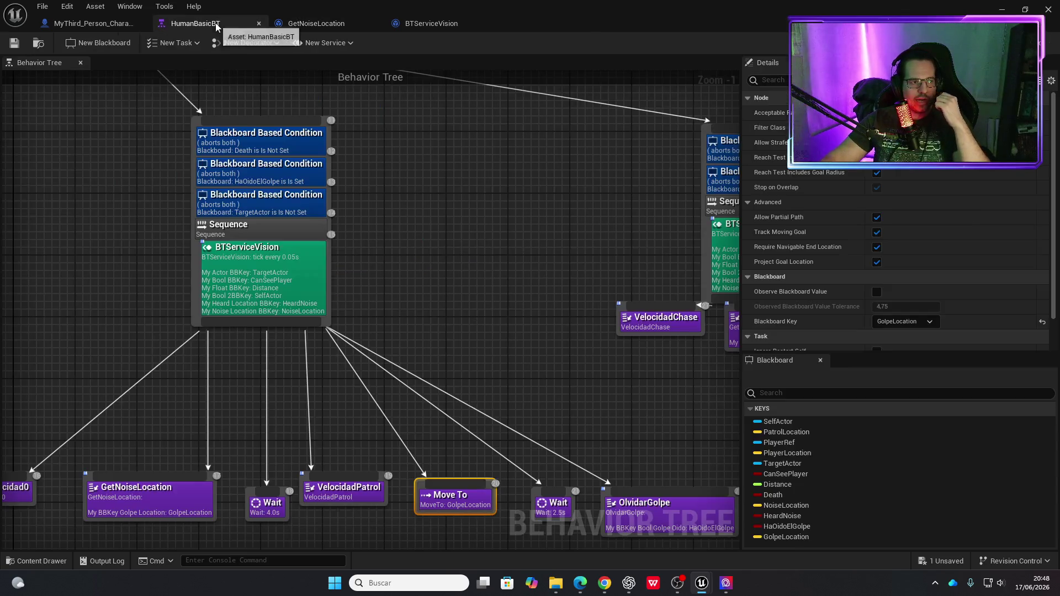
left_click_drag(460, 519, 443, 372)
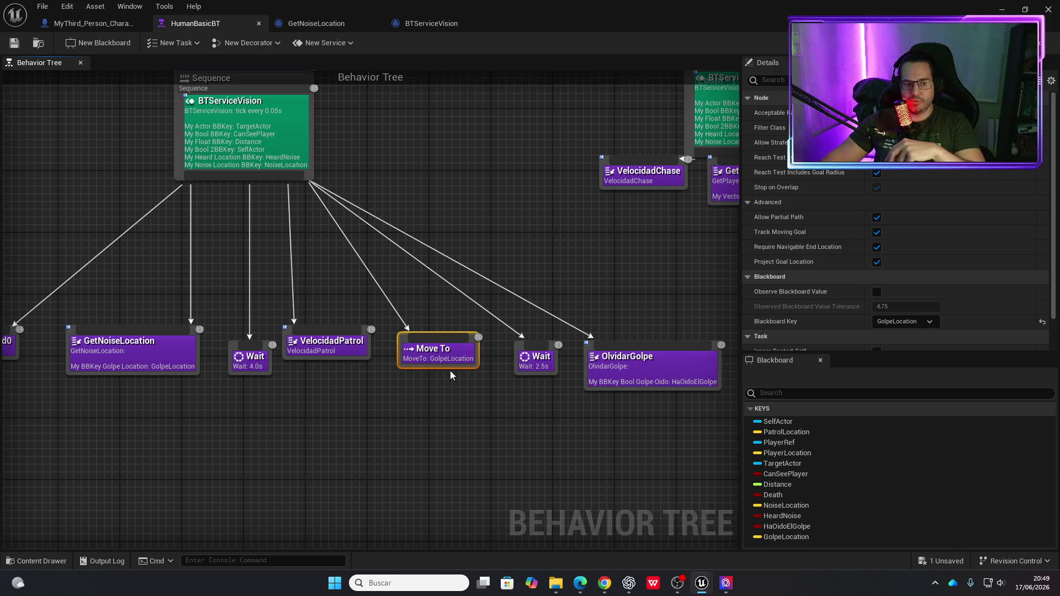
Inspect the Wait, OlvidarGolpe, GetNoiseLocation, VelocidadPatrol and Move To tasks.
left_click(543, 362)
left_click(643, 372)
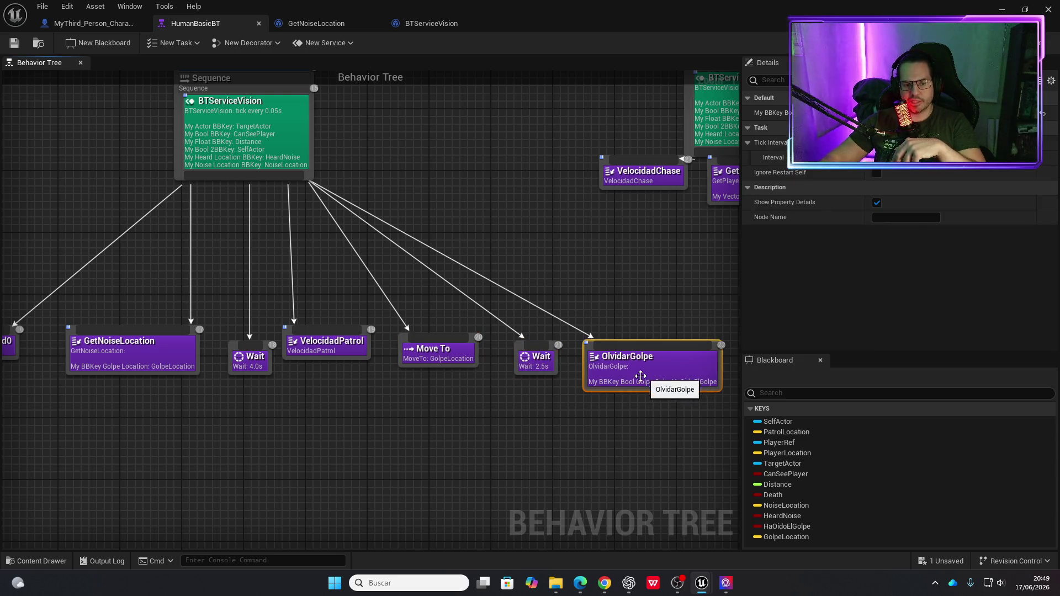
left_click(151, 366)
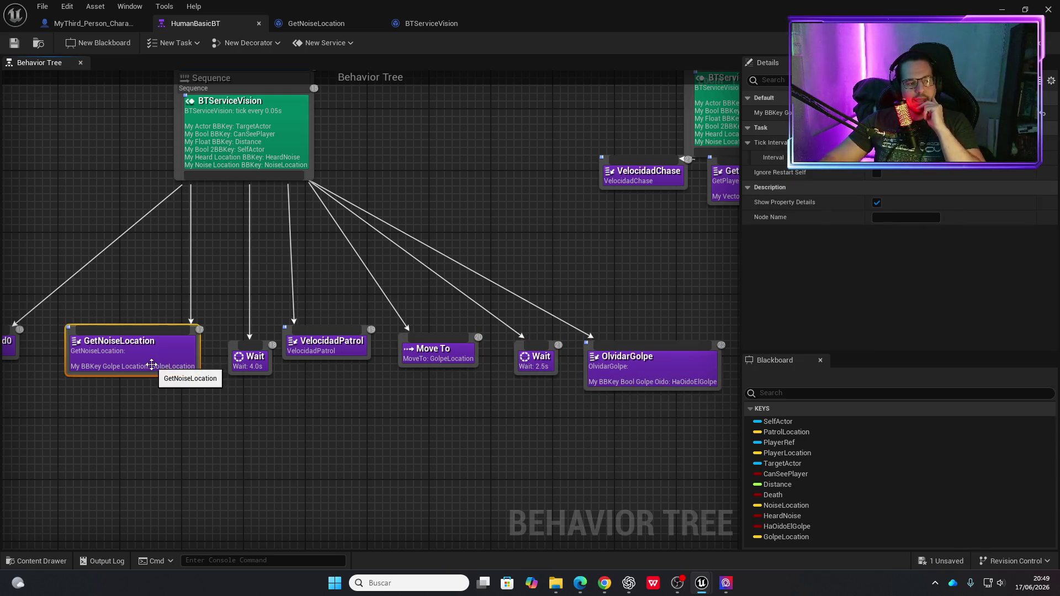
mouse_move(177, 421)
left_mouse_down()
mouse_move(390, 474)
mouse_move(208, 421)
left_mouse_up()
mouse_move(297, 438)
left_mouse_down()
mouse_move(279, 429)
mouse_move(236, 447)
left_mouse_up()
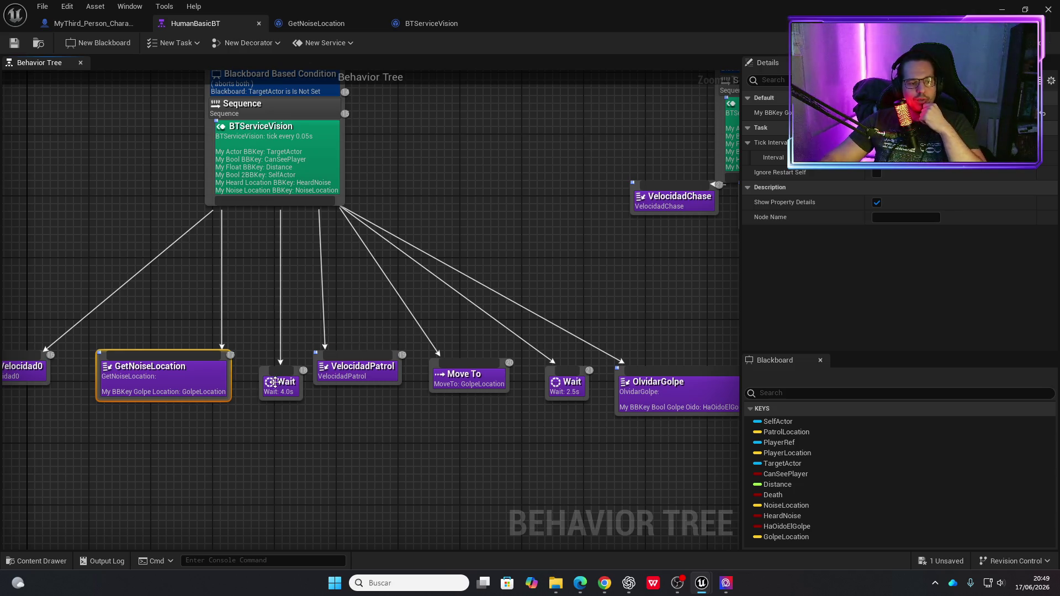
left_click(364, 378)
left_click(452, 383)
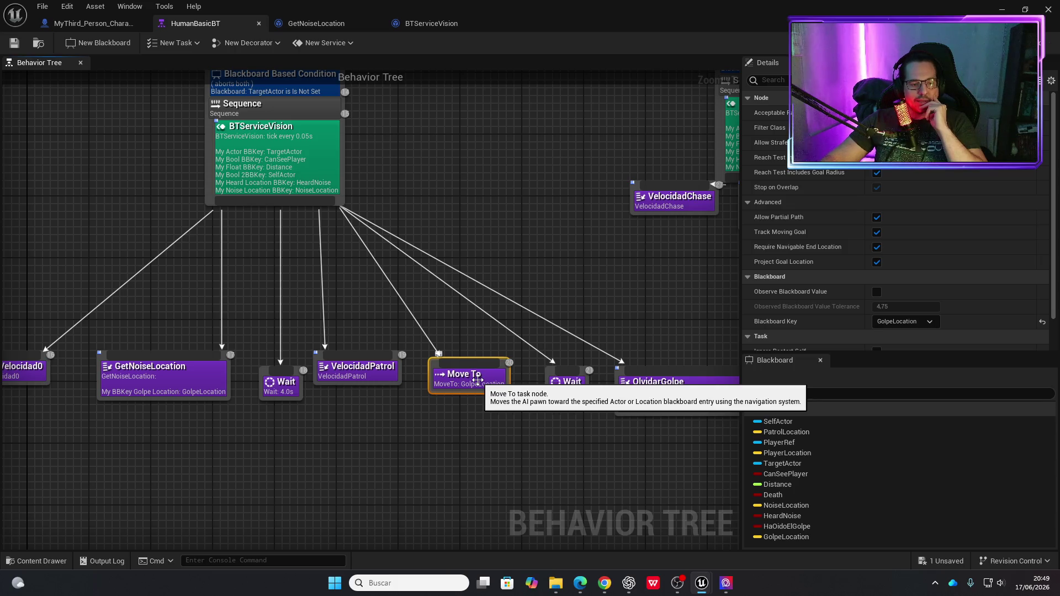
Check Move To's Add Service option without adding one, then open the GetNoiseLocation blueprint.
right_click(464, 384)
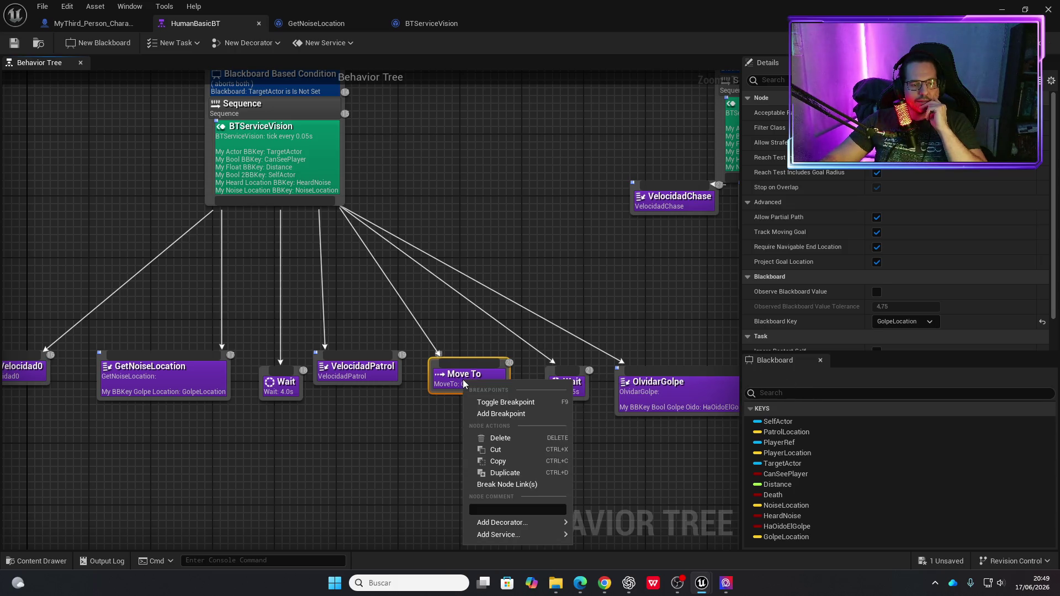
left_click(451, 373)
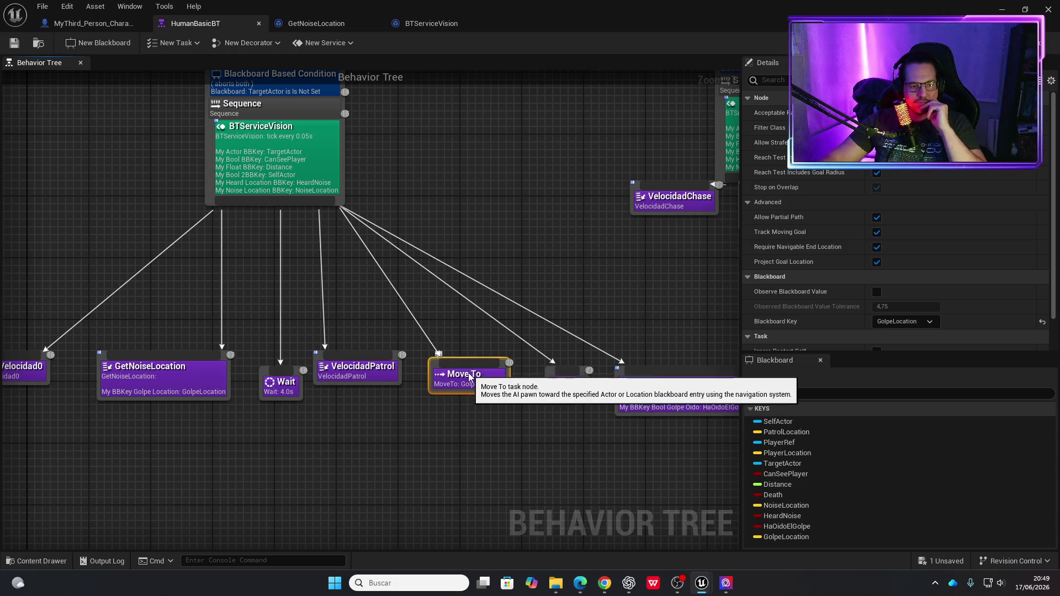
right_click(468, 375)
mouse_move(519, 514)
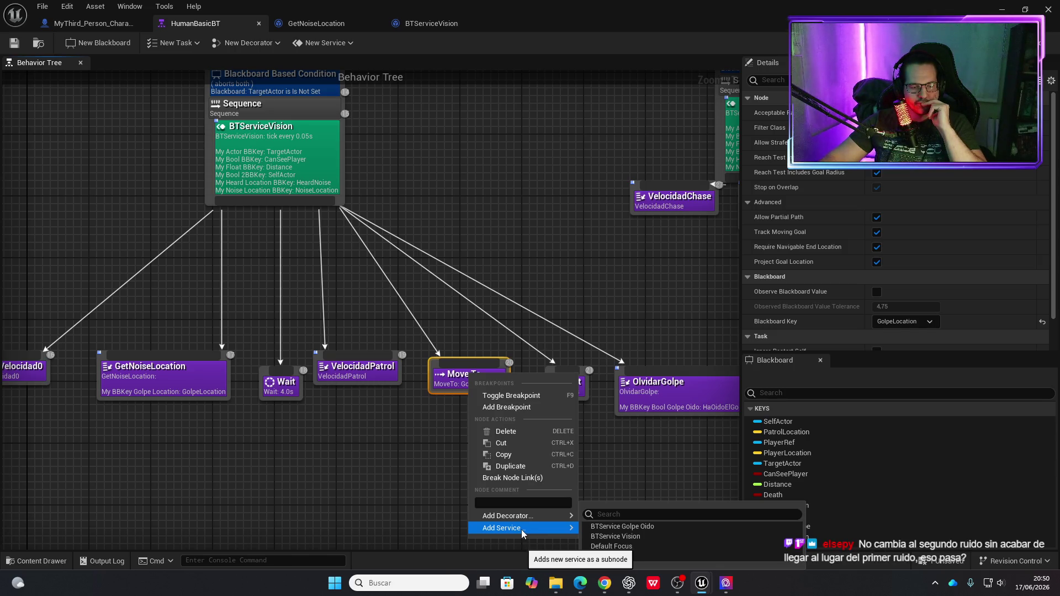
left_click(444, 383)
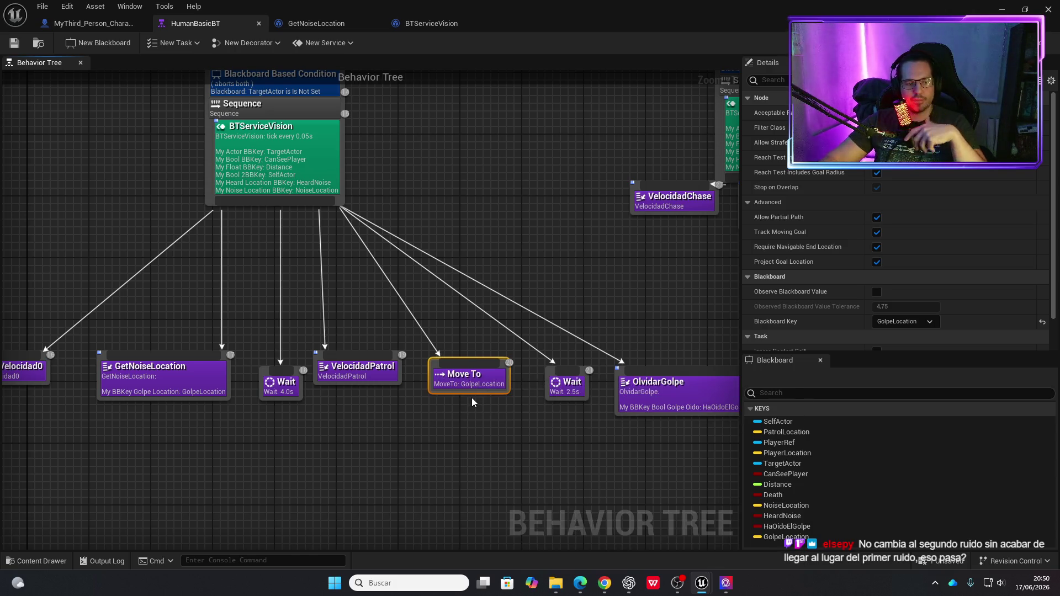
mouse_move(214, 379)
left_mouse_down()
mouse_move(360, 462)
mouse_move(231, 418)
left_mouse_up()
double_click(231, 360)
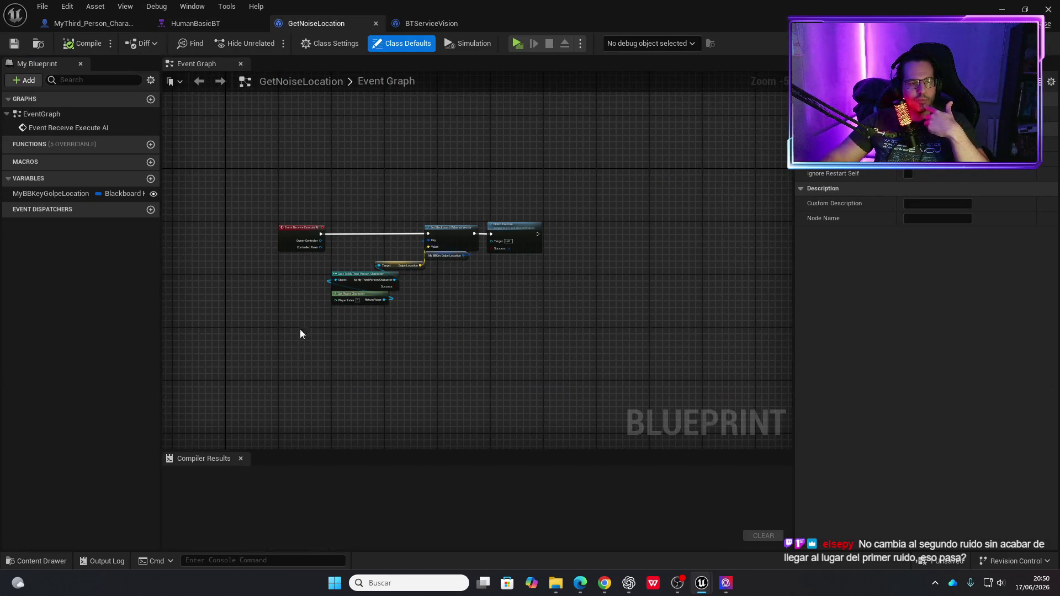
Zoom into the GetNoiseLocation Event Graph, then close its tab with Ctrl+W.
scroll(318, 272, "up", 3)
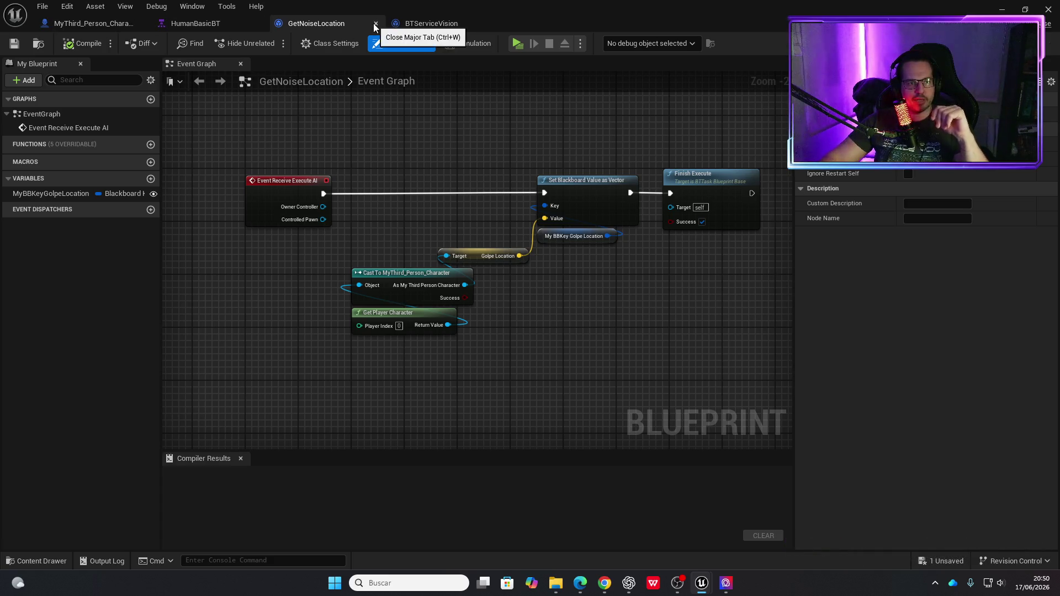
key("ctrl+w")
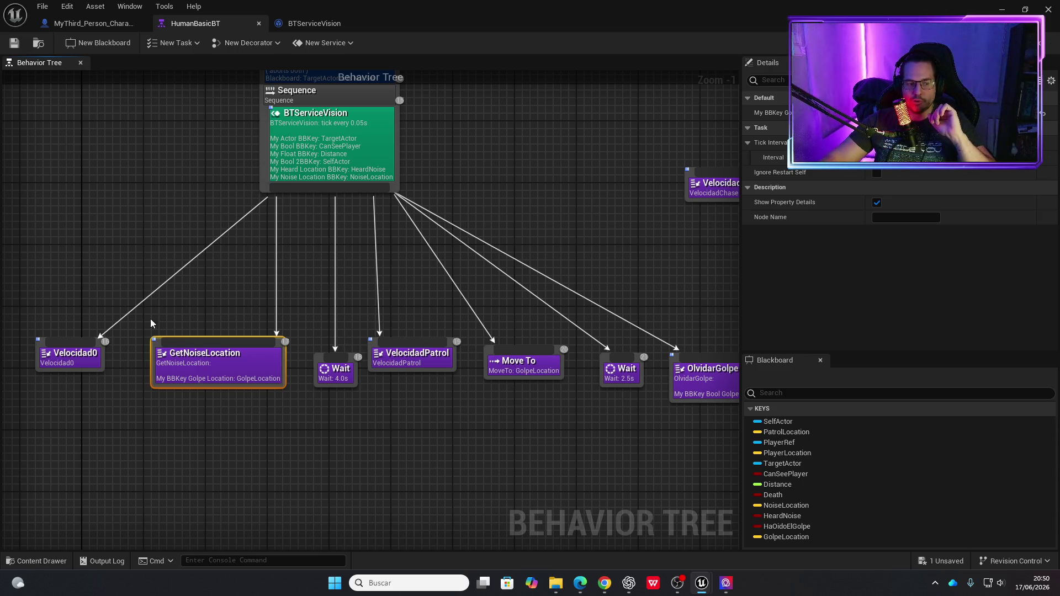
Check the Velocidad0, GetNoiseLocation, VelocidadPatrol and Move To tasks, then list New Task base classes.
left_click(89, 343)
left_click(221, 364)
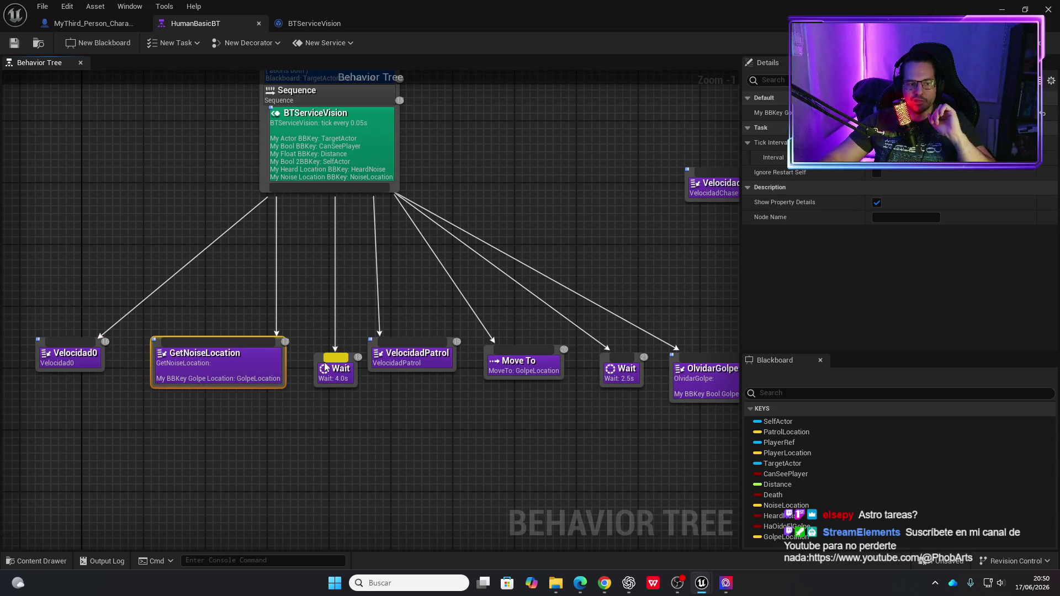
left_click(402, 356)
left_click(511, 365)
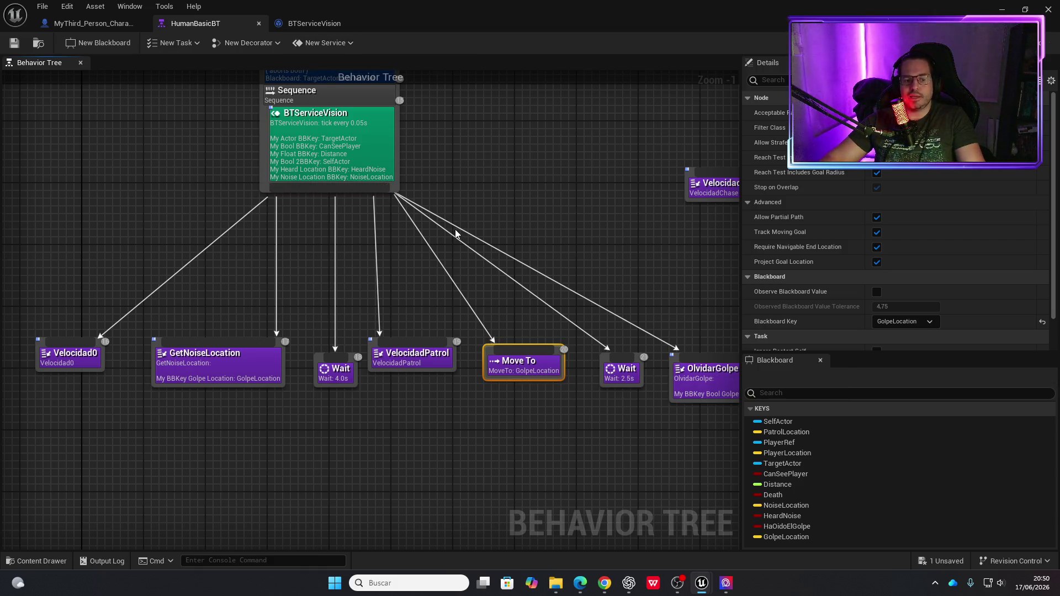
left_click(189, 46)
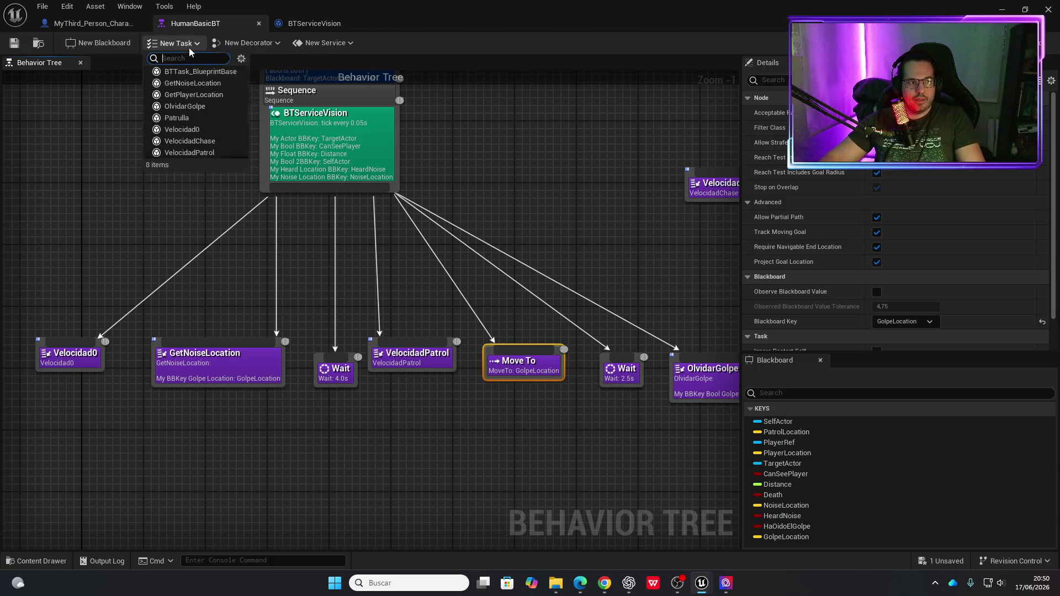
Base a new task on BTTask_BlueprintBase and save it as MoveToSuspectNoise.
left_click(200, 72)
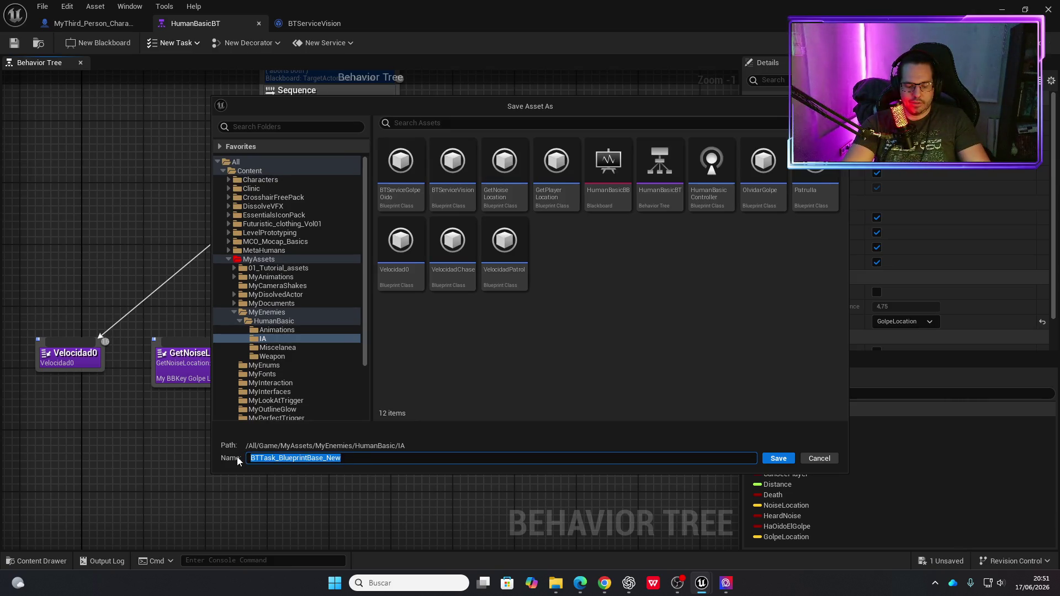
type("MoveToSuspe")
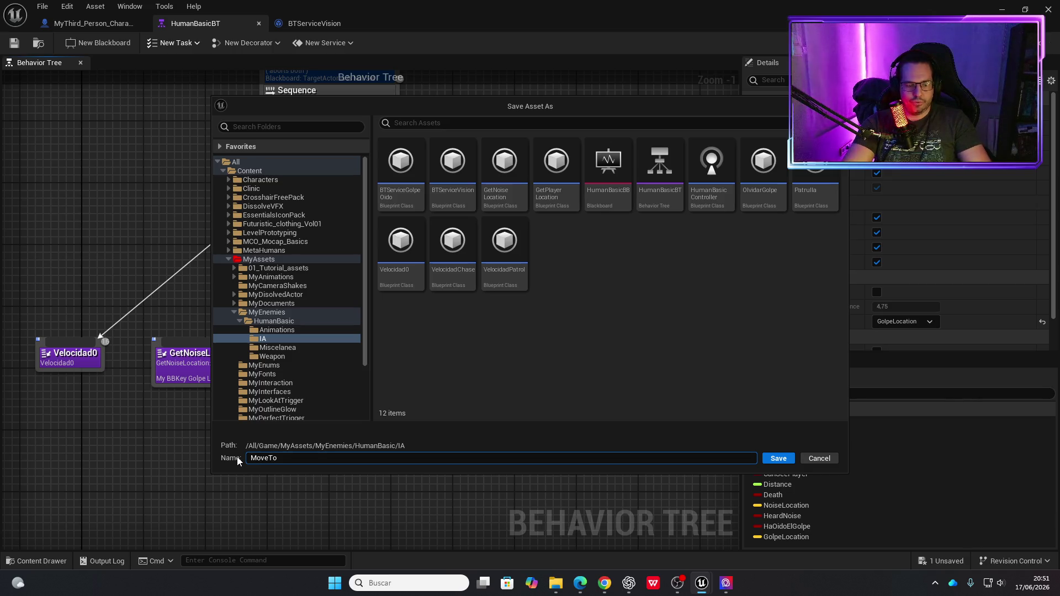
type("ctNoise")
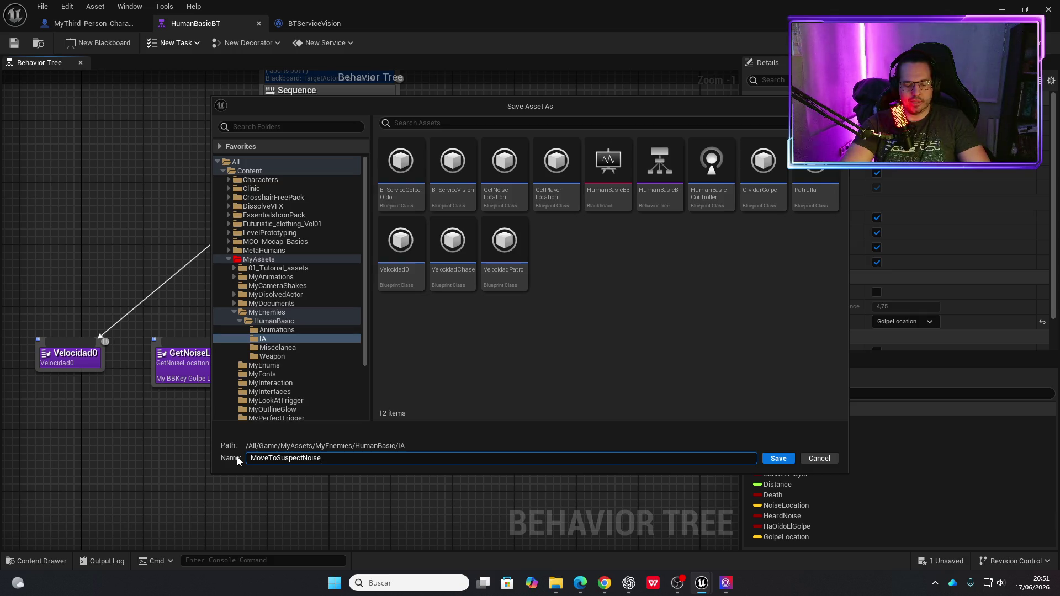
key("Return")
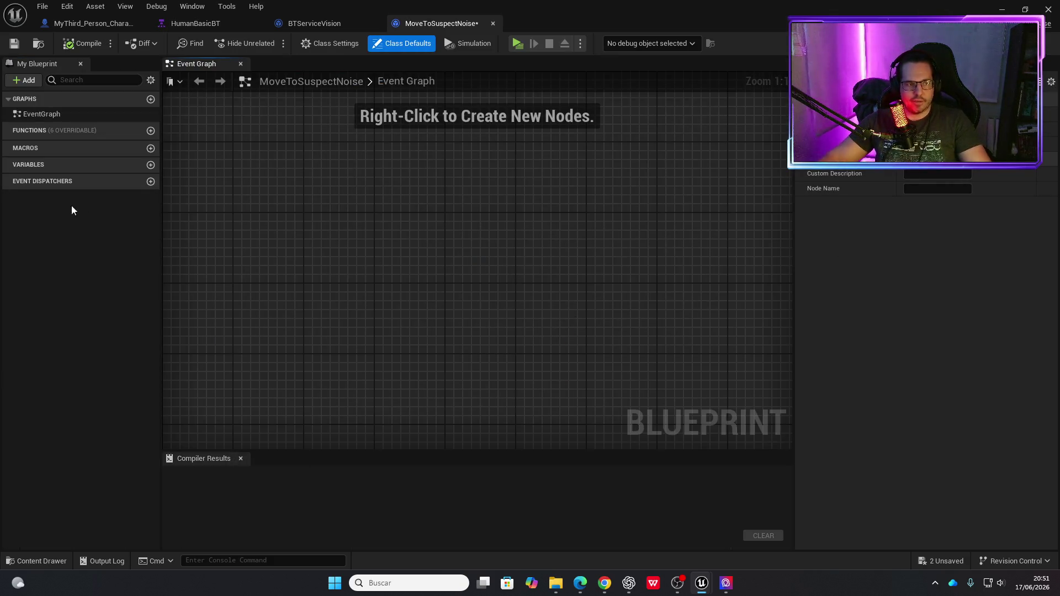
Add an Event Receive Tick AI node, discarding a mistakenly added Execute AI event.
right_click(292, 202)
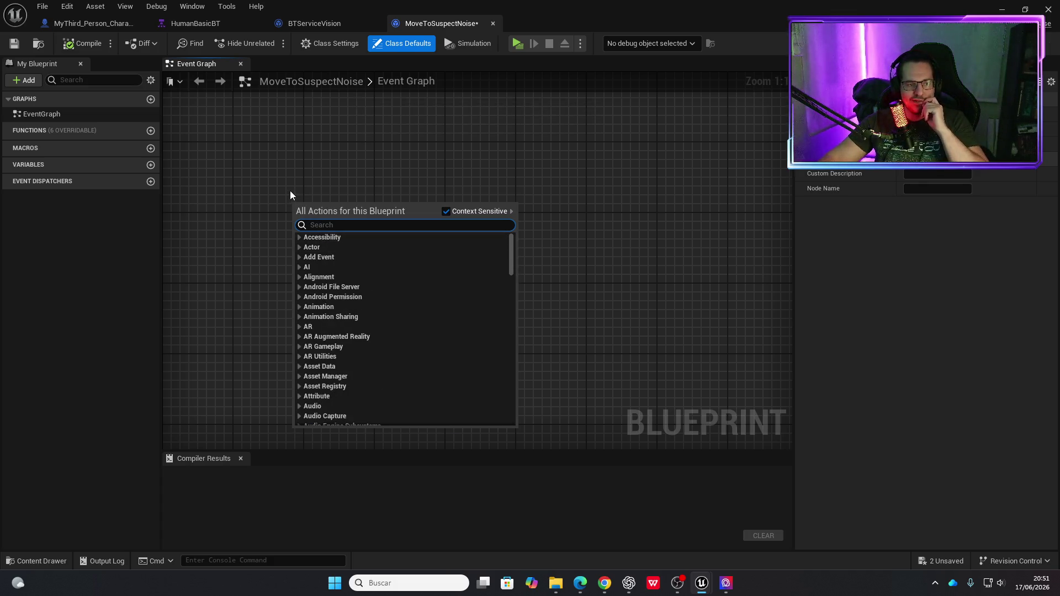
type("execute")
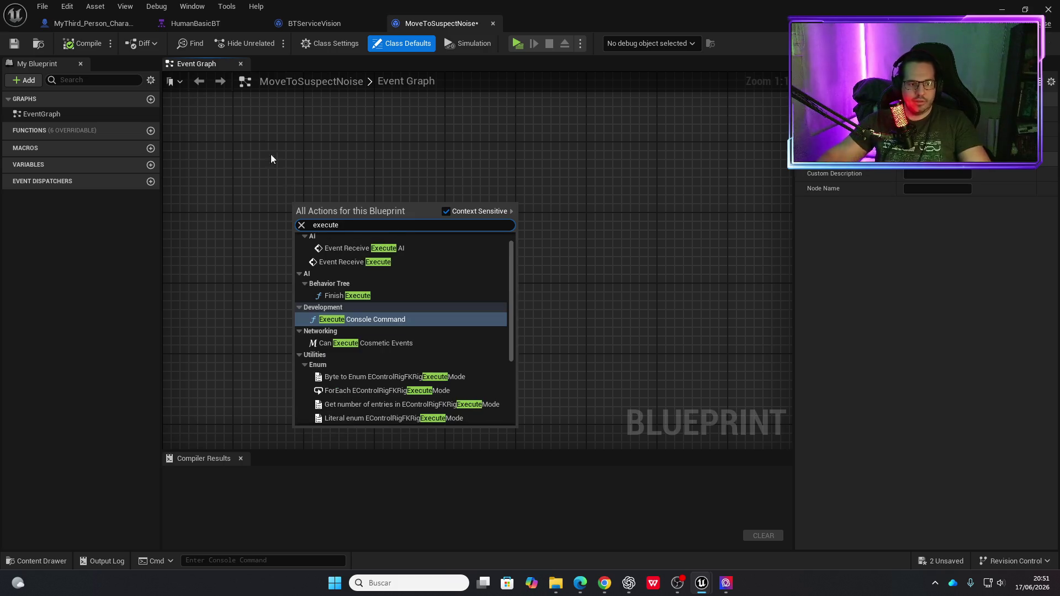
scroll(392, 304, "up", 1)
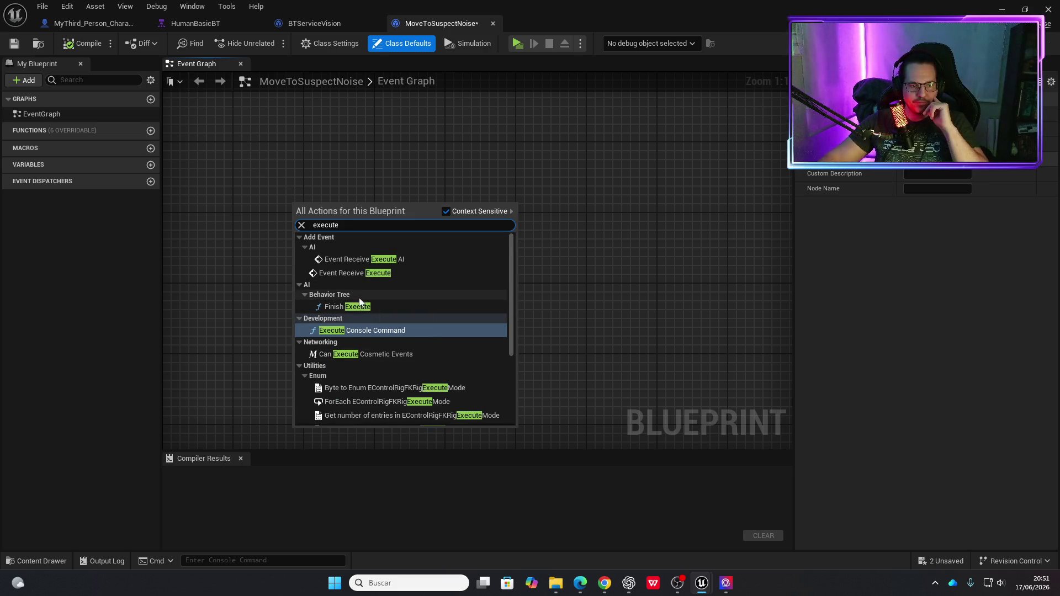
left_click(366, 263)
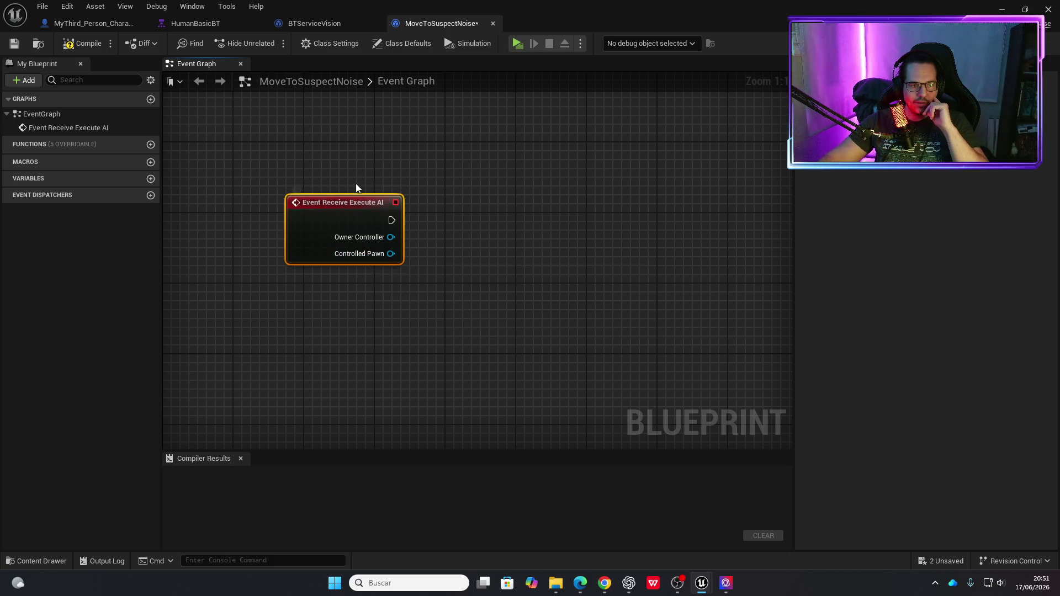
key("Delete")
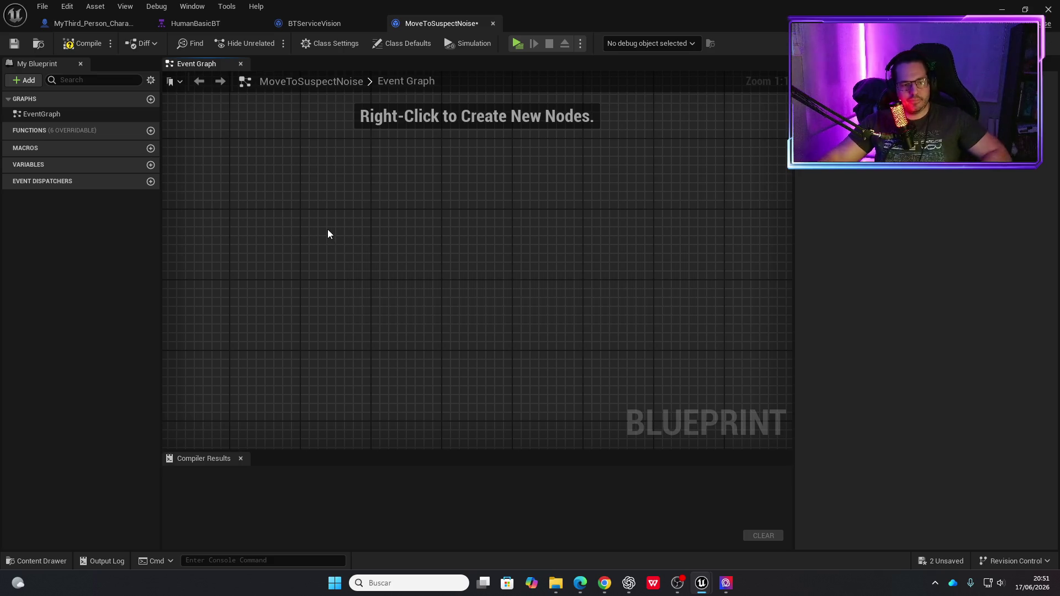
right_click(328, 234)
type("tick")
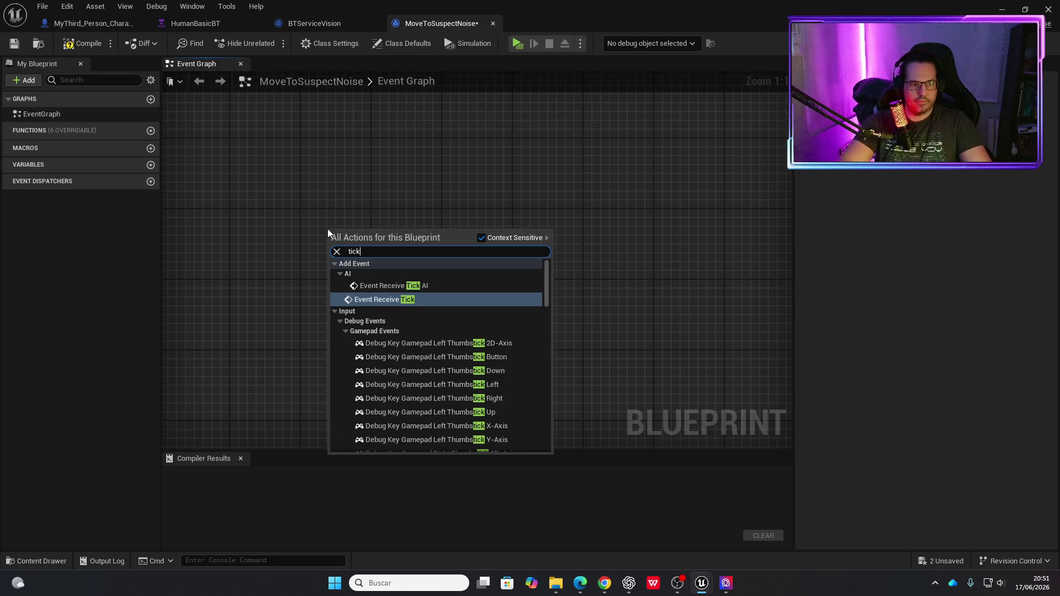
key("Up")
key("Return")
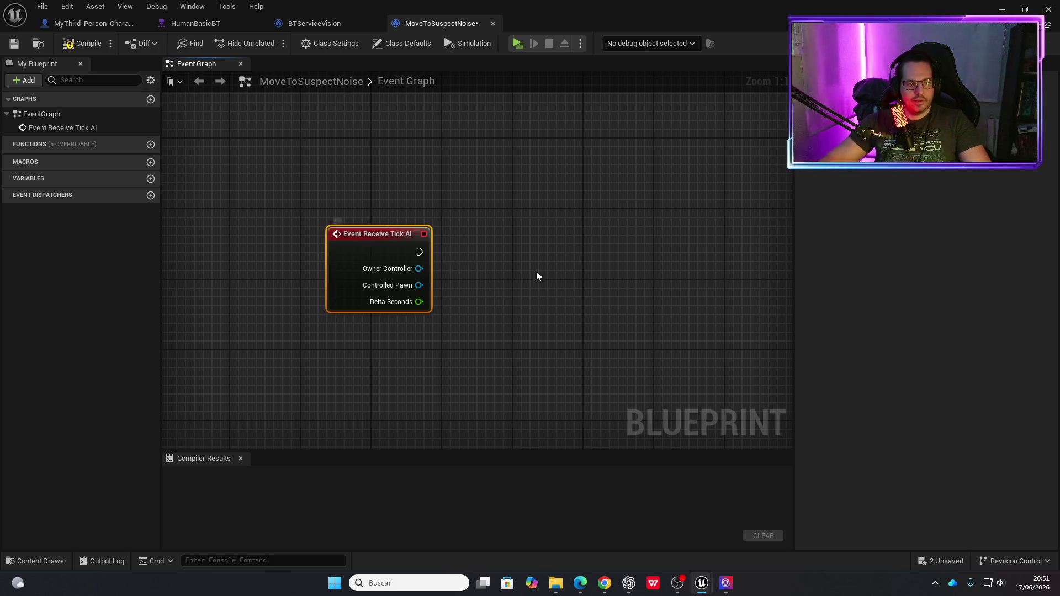
left_click_drag(386, 238, 360, 221)
left_click_drag(482, 260, 382, 257)
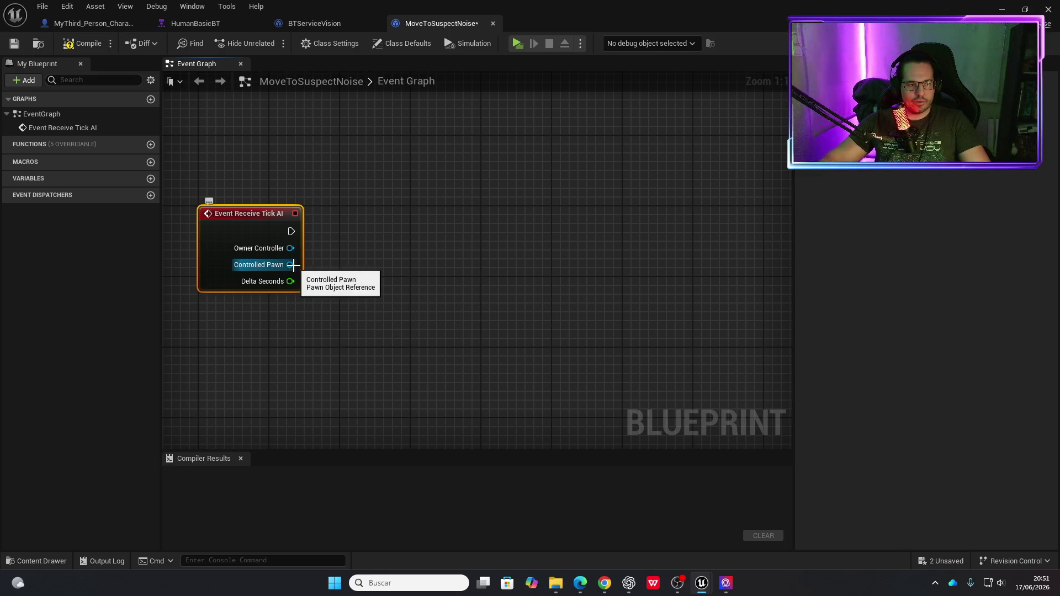
Cast Controlled Pawn to HumanBasic and convert it to a pure cast.
left_click_drag(290, 265, 326, 328)
type("cast to human")
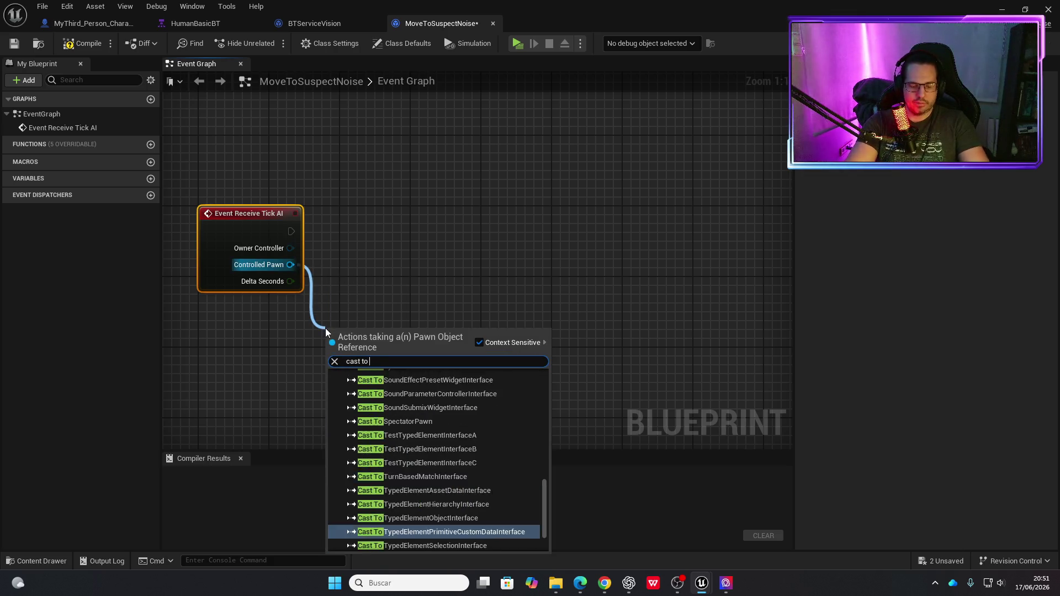
key("Return")
right_click(326, 328)
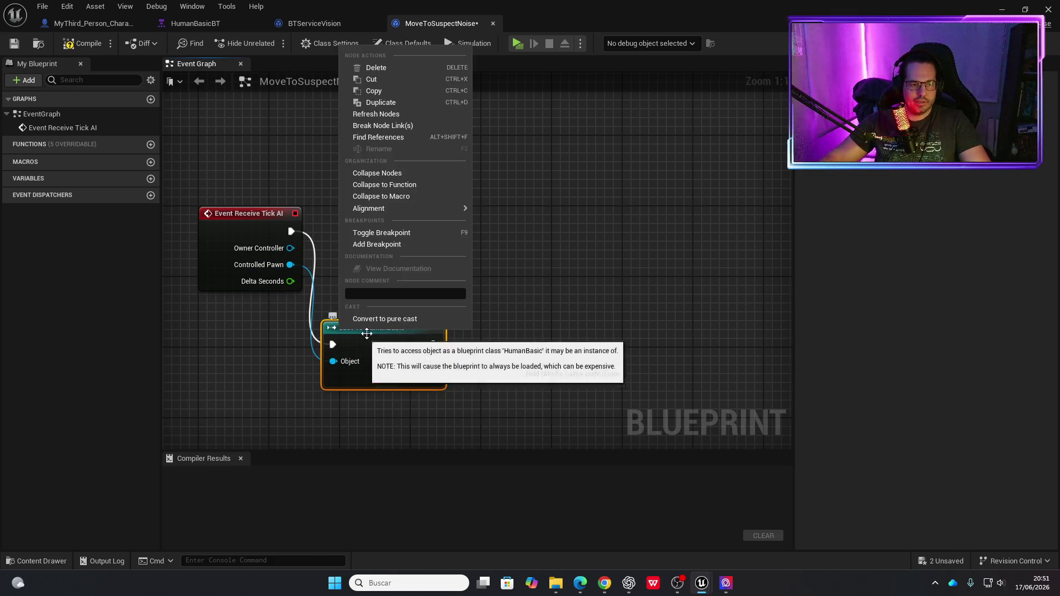
left_click(375, 319)
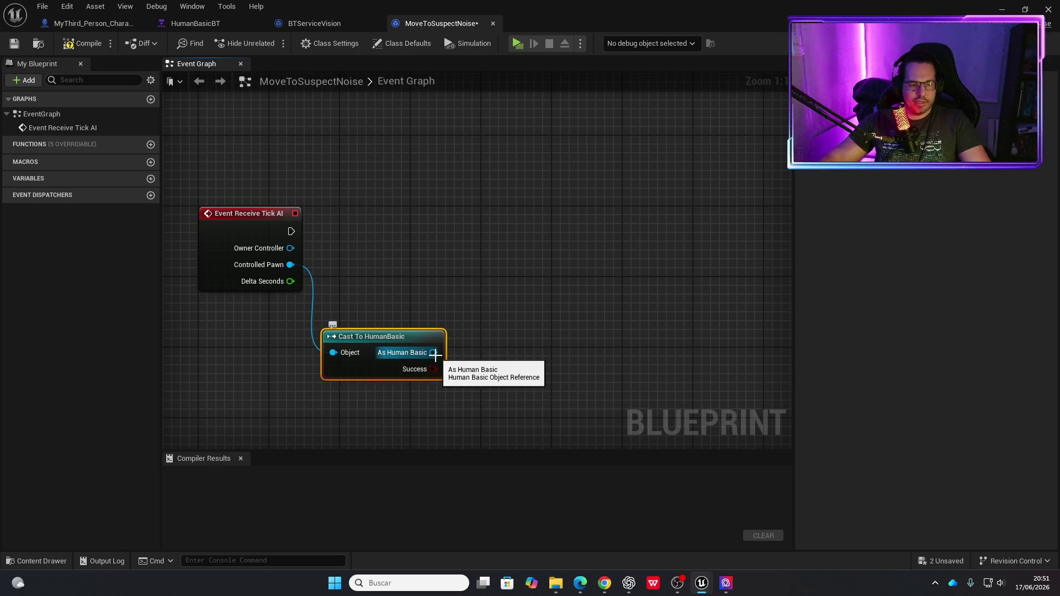
Try a Get Blackboard node off As Human Basic, then delete it.
left_click_drag(434, 352, 491, 350)
type("get black")
key("Return")
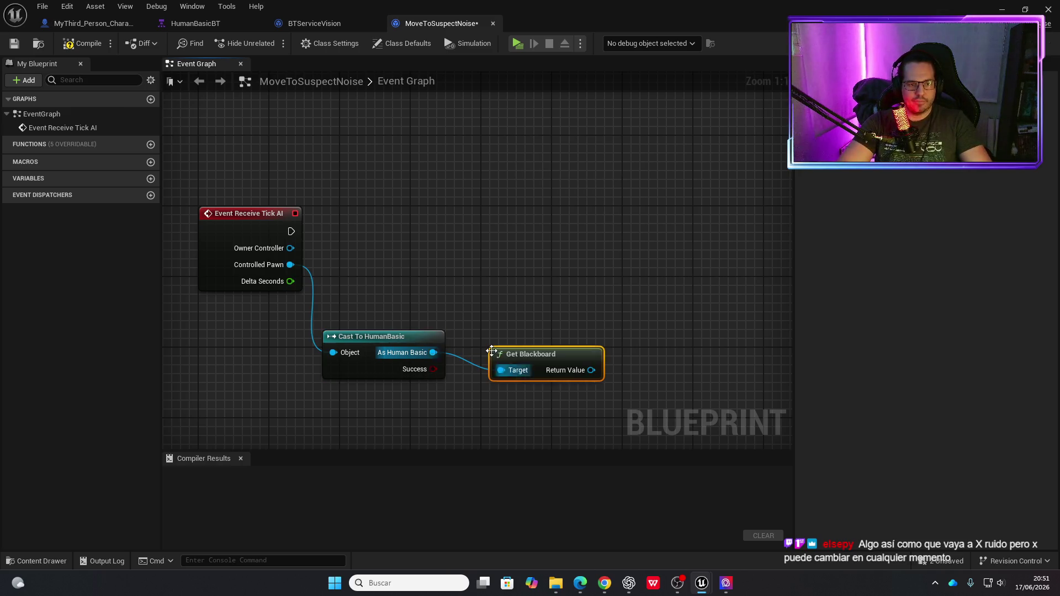
key("q")
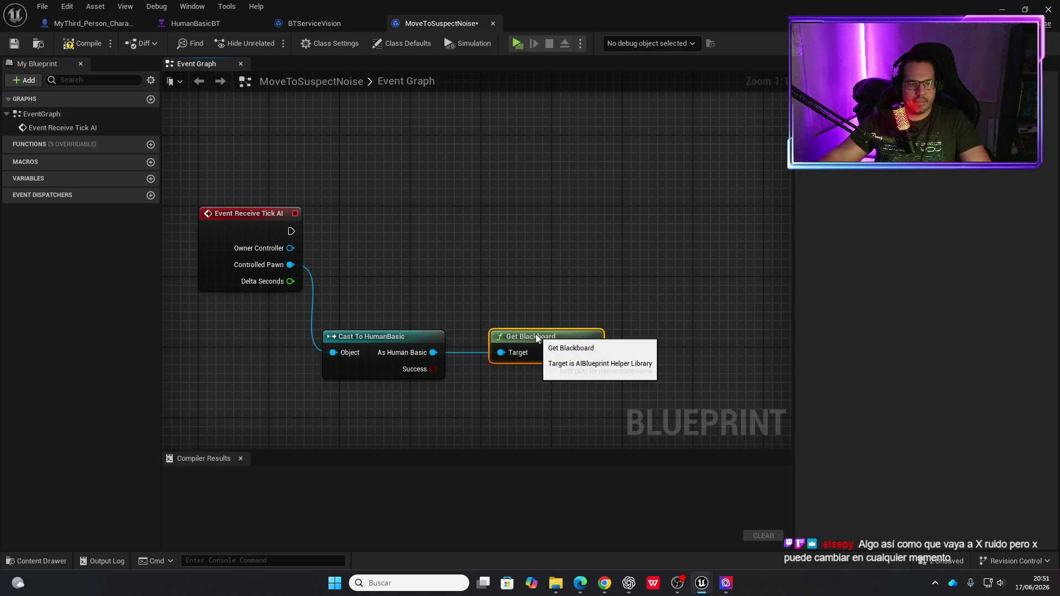
key("Delete")
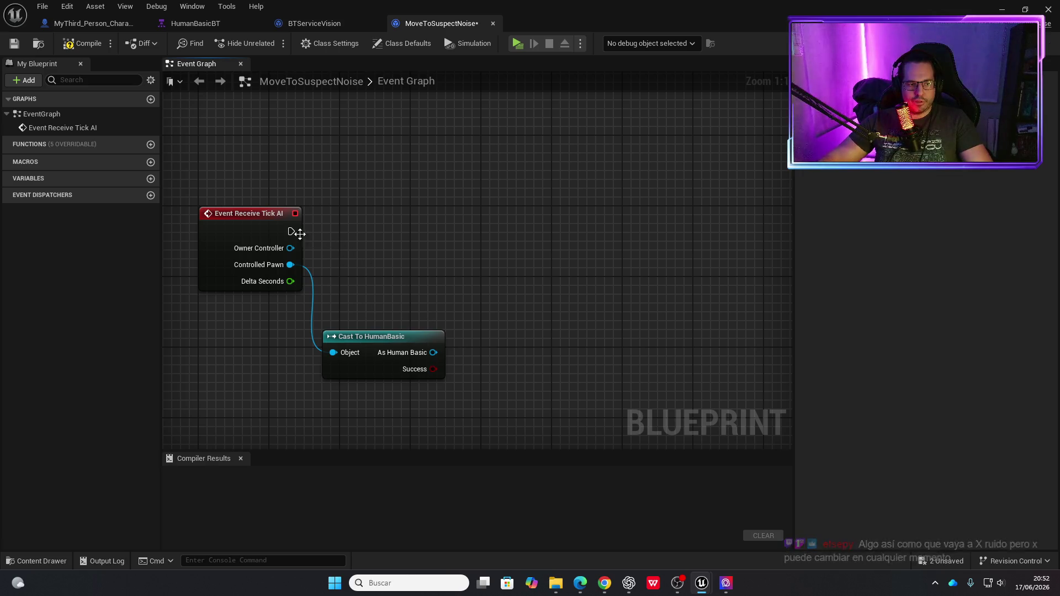
Try a Simple Move to Actor node from the As Human Basic output, then delete it.
left_click_drag(432, 353, 507, 283)
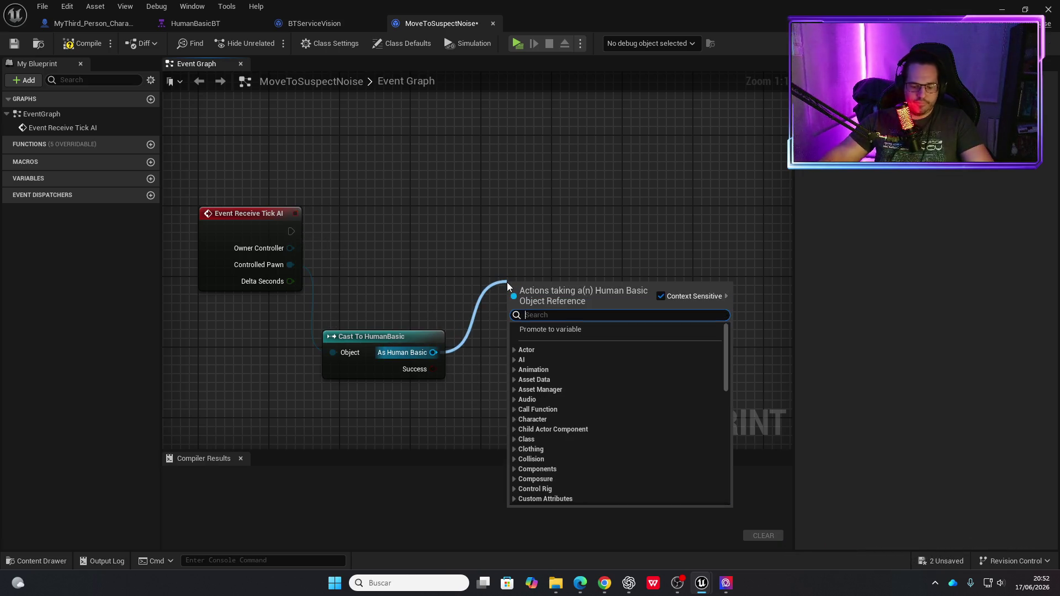
type("move")
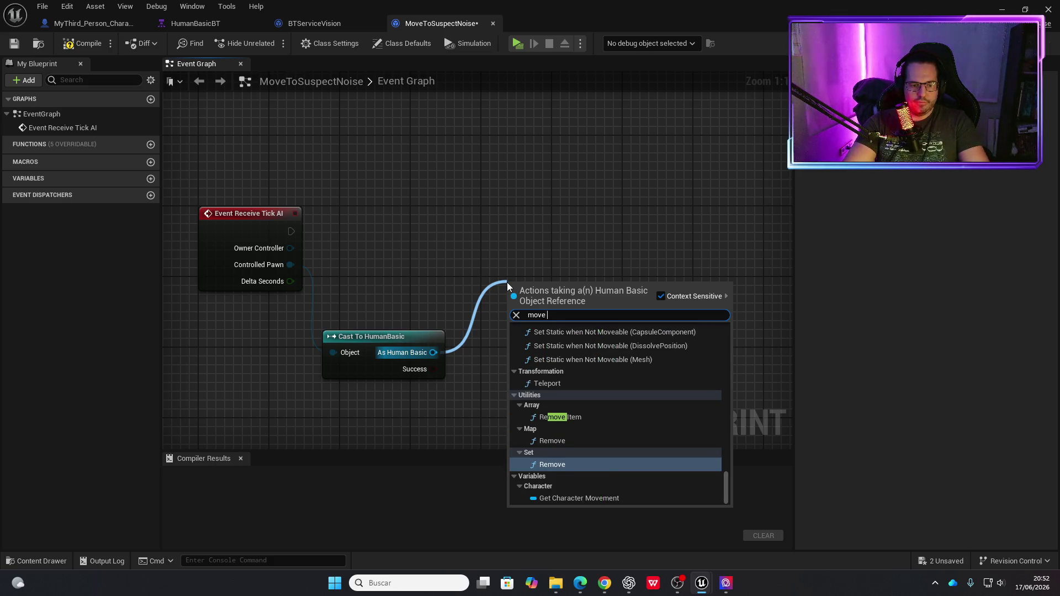
type(" to")
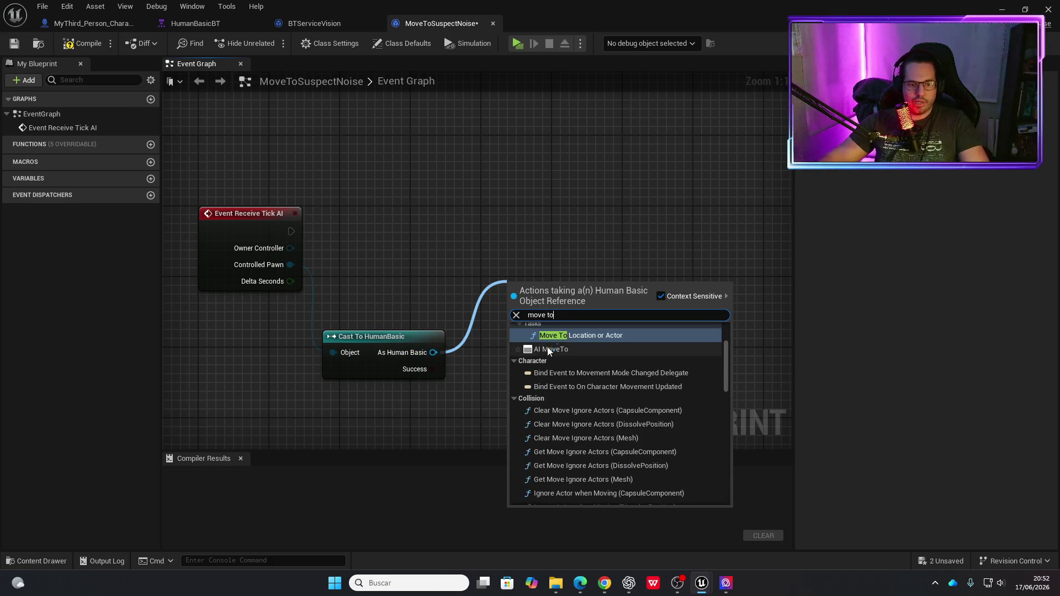
scroll(594, 380, "up", 3)
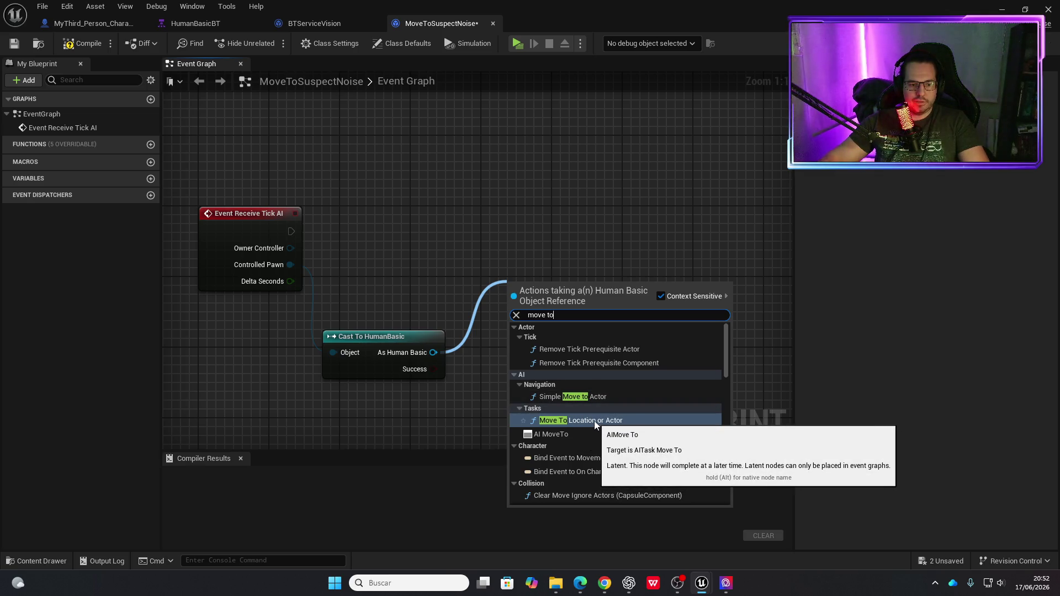
scroll(597, 421, "down", 5)
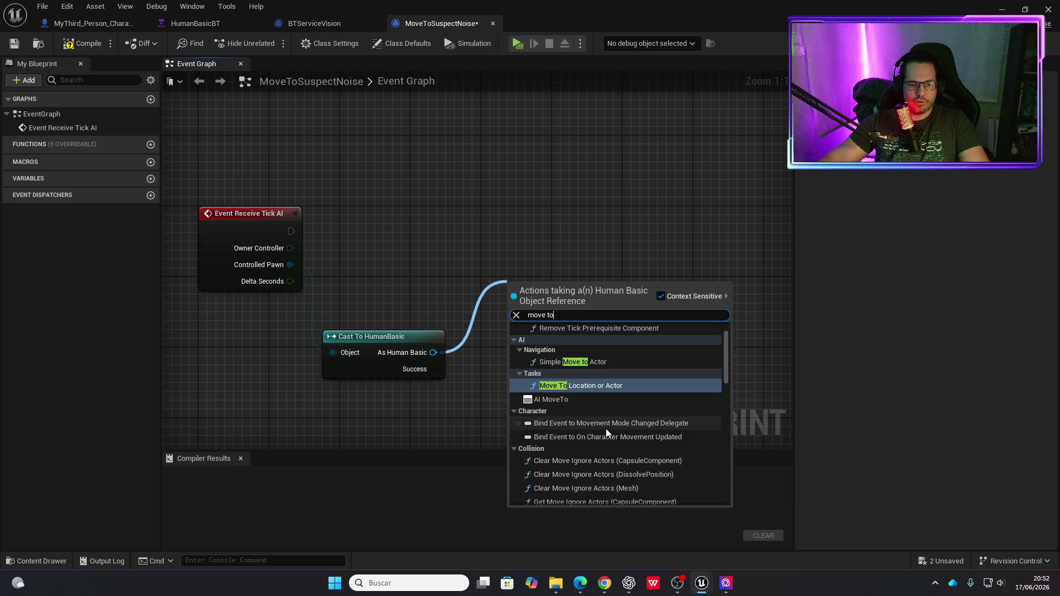
scroll(606, 426, "down", 10)
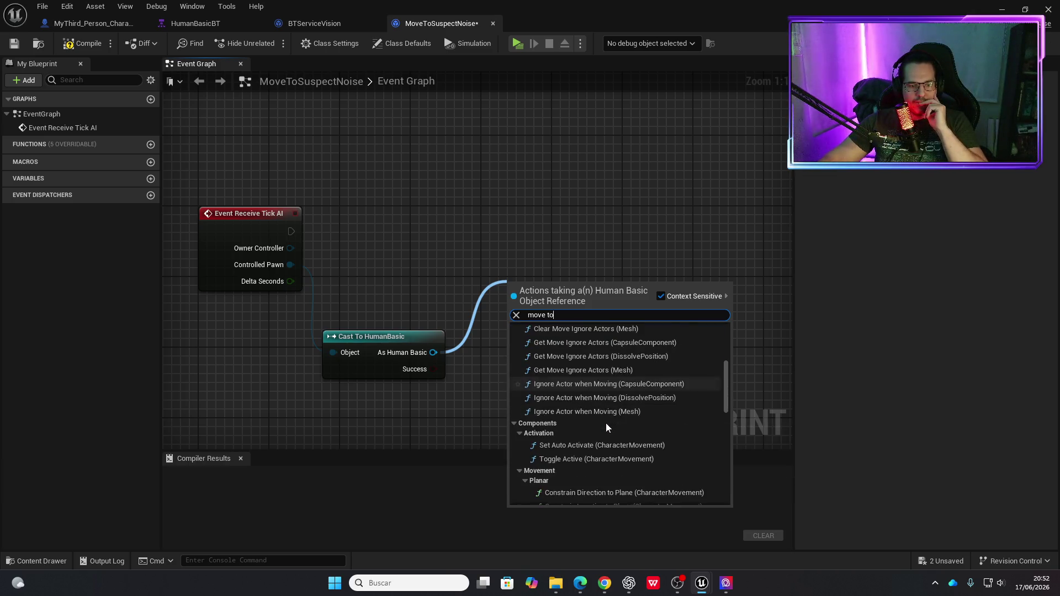
scroll(607, 422, "up", 15)
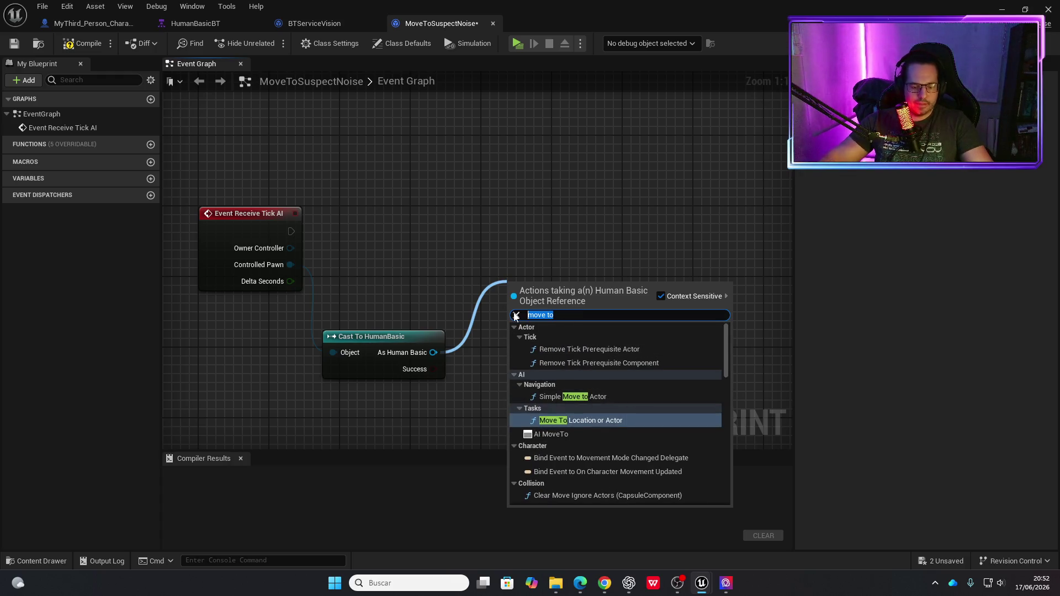
type("simple mo")
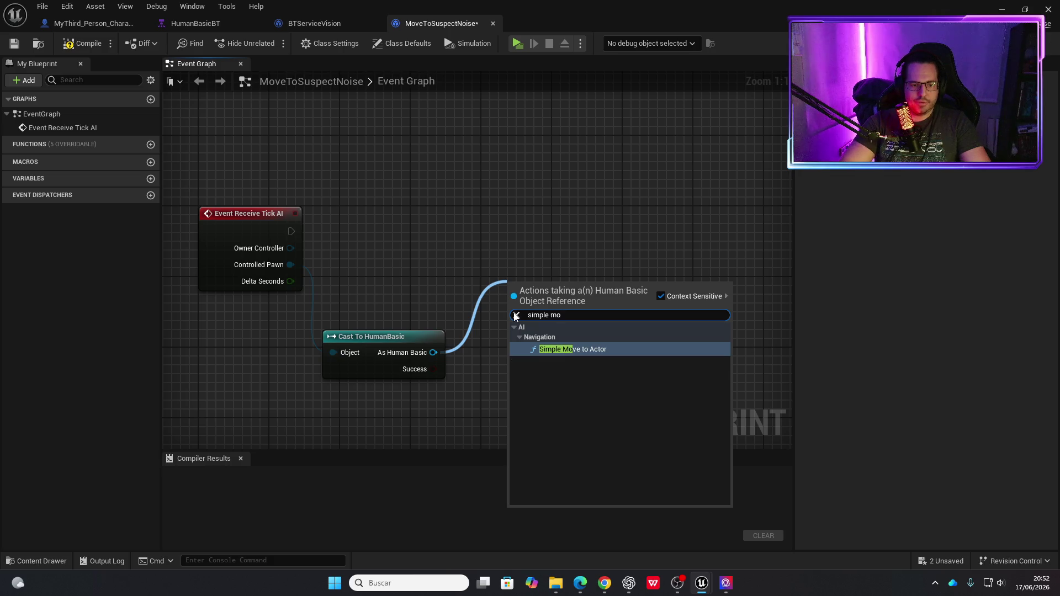
key("Return")
key("Delete")
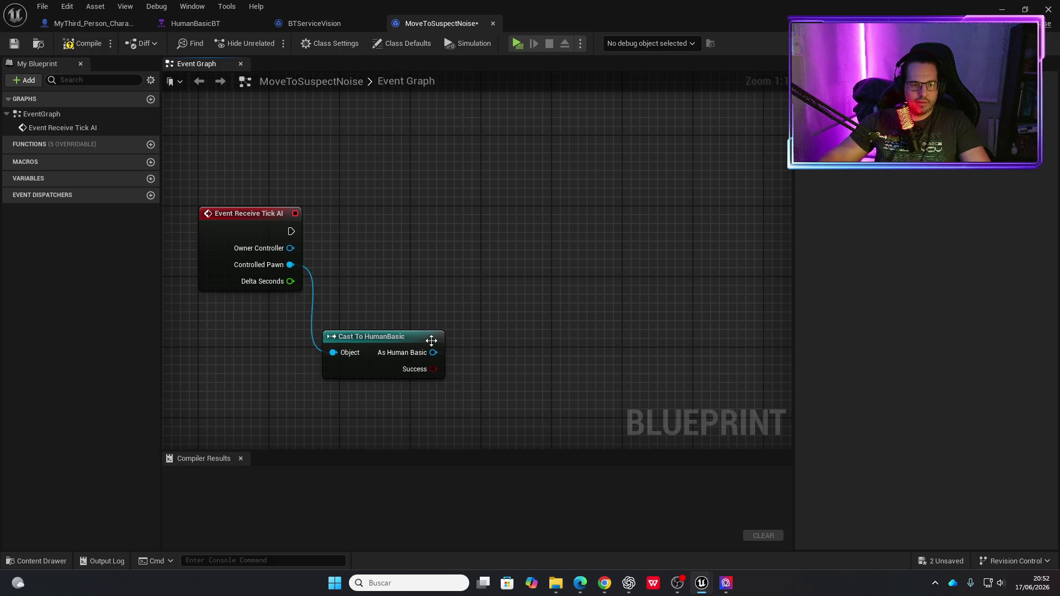
Add an AI MoveTo node and wire As Human Basic into its Pawn input.
left_click_drag(433, 353, 517, 277)
type("ai mo")
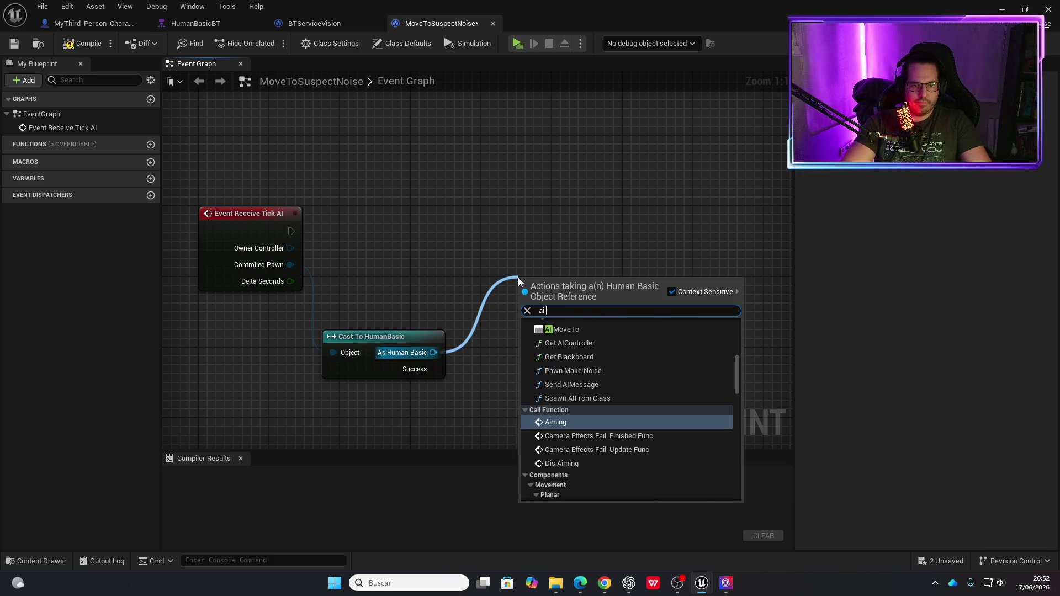
left_click(568, 334)
left_click_drag(577, 288, 569, 199)
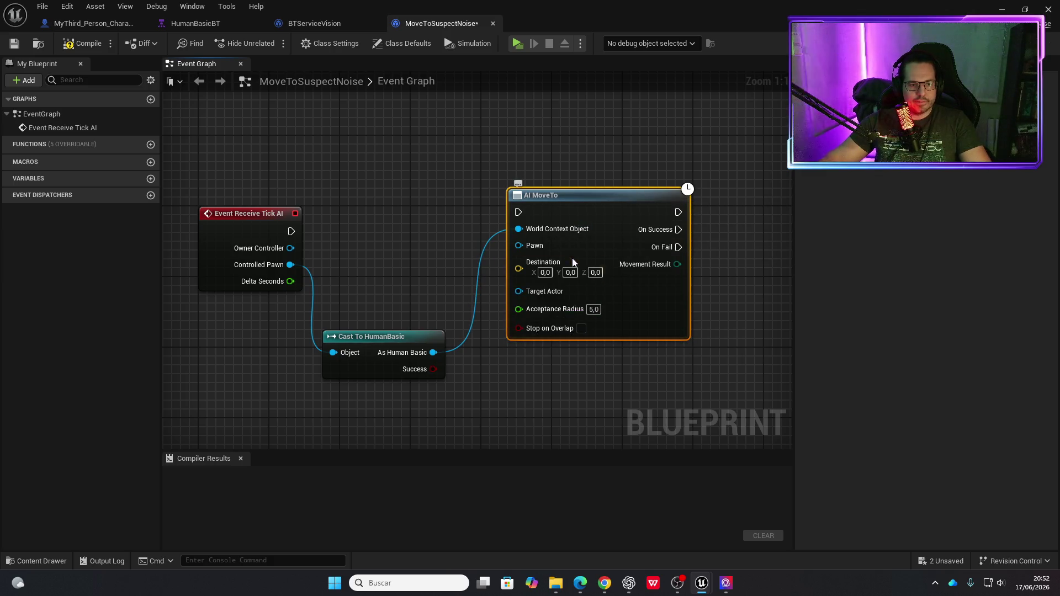
left_click_drag(567, 208, 610, 205)
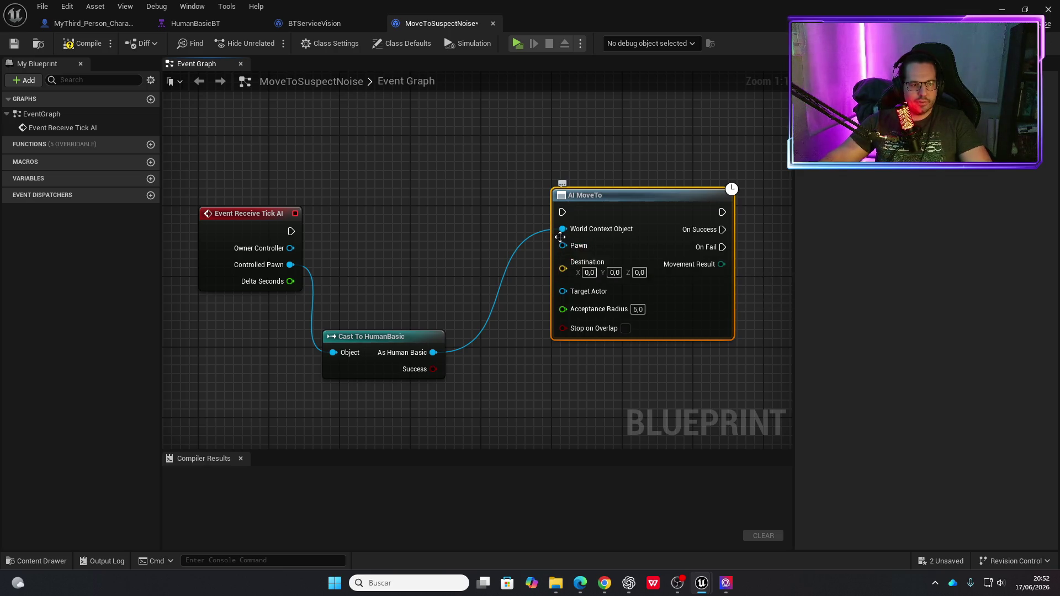
left_click_drag(561, 229, 562, 259)
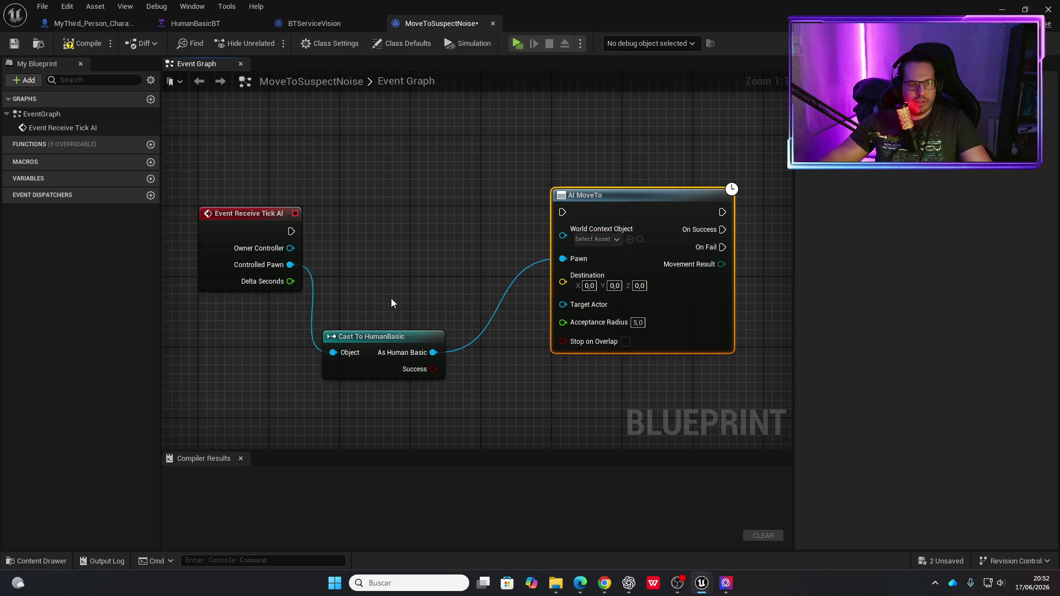
right_click(416, 412)
Add a Get Player Character node below the casts.
type("get layue")
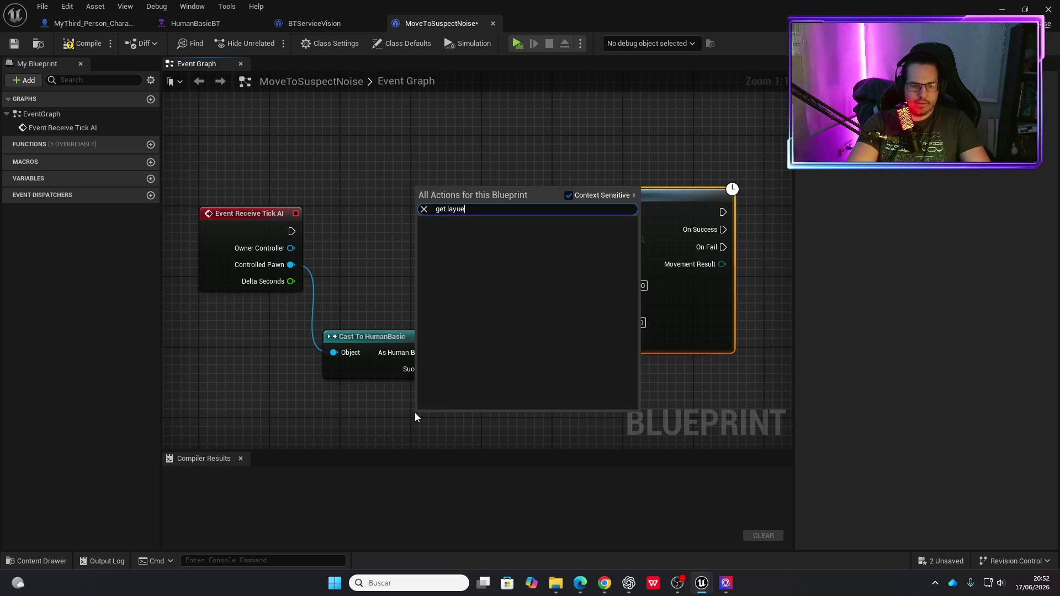
key("BackSpace")
key("BackSpace")
key("BackSpace")
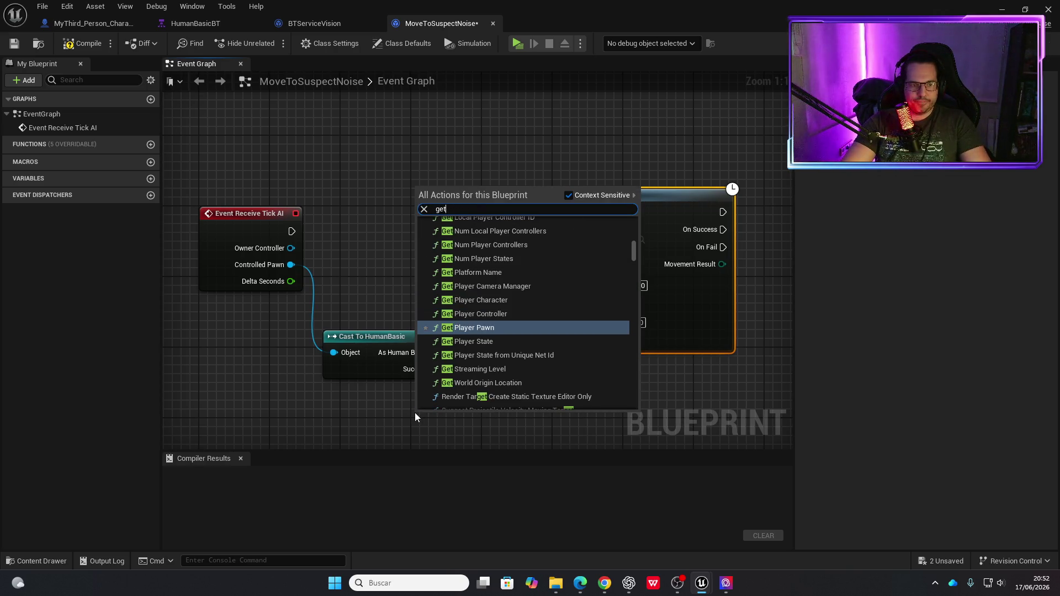
type("player char")
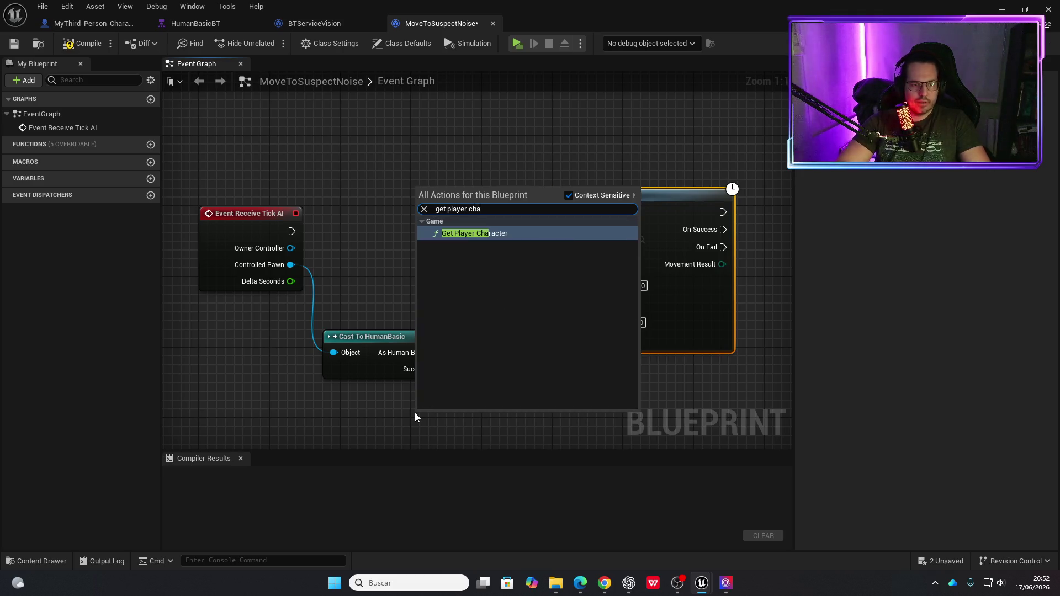
key("Return")
left_click_drag(519, 417, 428, 418)
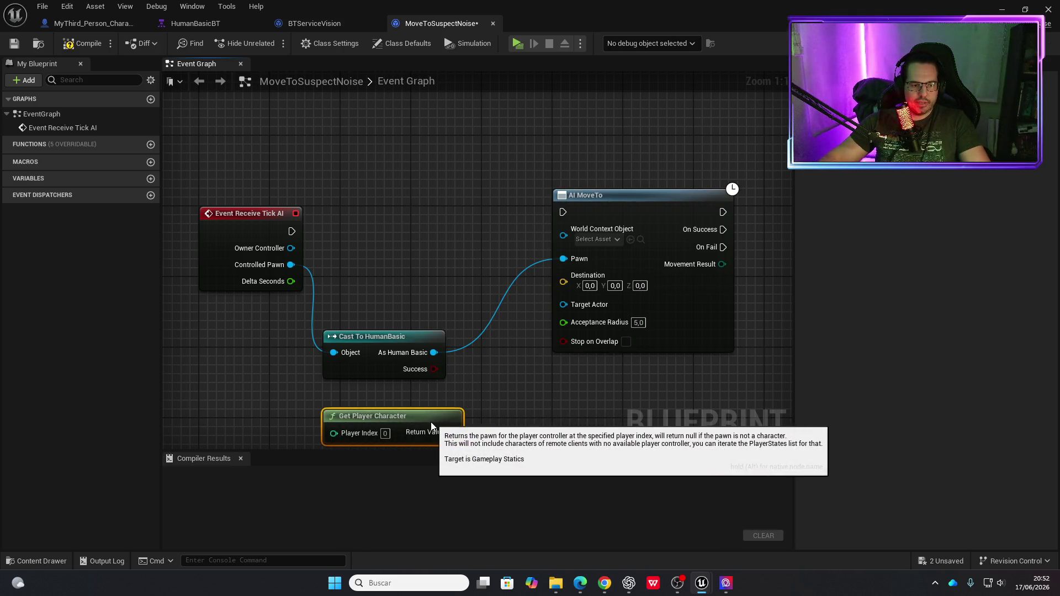
mouse_move(408, 303)
left_mouse_down()
mouse_move(417, 411)
mouse_move(363, 357)
mouse_move(372, 353)
left_mouse_up()
Add a pure Cast To MyThird_Person_Character above Get Player Character.
type("cast to mhu")
key("BackSpace")
key("BackSpace")
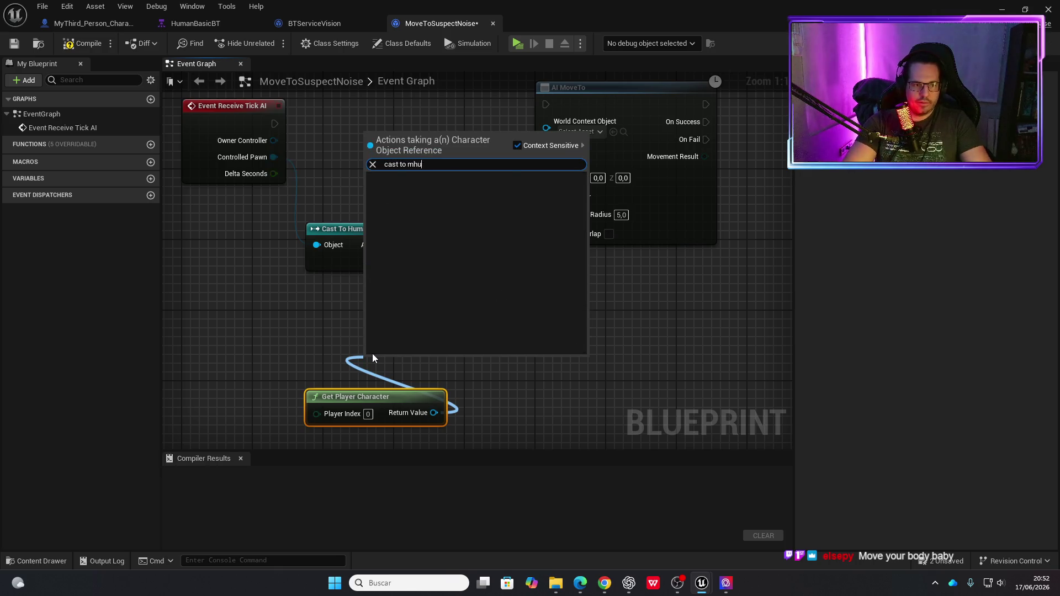
type("y")
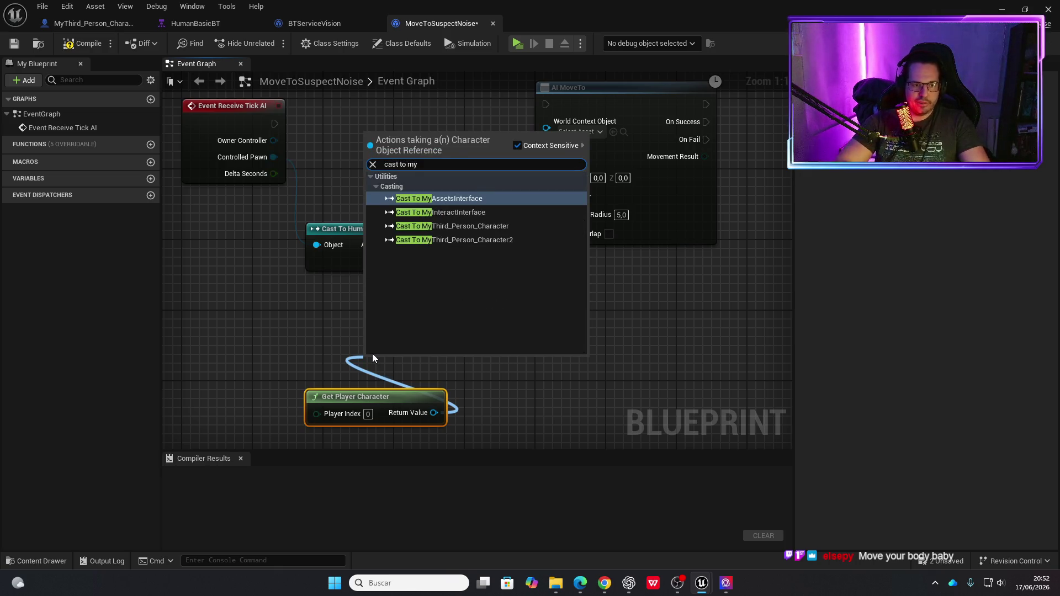
key("Down")
key("Down")
key("Return")
right_click(400, 361)
left_click(425, 349)
left_click_drag(420, 363, 370, 347)
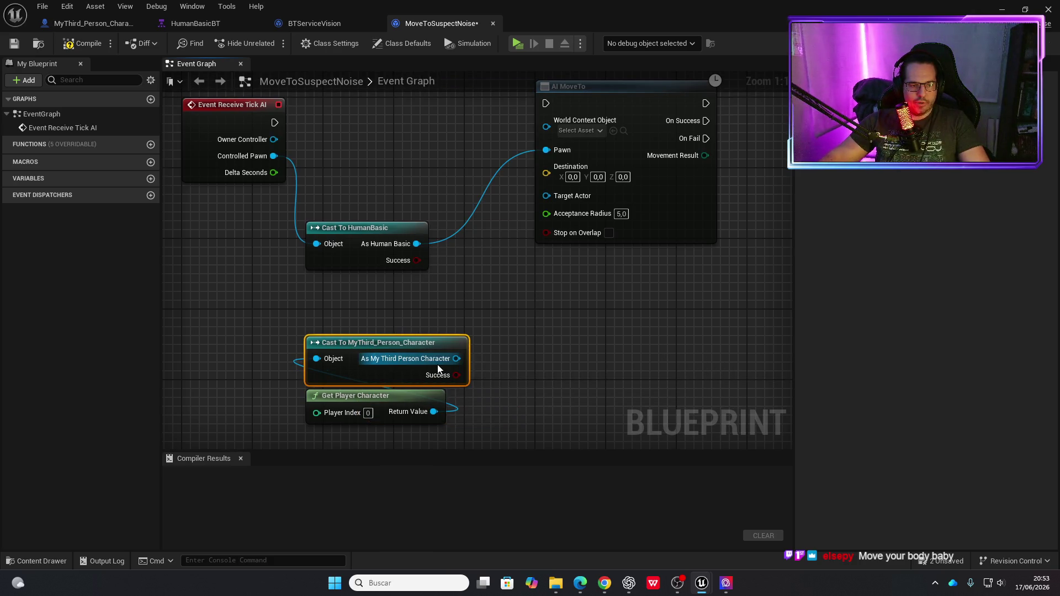
Get the player's Golpe Location and feed it into AI MoveTo's Destination.
left_click_drag(456, 358, 515, 363)
type("get golpe l")
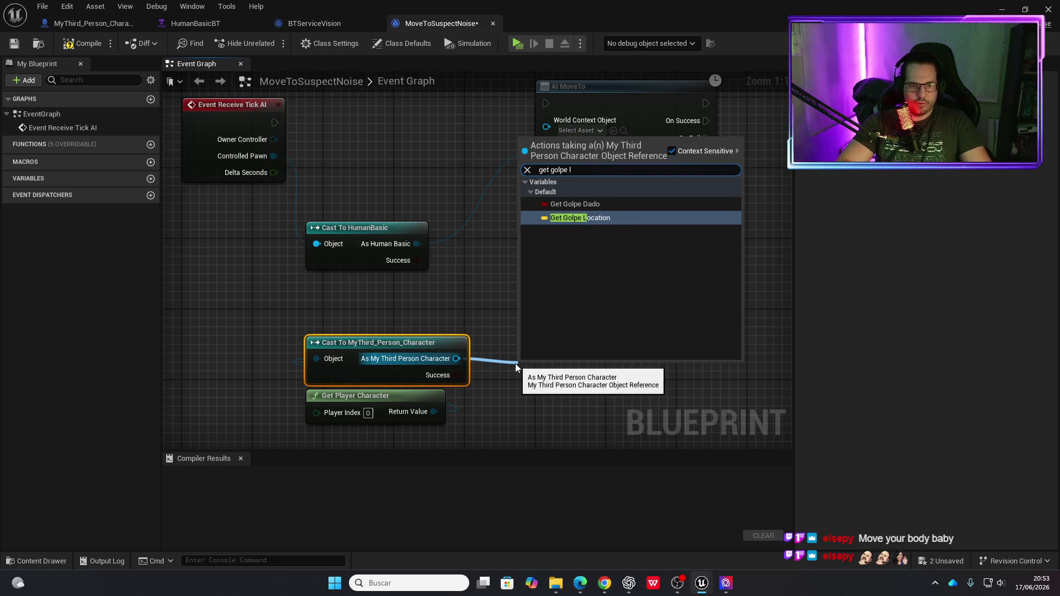
key("Return")
mouse_move(562, 376)
left_mouse_down()
mouse_move(558, 359)
mouse_move(536, 368)
left_mouse_up()
left_click_drag(604, 364, 547, 172)
Wire Event Receive Tick AI's execution into AI MoveTo.
left_click_drag(391, 146, 385, 232)
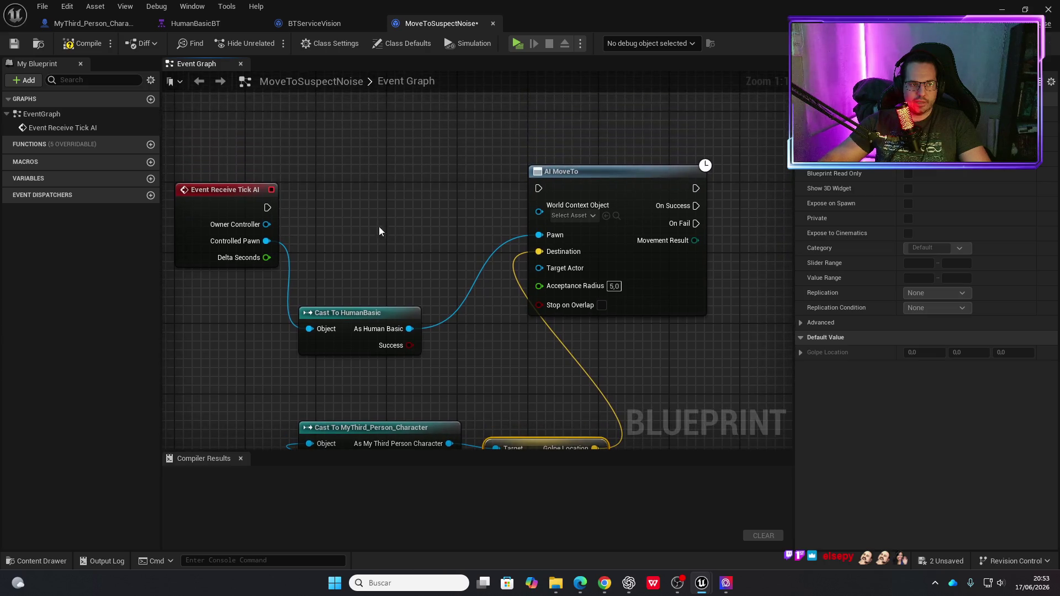
left_click_drag(267, 208, 539, 188)
left_click_drag(604, 177, 610, 199)
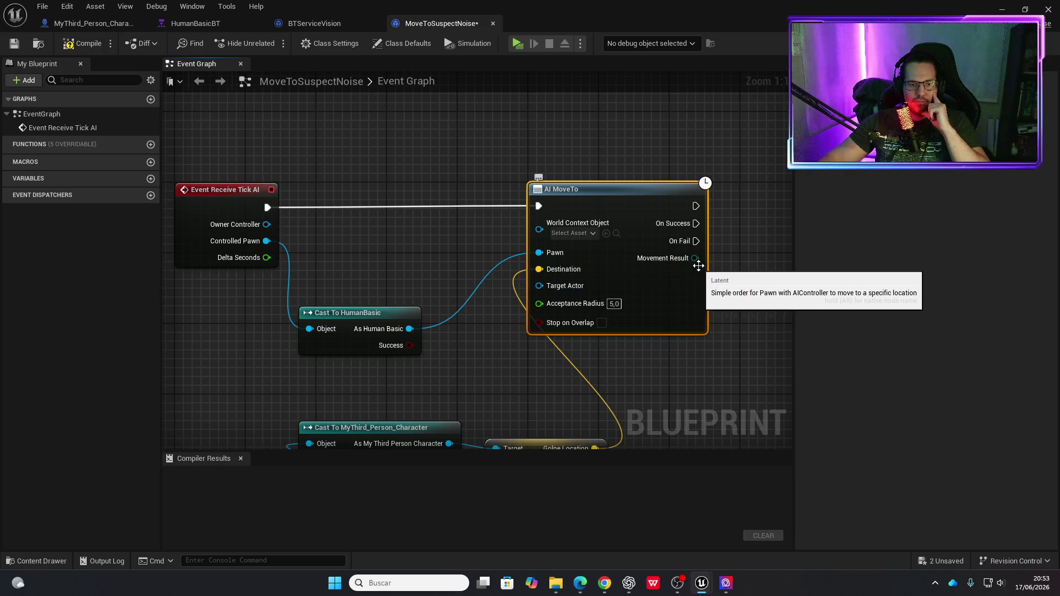
Compile MoveToSuspectNoise, which builds successfully in 158 ms, and deselect AI MoveTo.
mouse_move(698, 268)
left_mouse_down()
mouse_move(587, 276)
mouse_move(569, 259)
left_mouse_up()
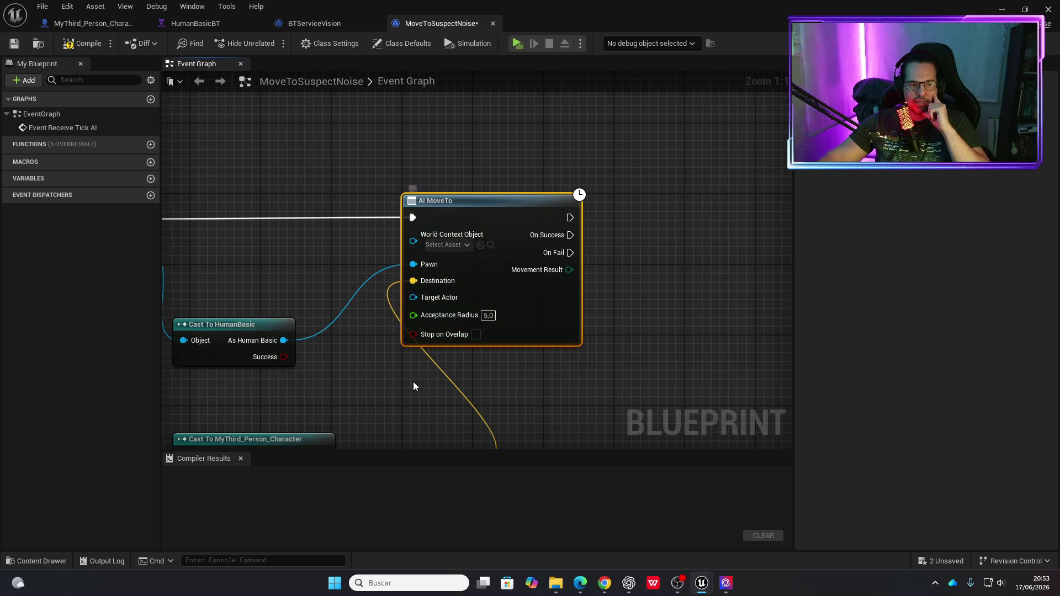
left_click_drag(416, 381, 519, 346)
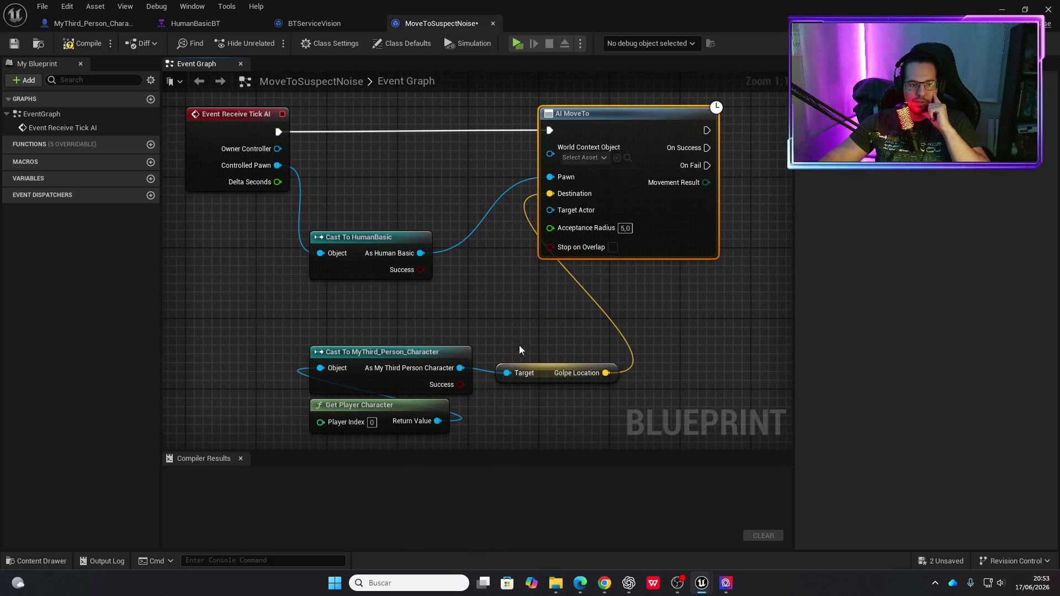
left_click(87, 44)
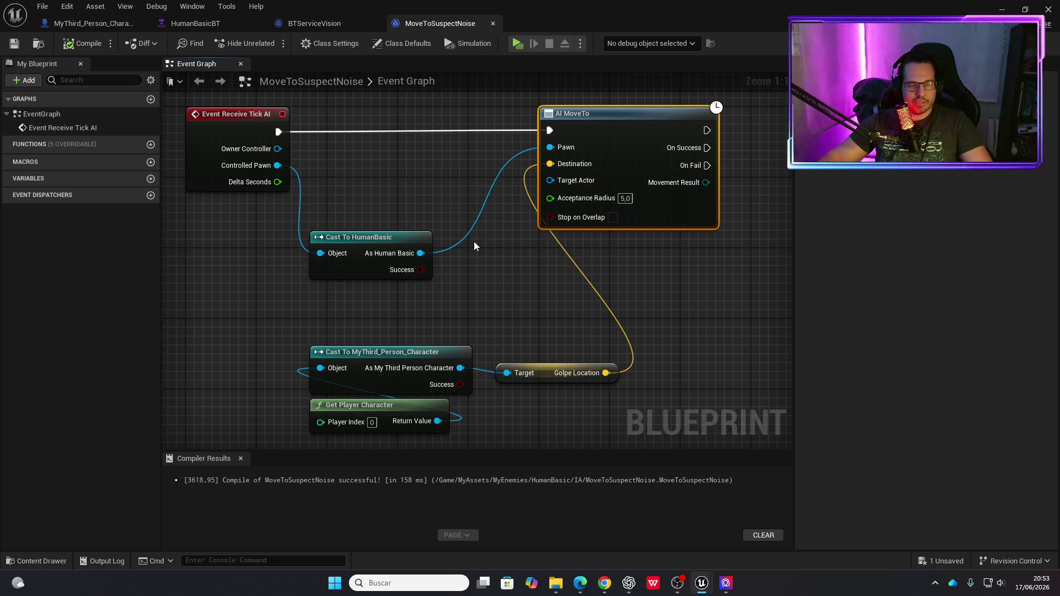
left_click(479, 280)
key("ctrl+space")
key("ctrl+space")
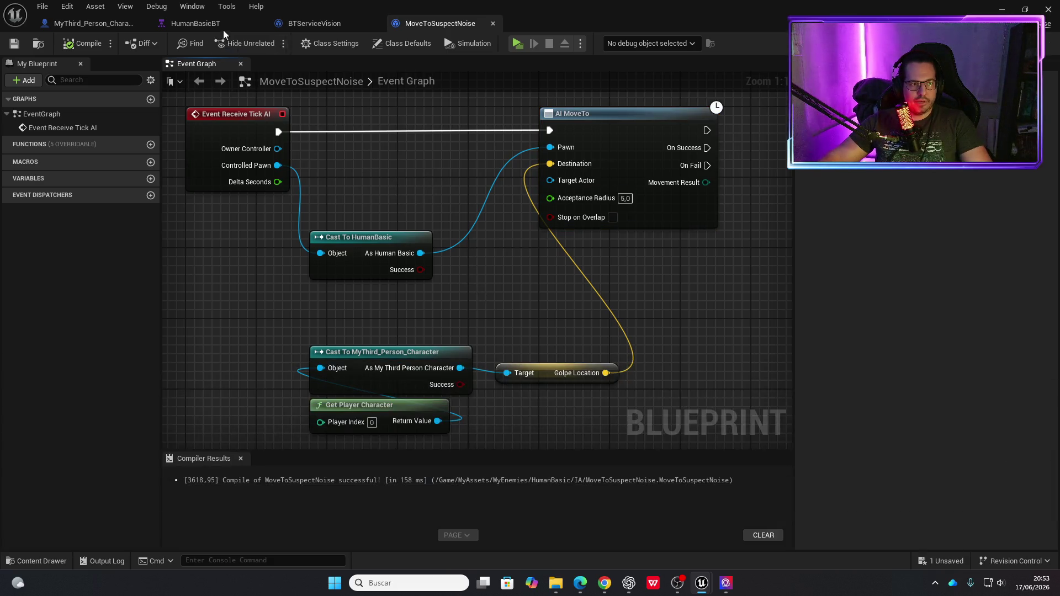
In HumanBasicBT, try choosing MoveToSuspectNoise from the task class list, then cancel the new-asset prompt.
left_click(218, 25)
left_click_drag(483, 460, 483, 475)
key("ctrl+space")
key("ctrl+space")
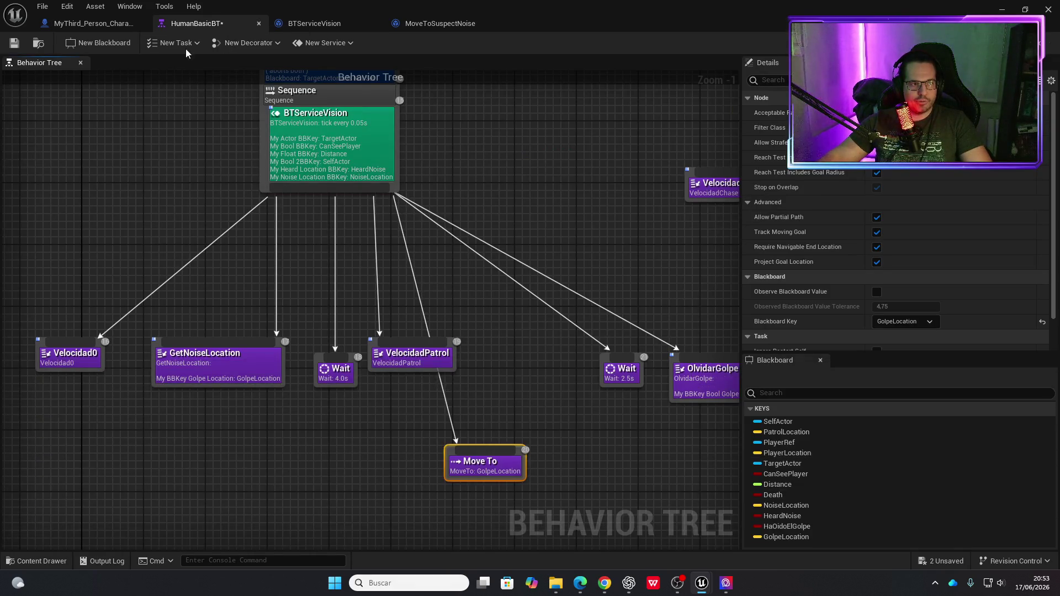
left_click(189, 45)
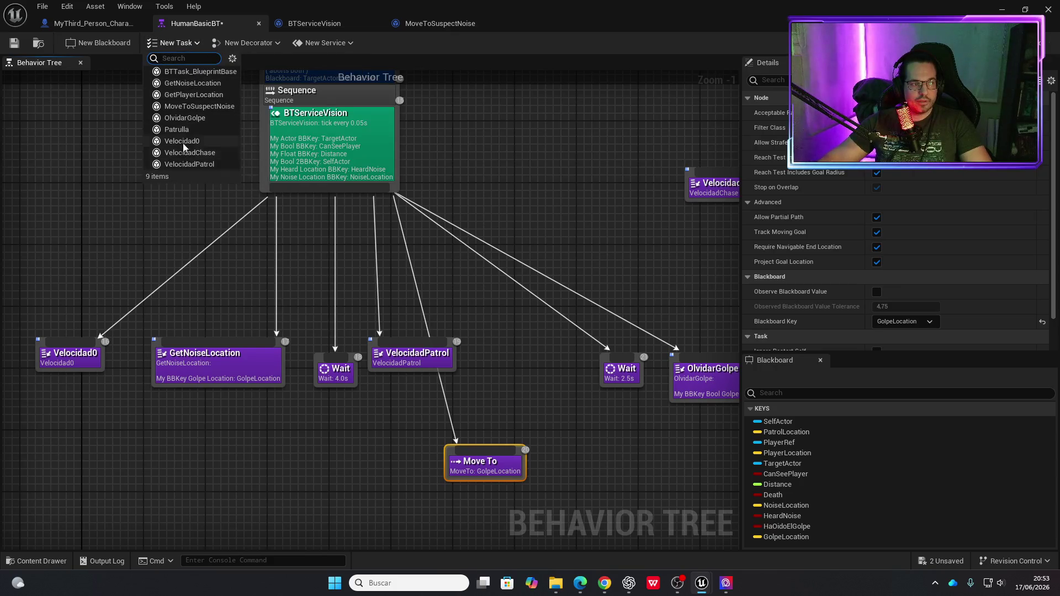
left_click(193, 108)
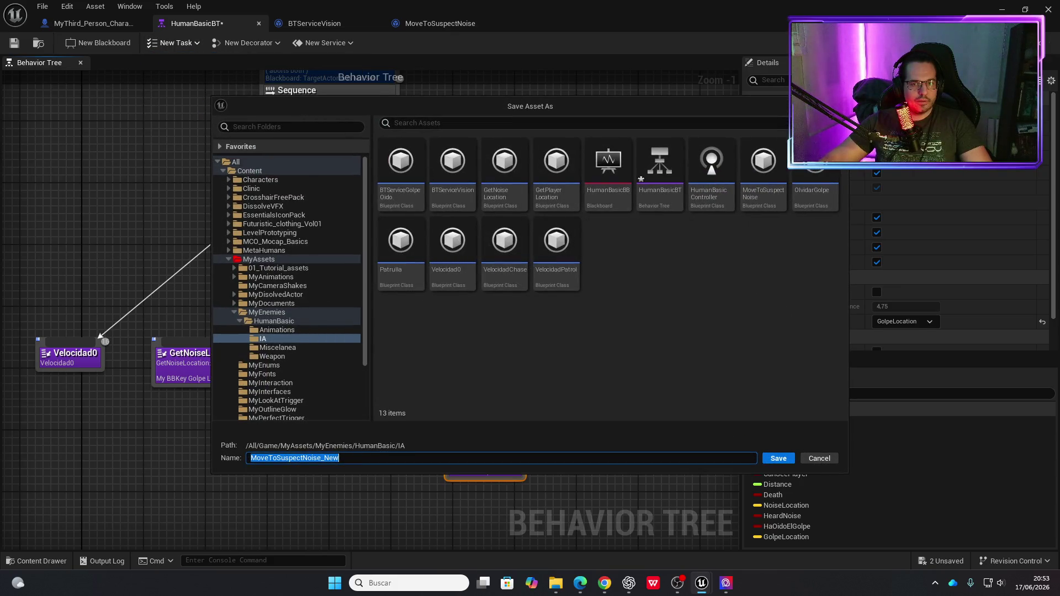
left_click(817, 458)
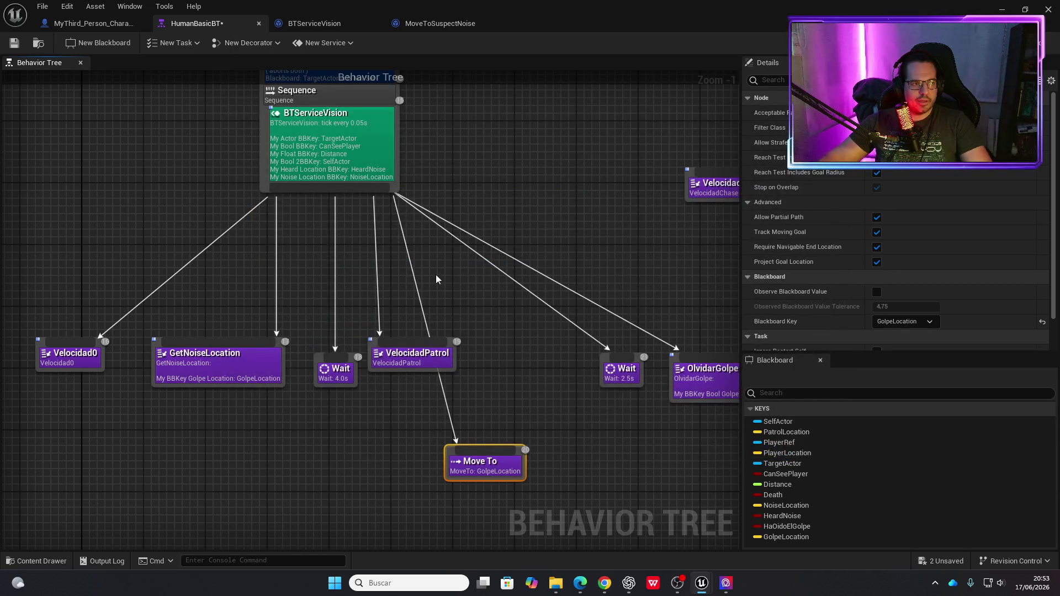
Add a Move to Suspect Noise task and link it as a child of the Sequence.
right_click(534, 406)
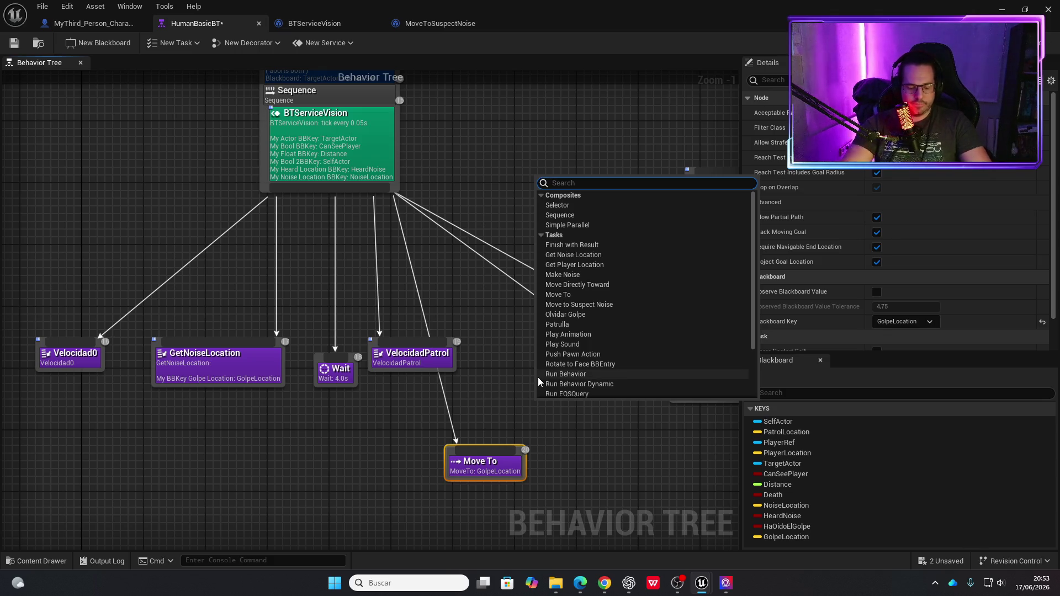
type("mov")
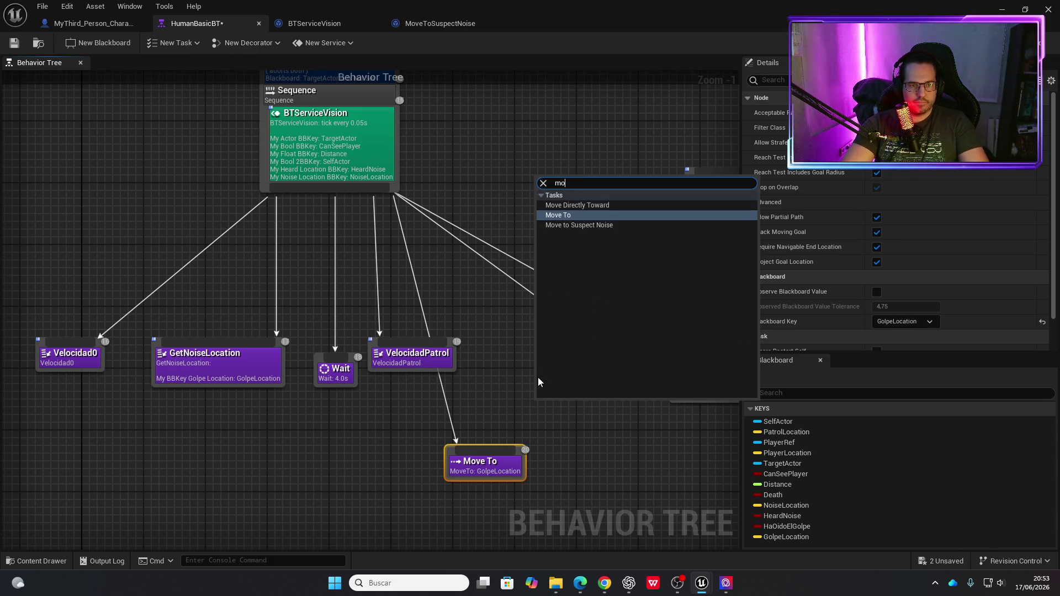
key("Down")
key("Return")
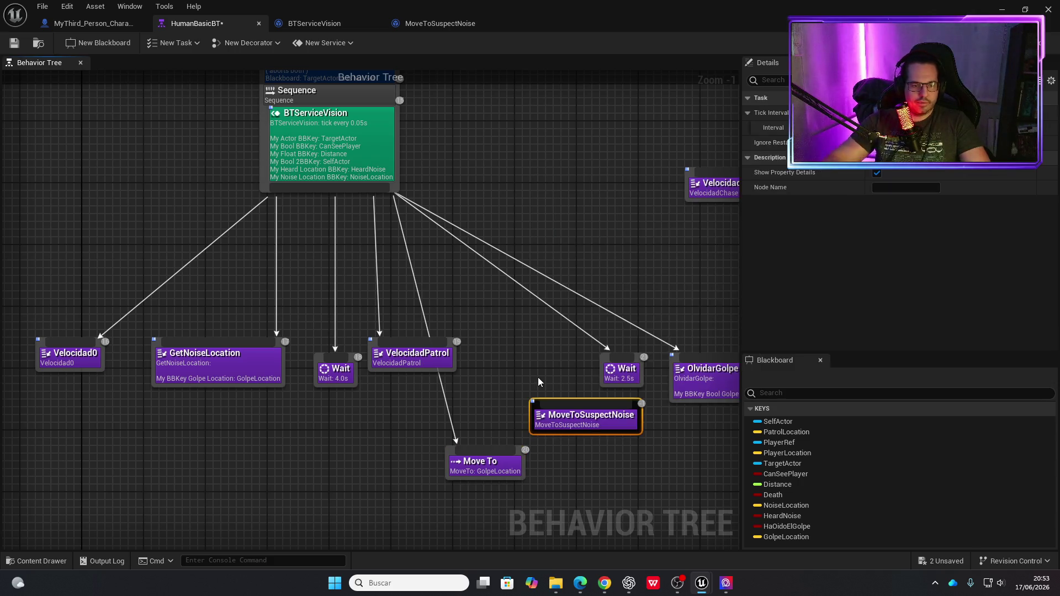
left_click_drag(588, 427, 534, 388)
left_click_drag(394, 194, 532, 375)
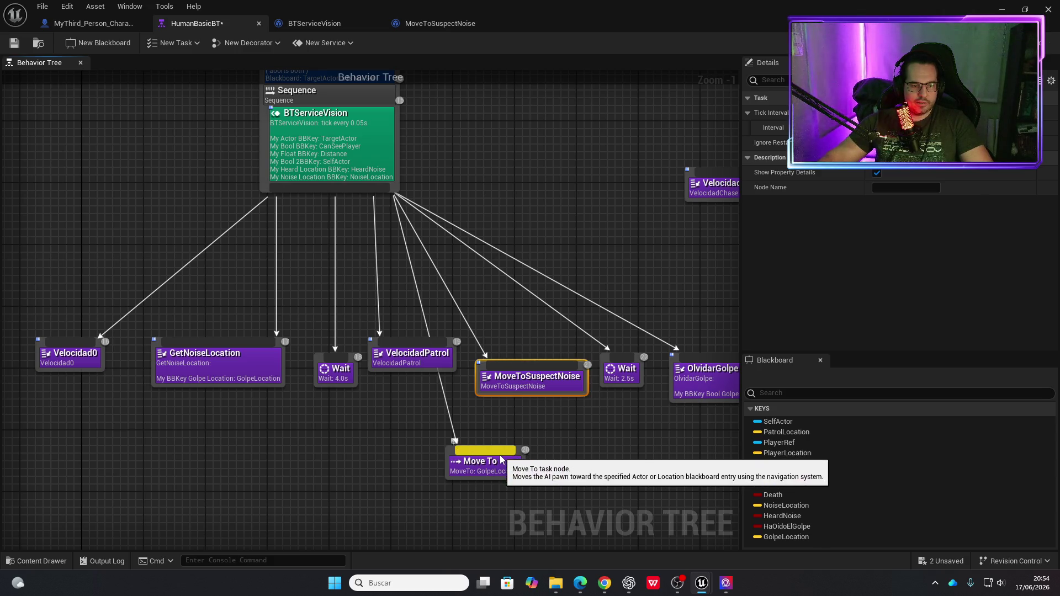
Detach the old Move To node, save HumanBasicBT, and minimize the behavior tree editor.
left_click(491, 469)
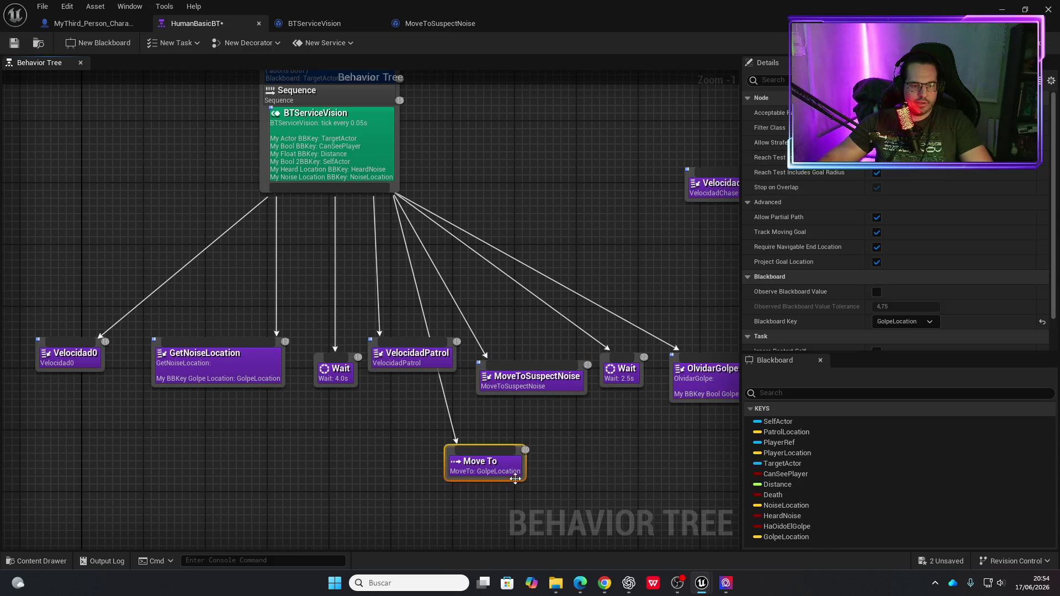
left_click(461, 436, "alt")
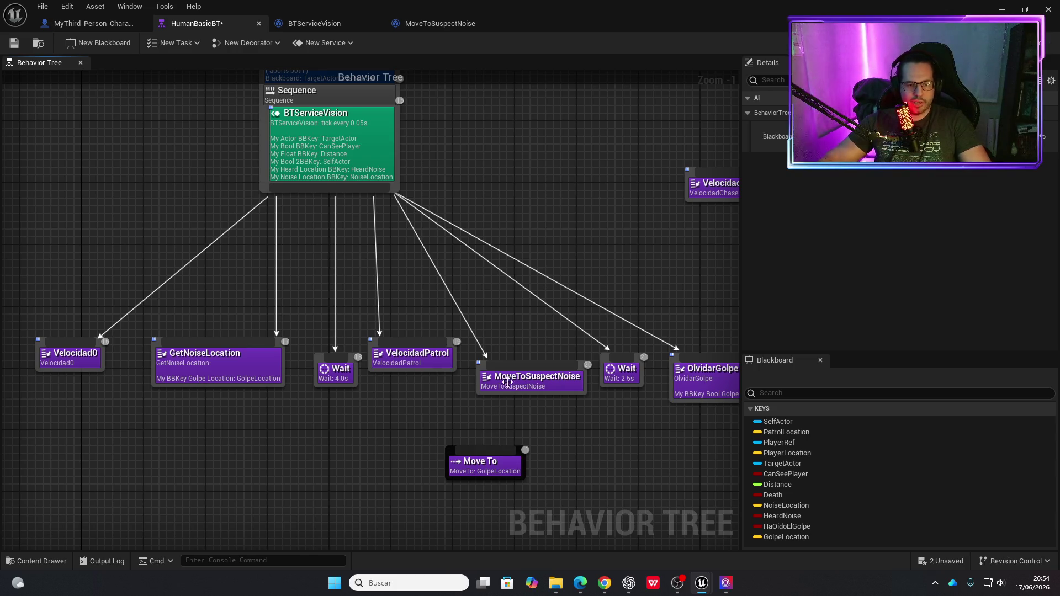
left_click(14, 43)
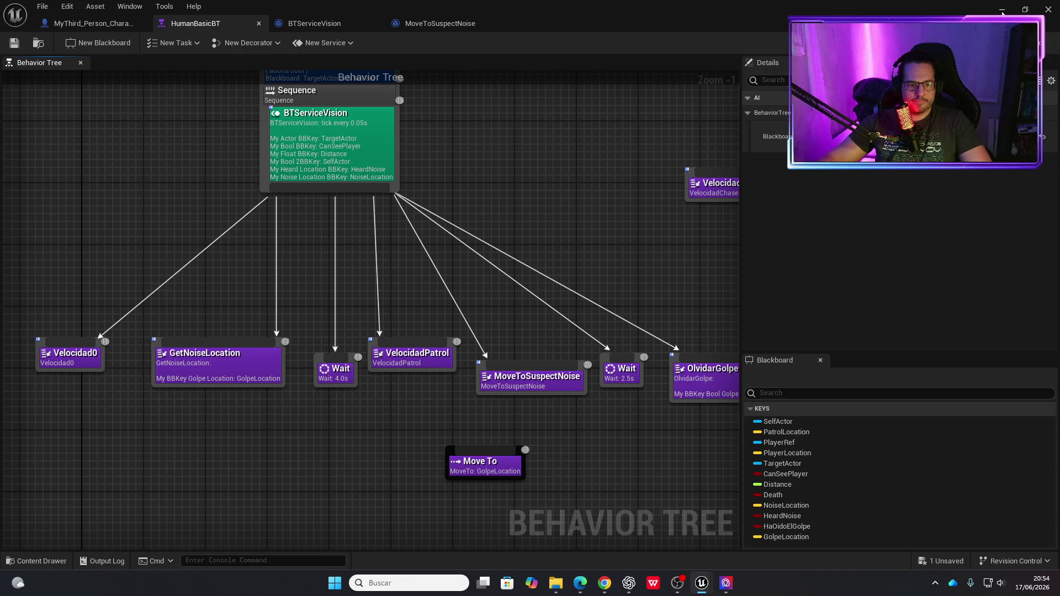
left_click(558, 387)
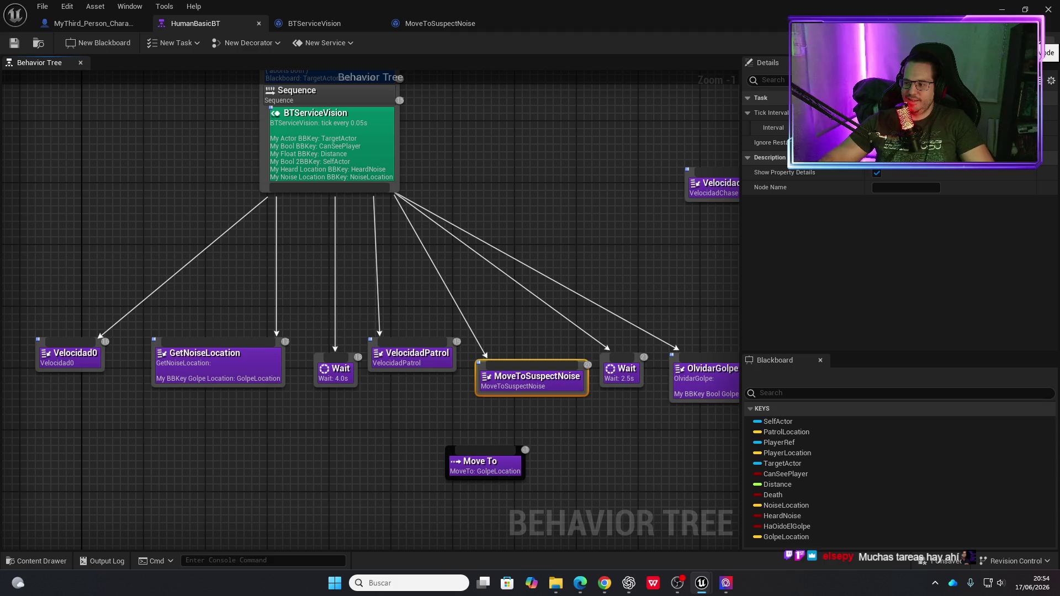
left_click(1002, 10)
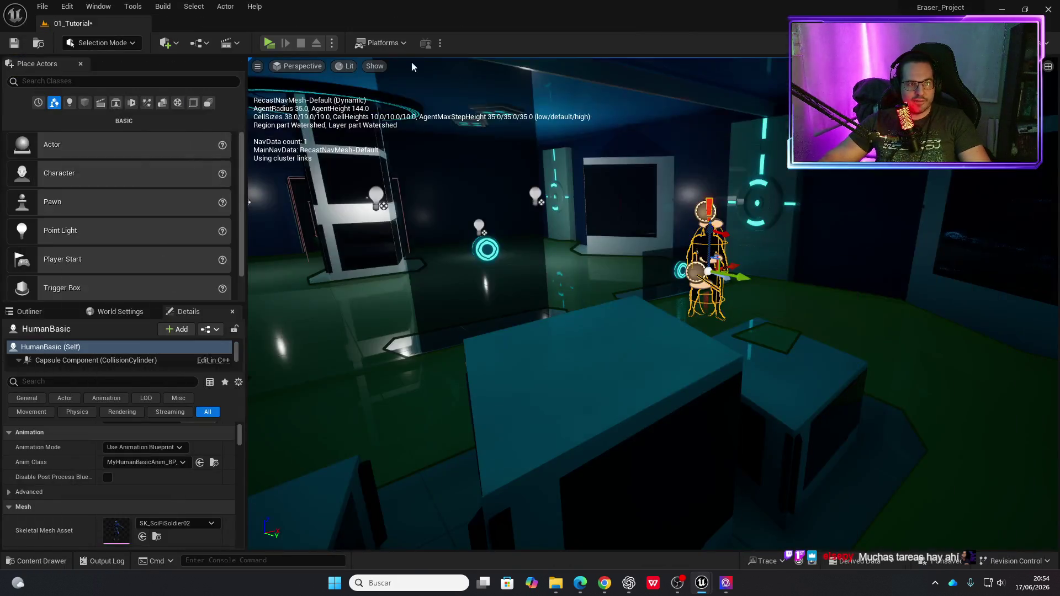
Save all modified assets with Save Selected.
left_click(314, 482)
key("ctrl+space")
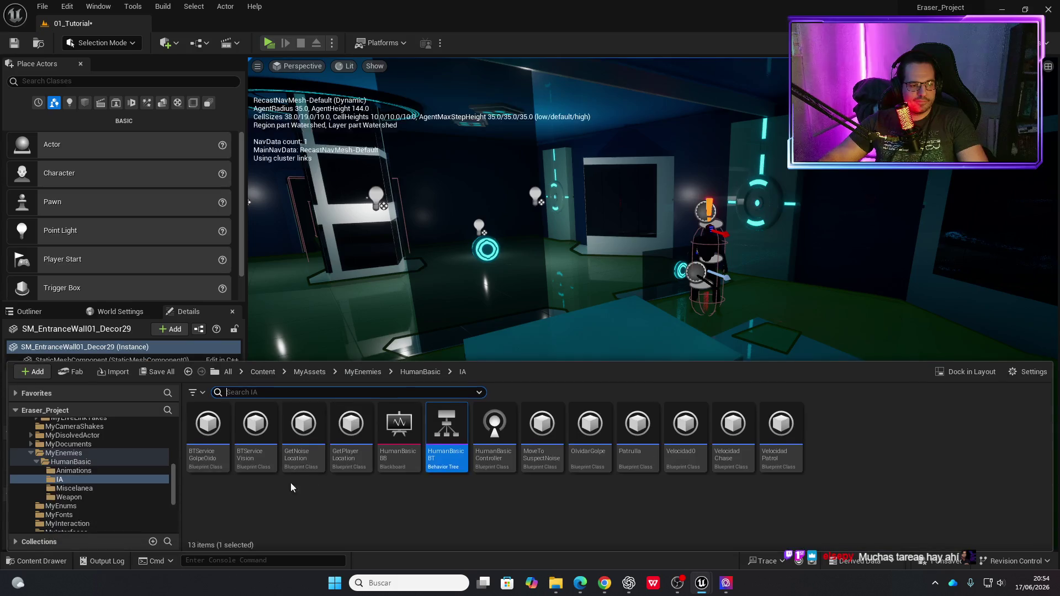
left_click(154, 372)
left_click(635, 419)
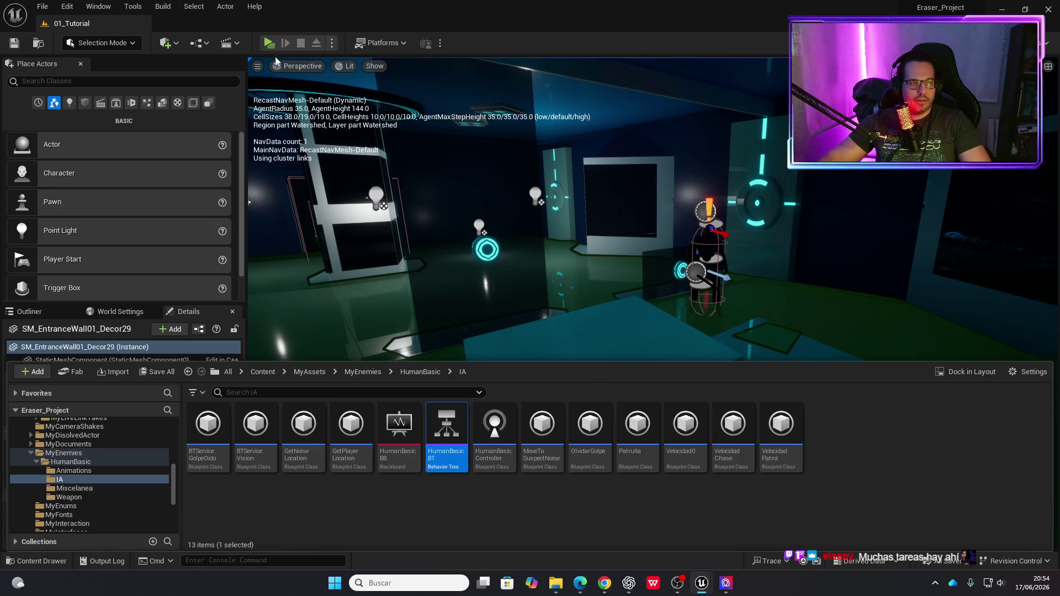
Playtest the level in Standalone, stop it, and show the IA folder's assets.
left_click(267, 44)
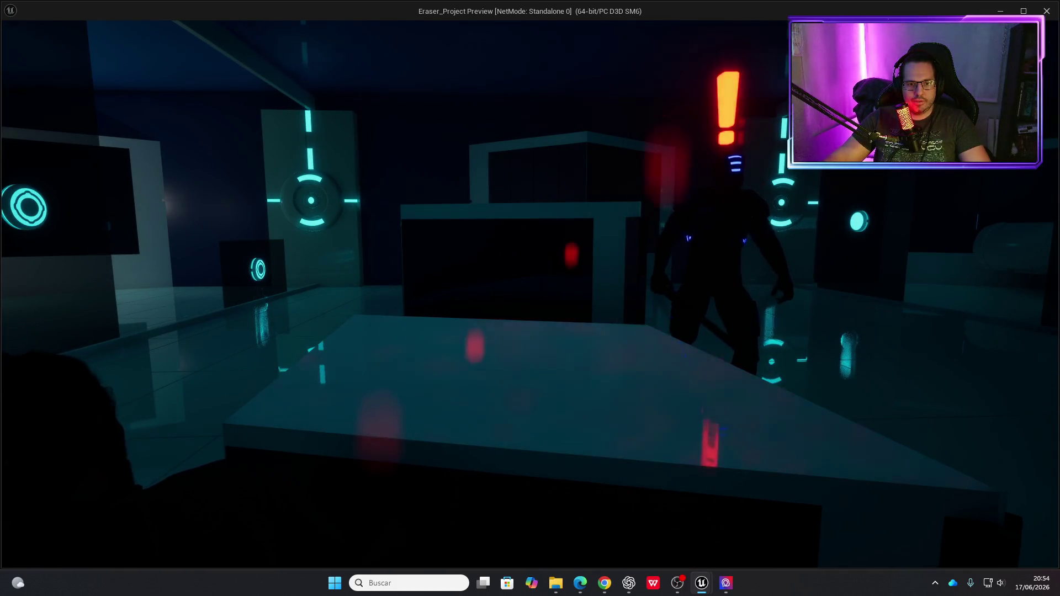
key("Escape")
key("ctrl+space")
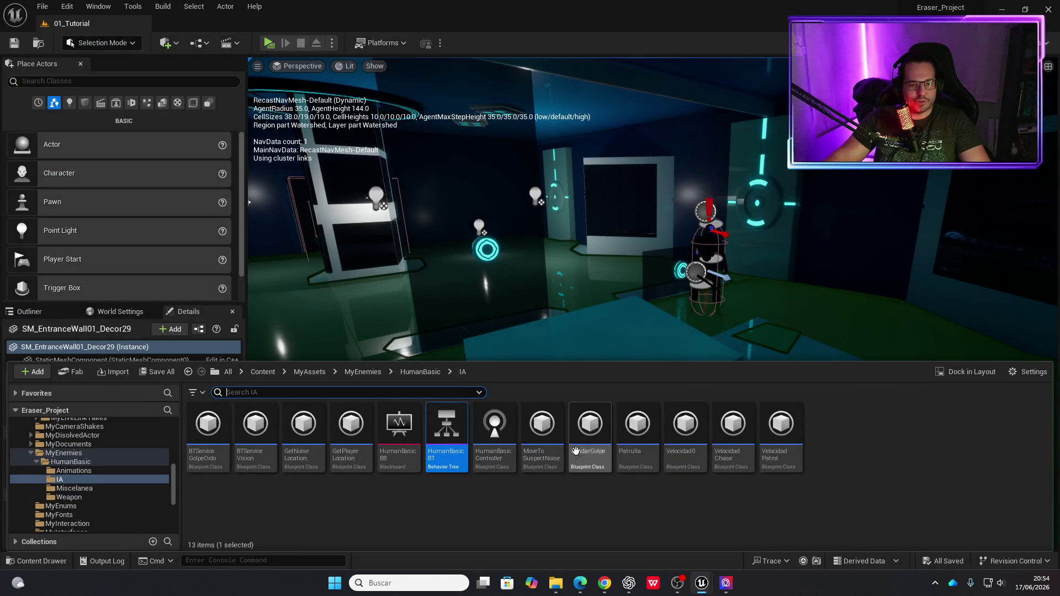
In MoveToSuspectNoise, add Finish Execute on AI MoveTo's On Success, save, and playtest.
double_click(542, 436)
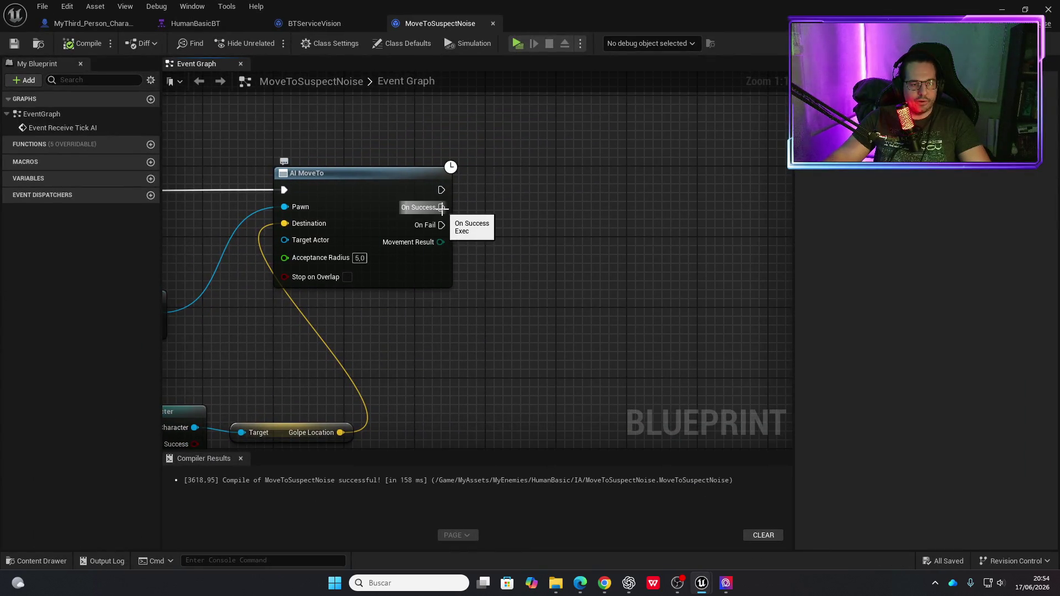
left_click_drag(522, 211, 544, 207)
type("finish")
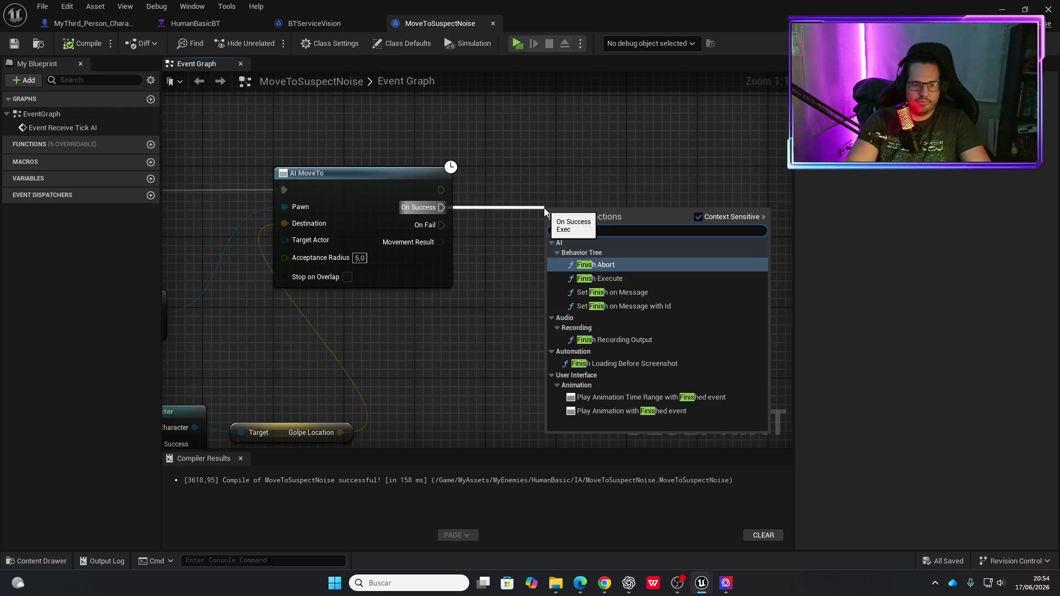
key("Down")
key("Return")
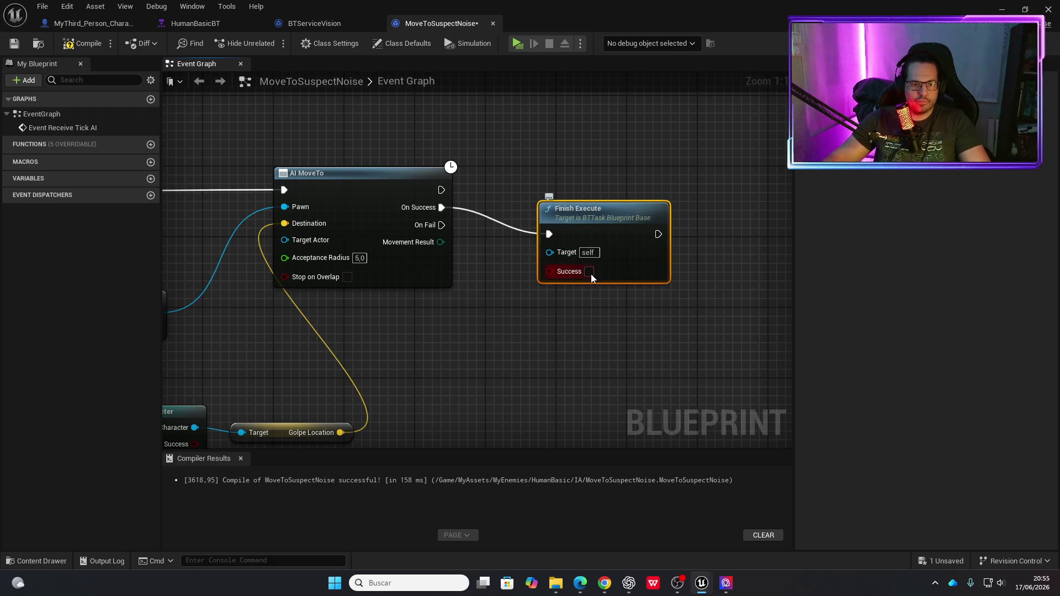
left_click_drag(603, 213, 608, 189)
key("ctrl+s")
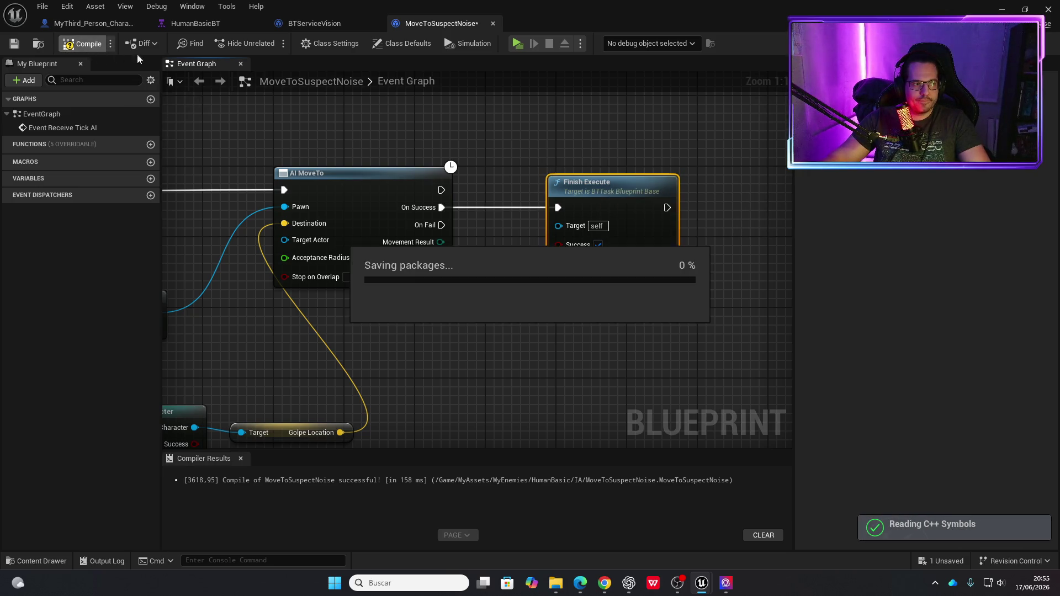
left_click(517, 45)
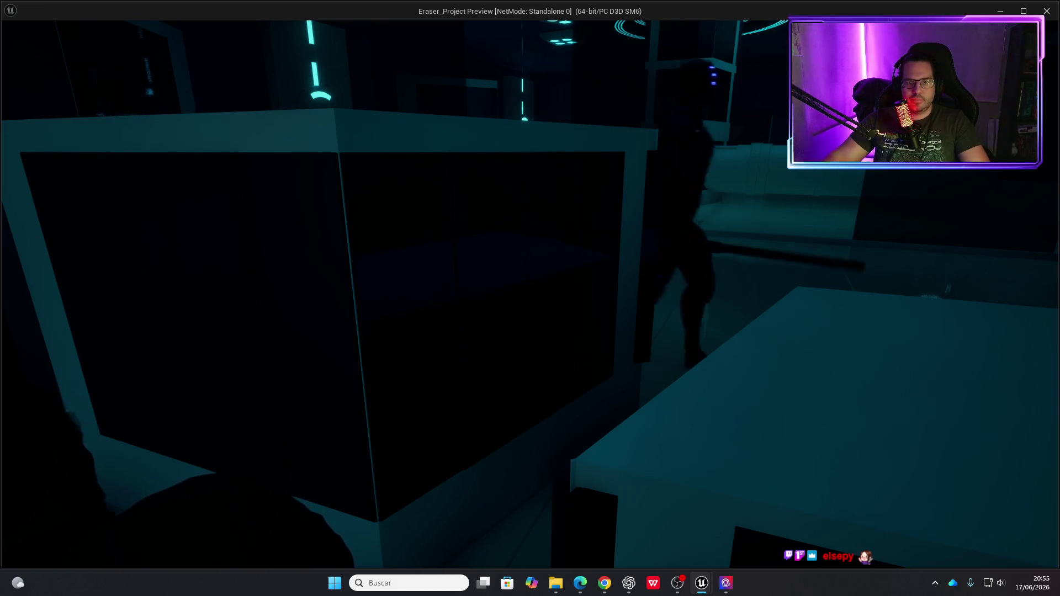
Stop the preview, run one more playtest, then bring Event Receive Tick AI into view.
key("Escape")
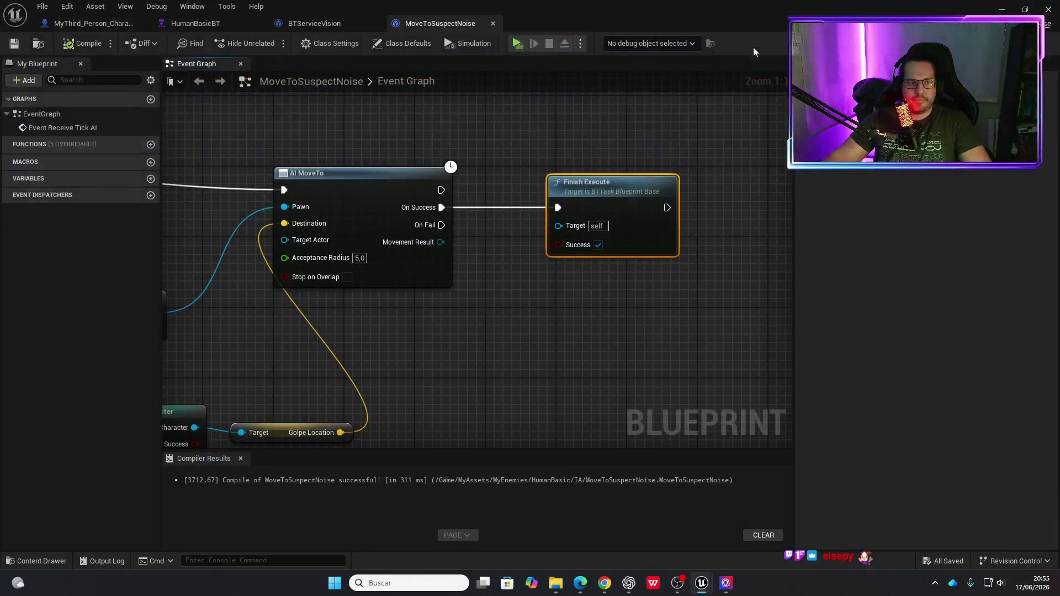
left_click(516, 44)
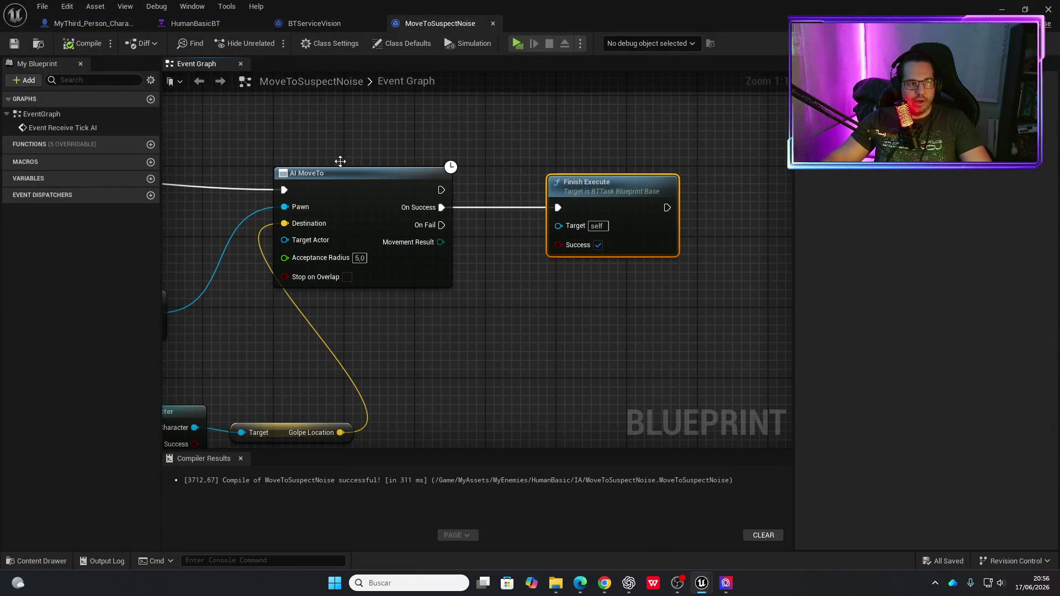
left_click_drag(323, 145, 523, 164)
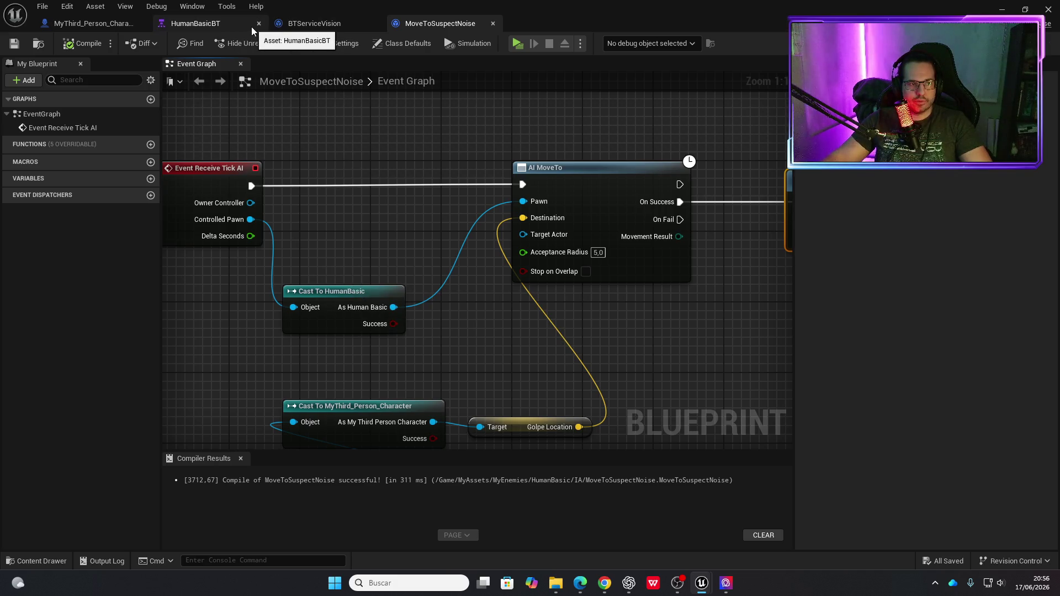
Inspect the BTServiceVision service in HumanBasicBT, then return and move the HumanBasic cast down.
left_click(226, 28)
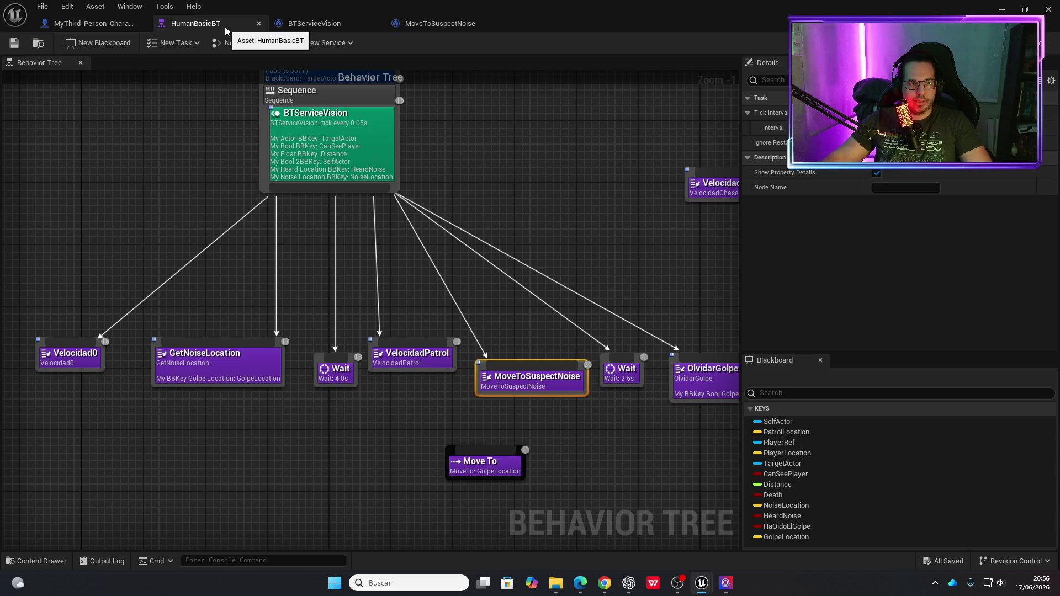
left_click(344, 159)
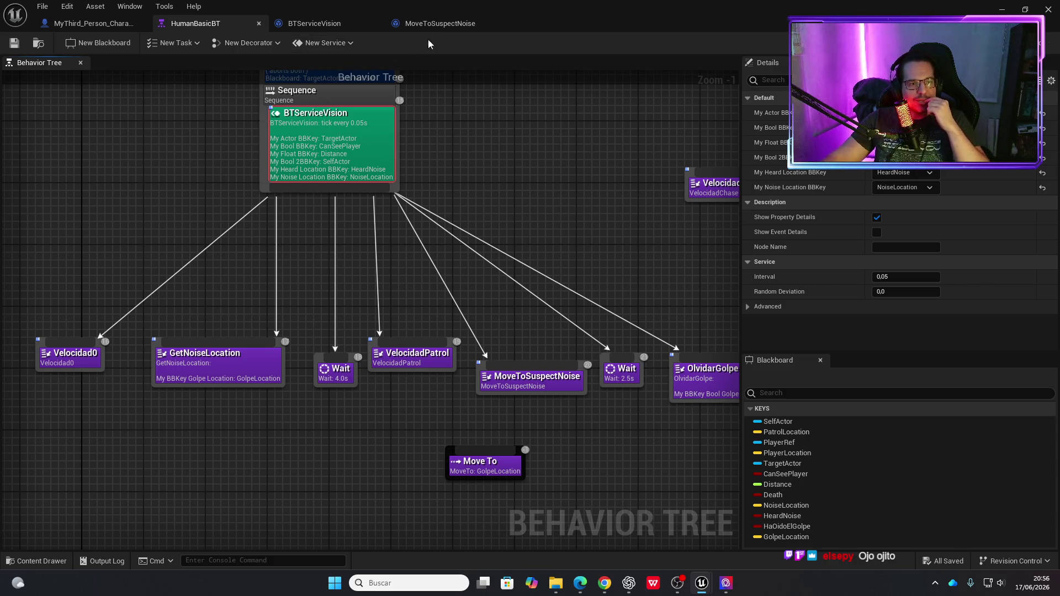
left_click(436, 25)
mouse_move(358, 296)
left_mouse_down()
mouse_move(261, 341)
mouse_move(332, 354)
left_mouse_up()
Add Get Blackboard from the HumanBasic cast, feeding a Get Value as Float node.
type("get bla")
key("Return")
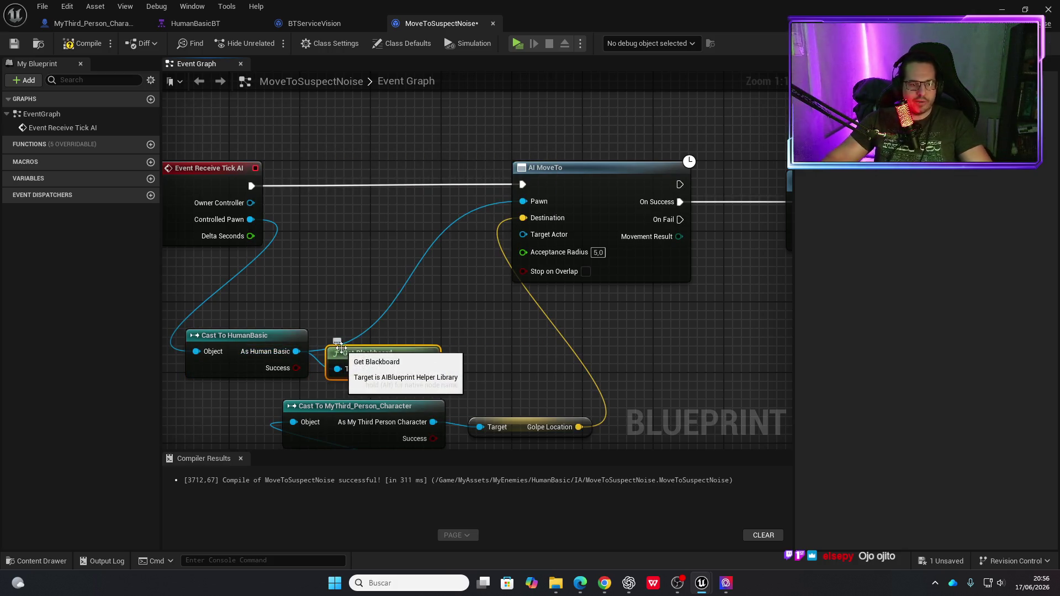
mouse_move(428, 369)
left_mouse_down()
mouse_move(383, 294)
mouse_move(395, 291)
left_mouse_up()
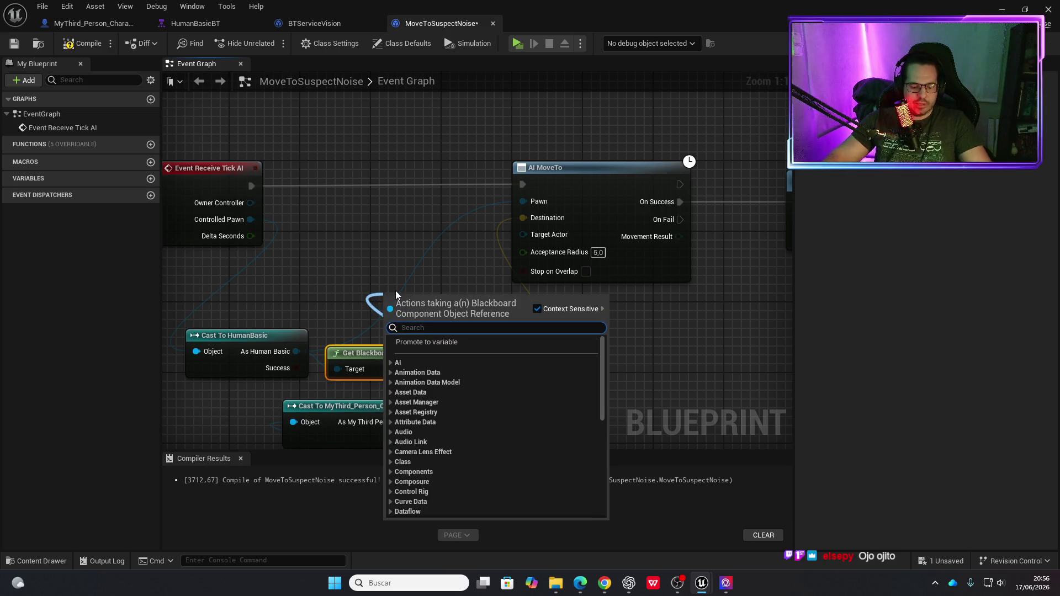
type("get")
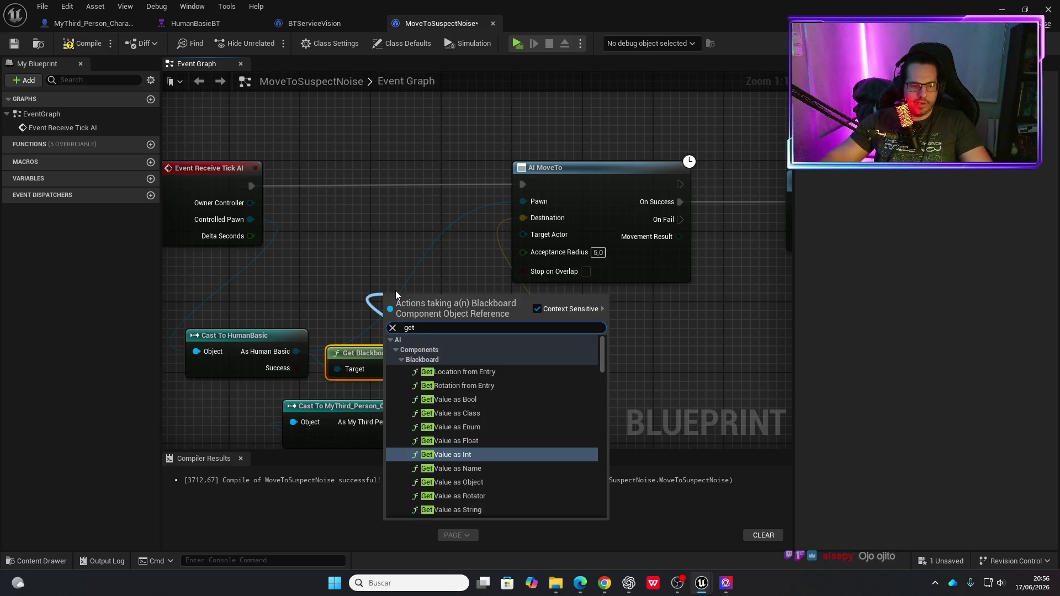
left_click(458, 441)
mouse_move(458, 442)
left_mouse_down()
mouse_move(456, 324)
mouse_move(389, 257)
left_mouse_up()
scroll(561, 345, "down", 2)
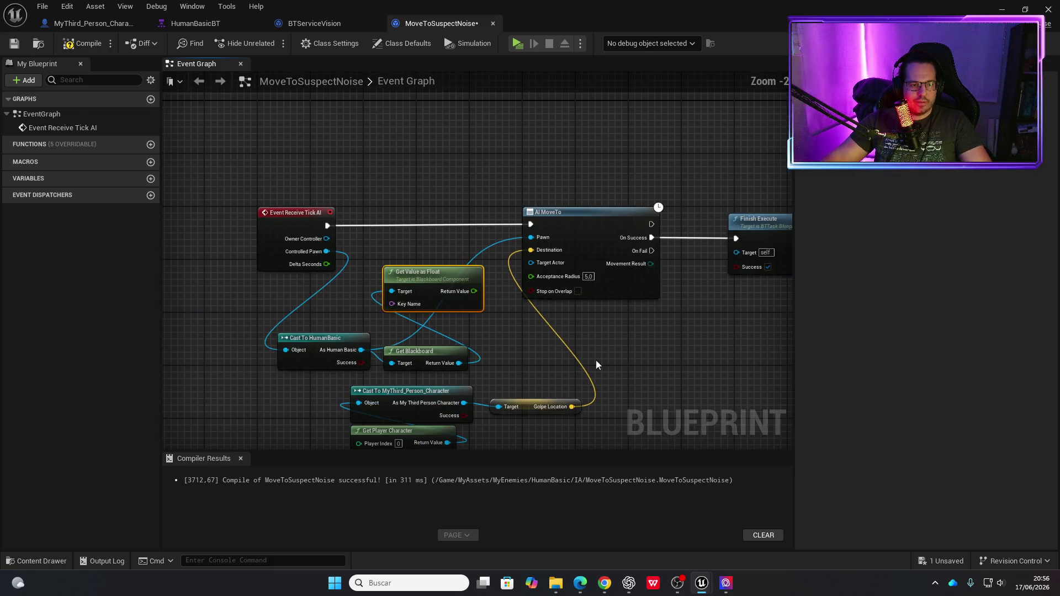
left_click_drag(433, 144, 653, 147)
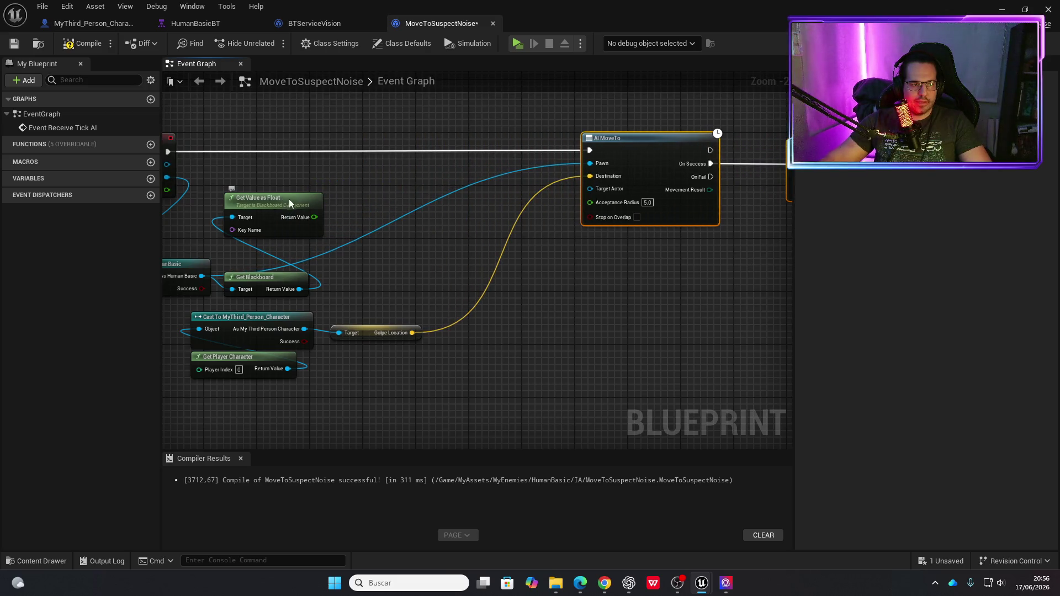
left_click_drag(287, 200, 367, 193)
Promote Key Name to a variable with default value Distance.
left_click_drag(312, 223, 271, 231)
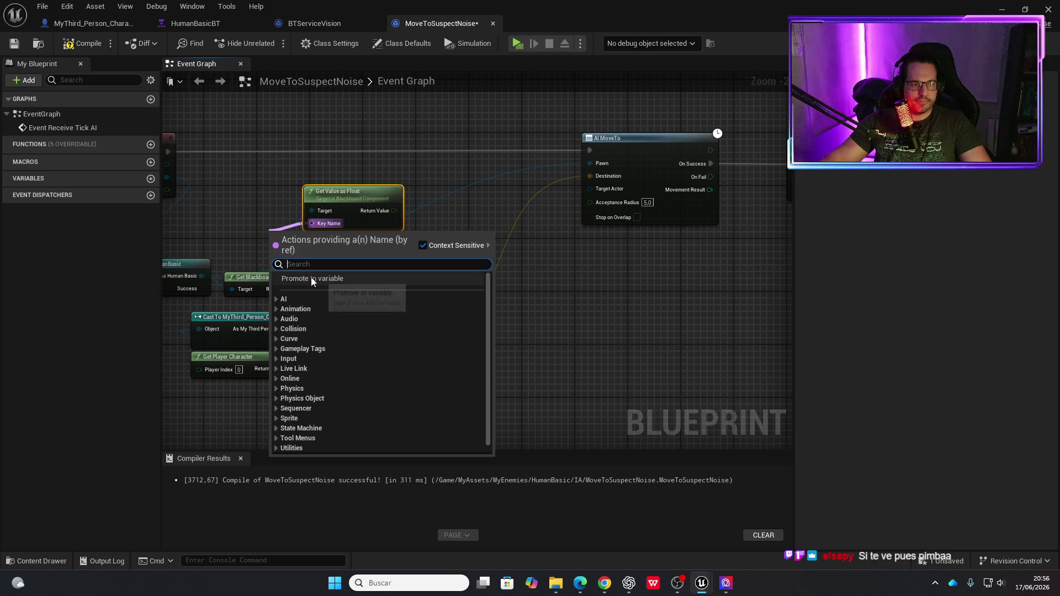
left_click(311, 279)
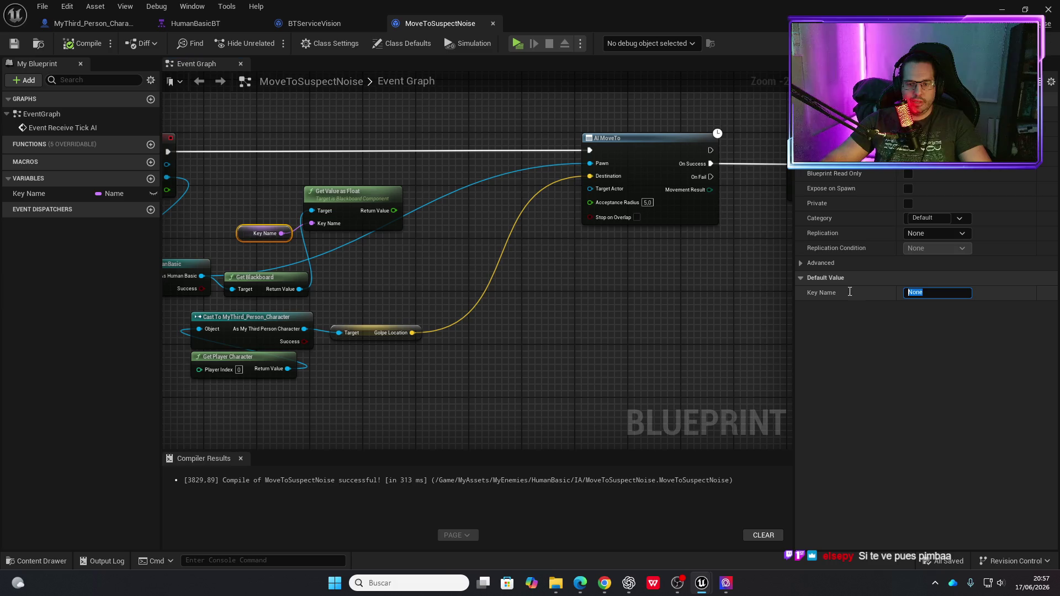
type("Distance")
key("Return")
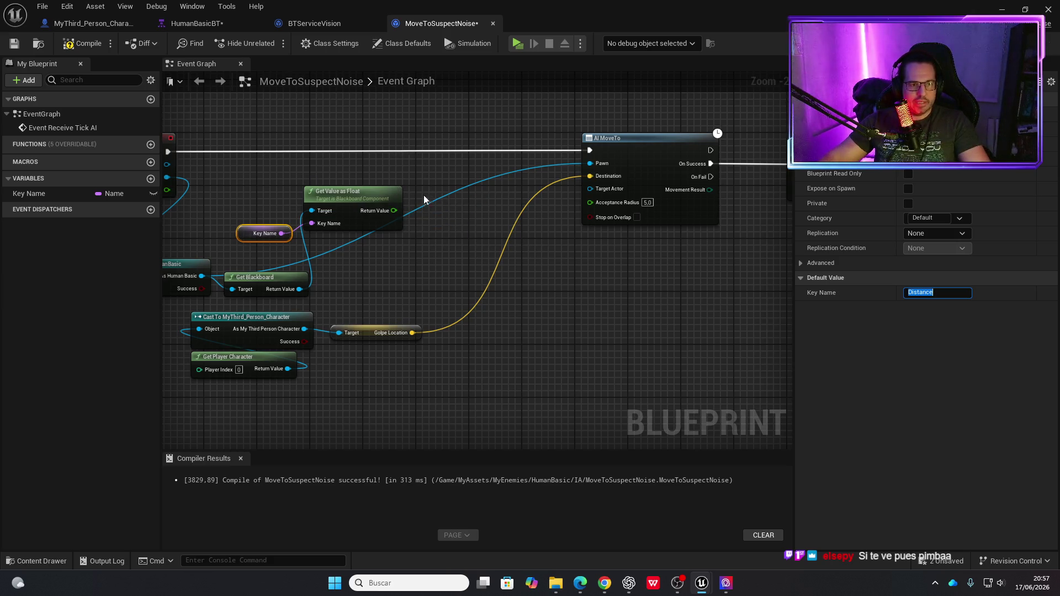
left_click_drag(395, 211, 433, 170)
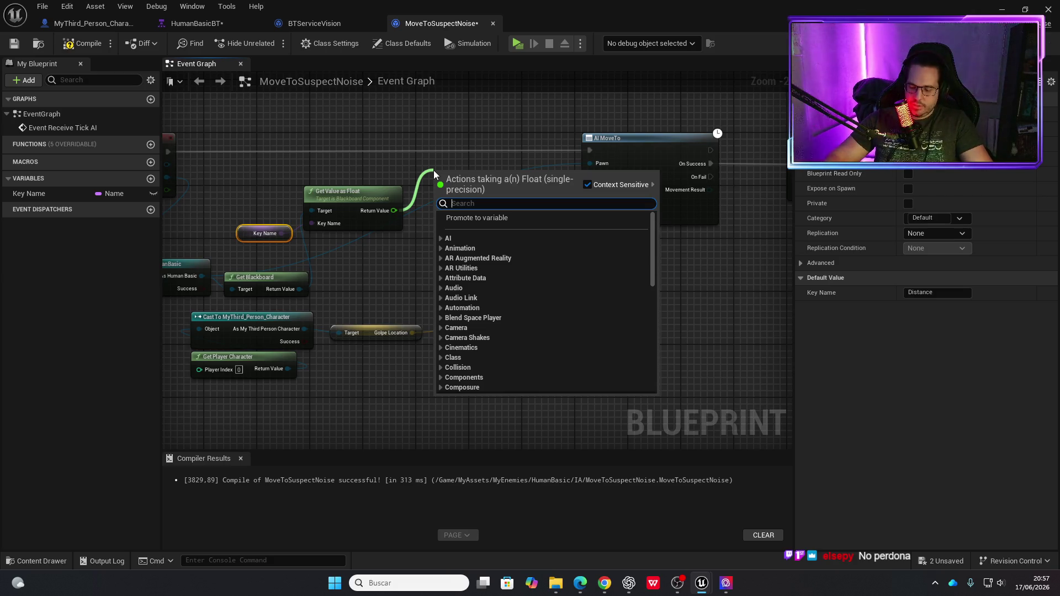
Gate AI MoveTo with a Branch on the float being <= 800, compile, and start a playtest.
type("<")
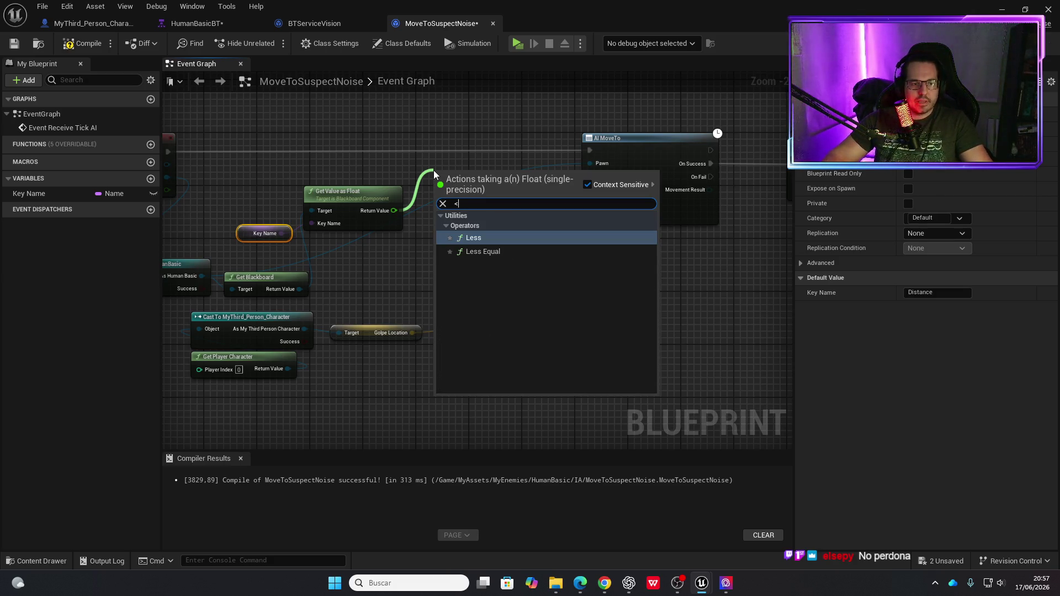
left_click(484, 253)
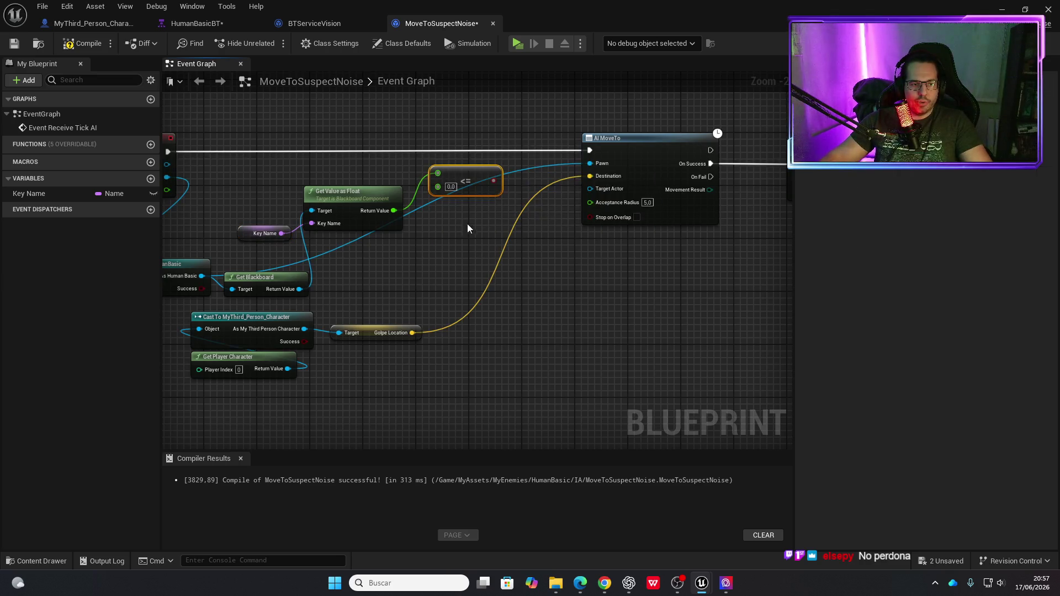
left_click(452, 188)
type("800")
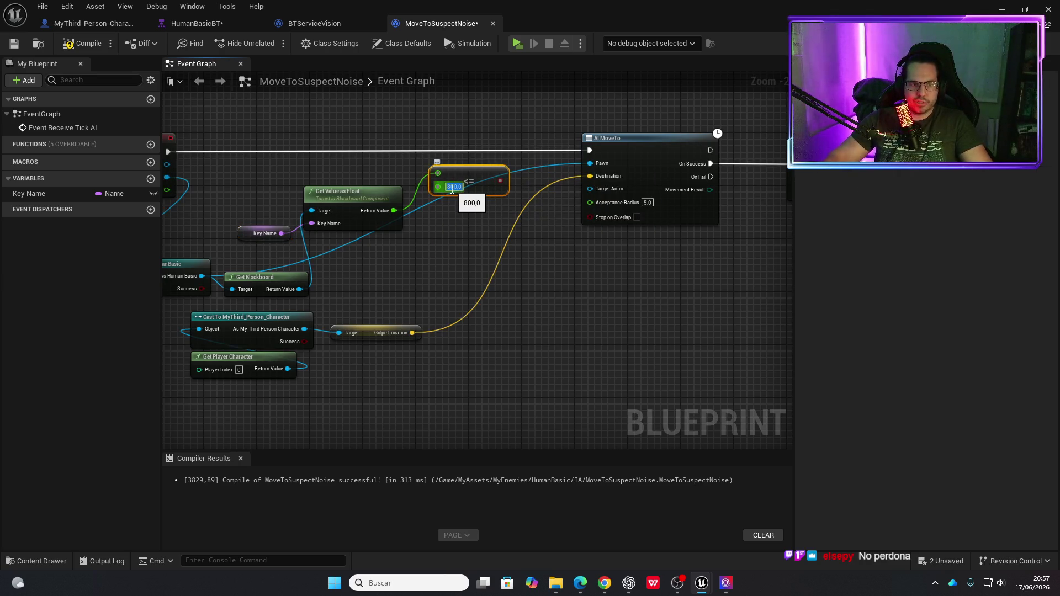
mouse_move(472, 169)
left_mouse_down()
mouse_move(450, 205)
mouse_move(463, 226)
mouse_move(451, 241)
mouse_move(478, 170)
mouse_move(467, 140)
mouse_move(448, 131)
left_mouse_up()
left_click(471, 139)
left_click_drag(170, 151, 640, 150)
left_click(93, 47)
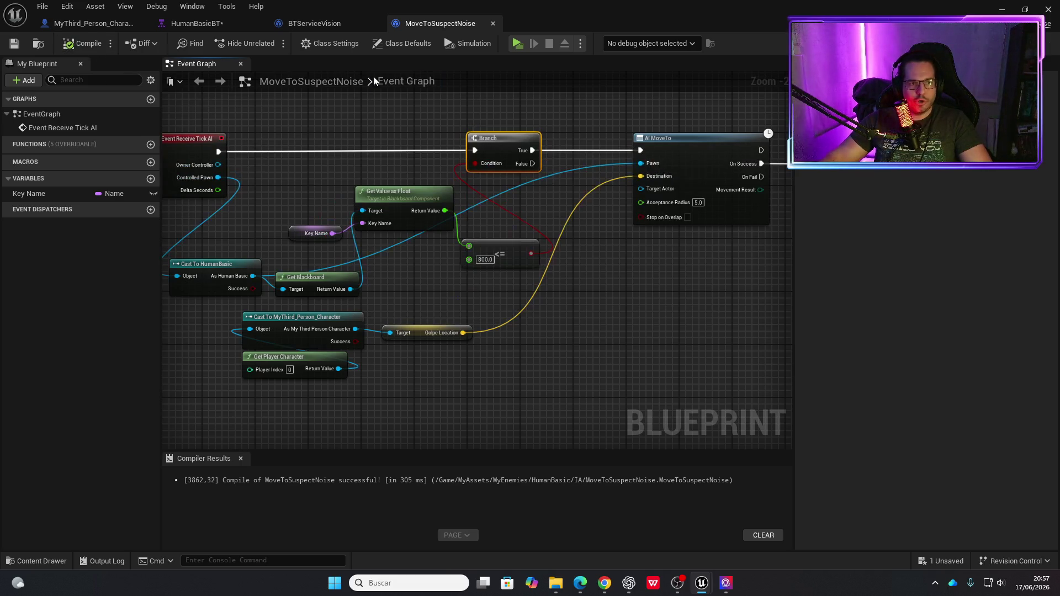
left_click(514, 45)
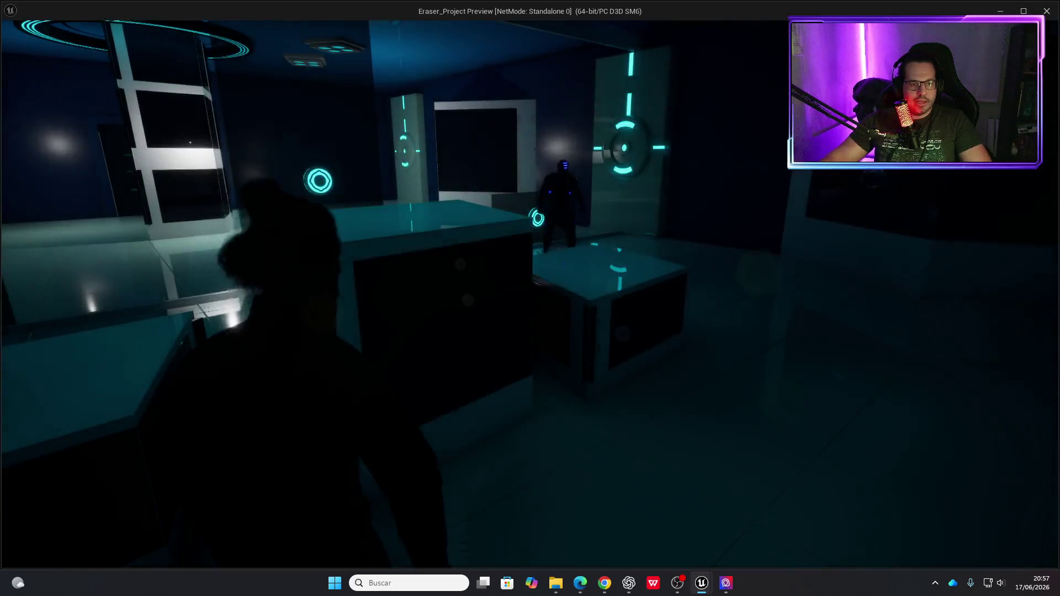
Walk the player toward and away from the enemy, retest once more, and exit the preview.
key("w")
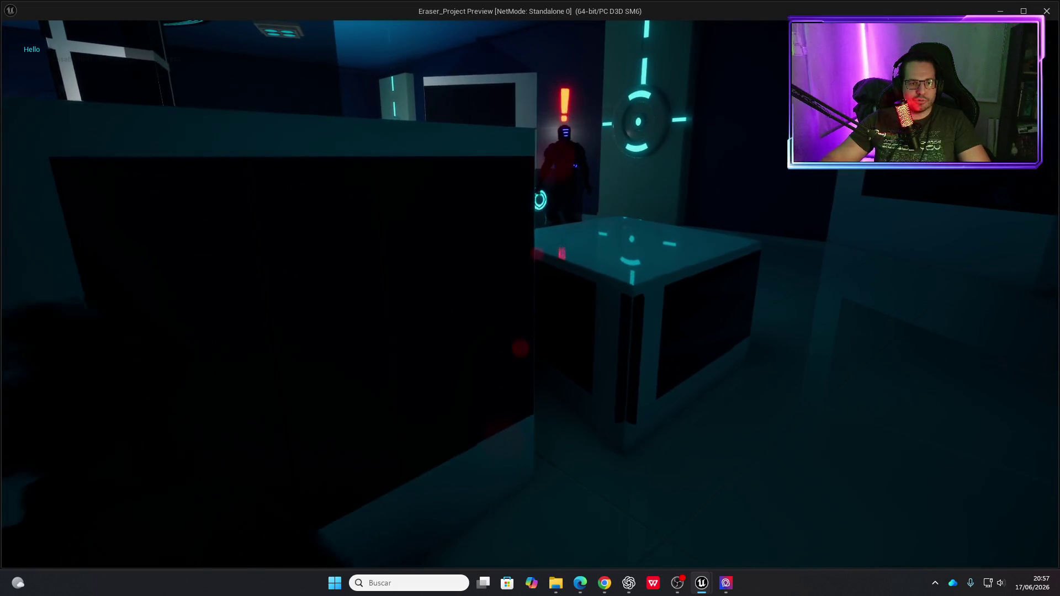
key("w")
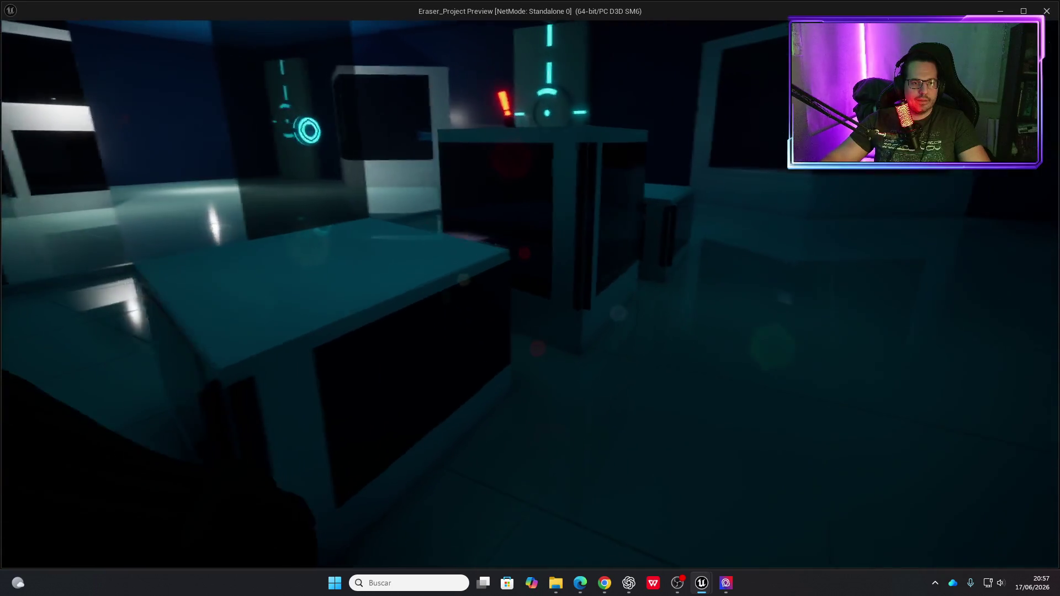
key("w")
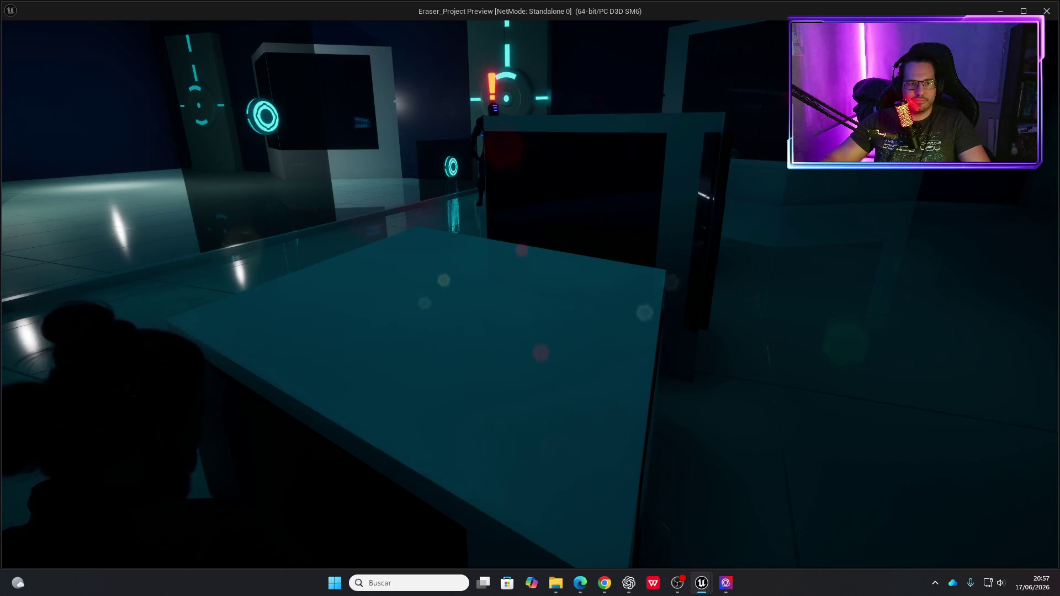
key("s")
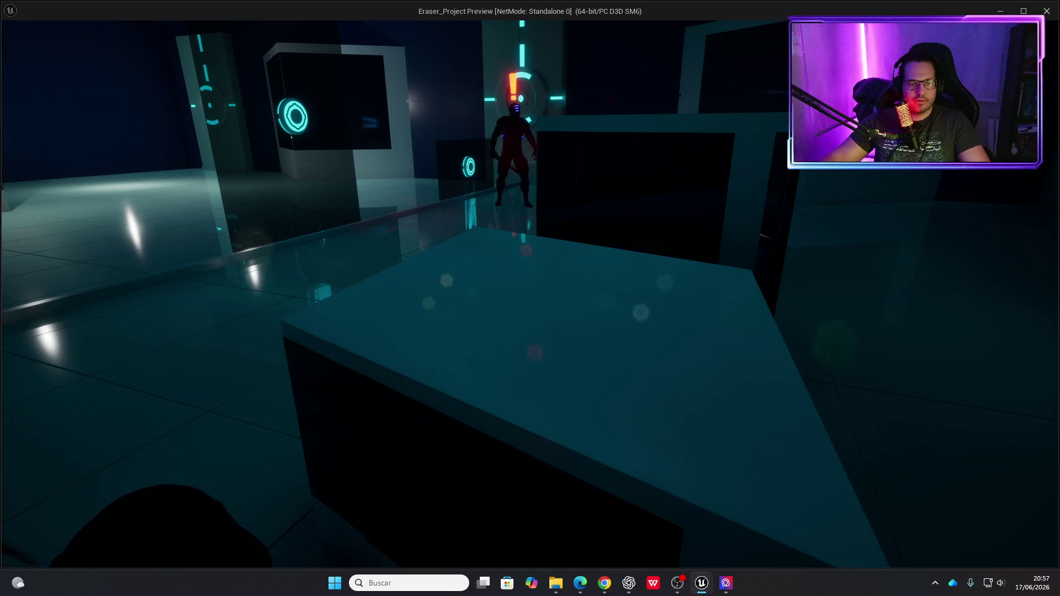
key("Escape")
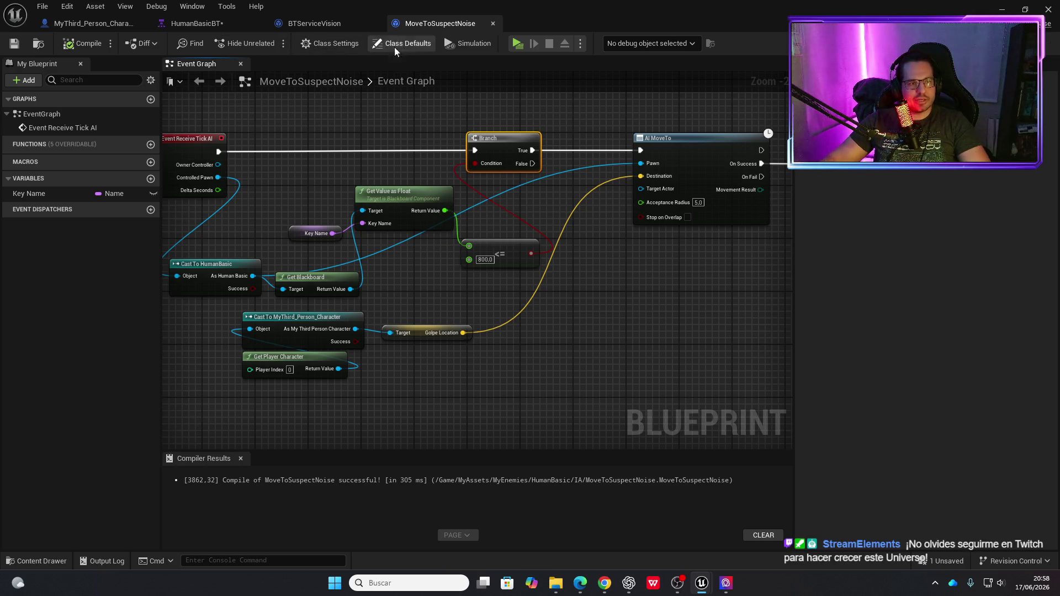
left_click(514, 45)
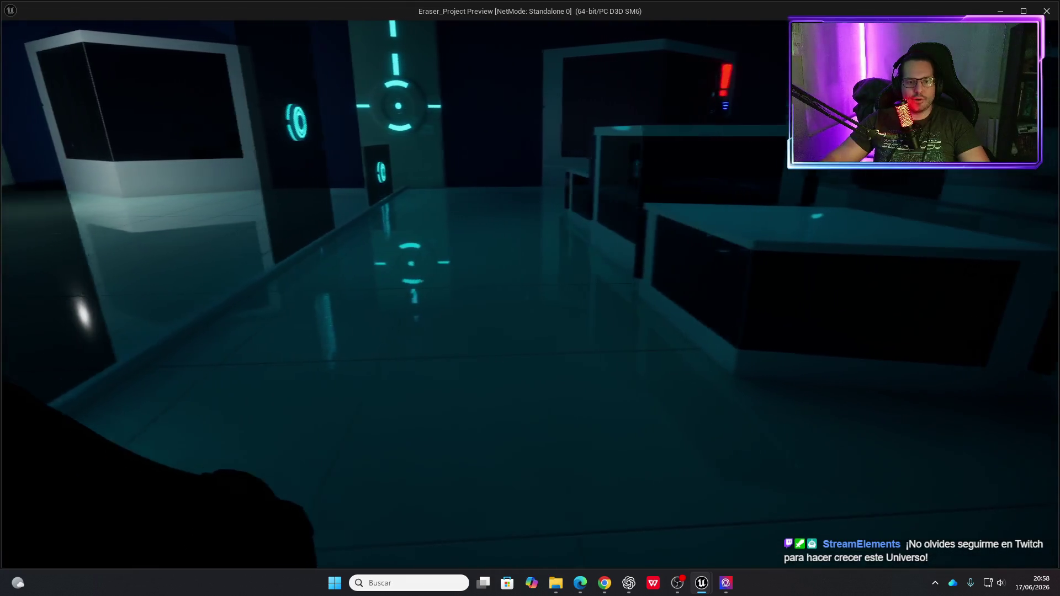
key("Escape")
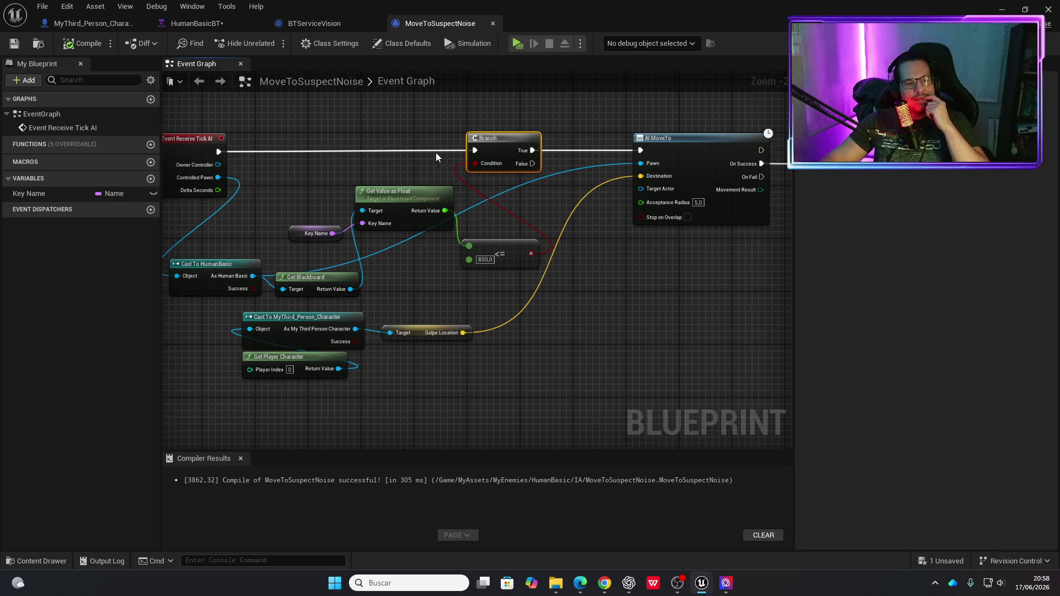
mouse_move(544, 209)
left_mouse_down()
mouse_move(446, 198)
mouse_move(496, 204)
mouse_move(472, 152)
mouse_move(472, 208)
left_mouse_up()
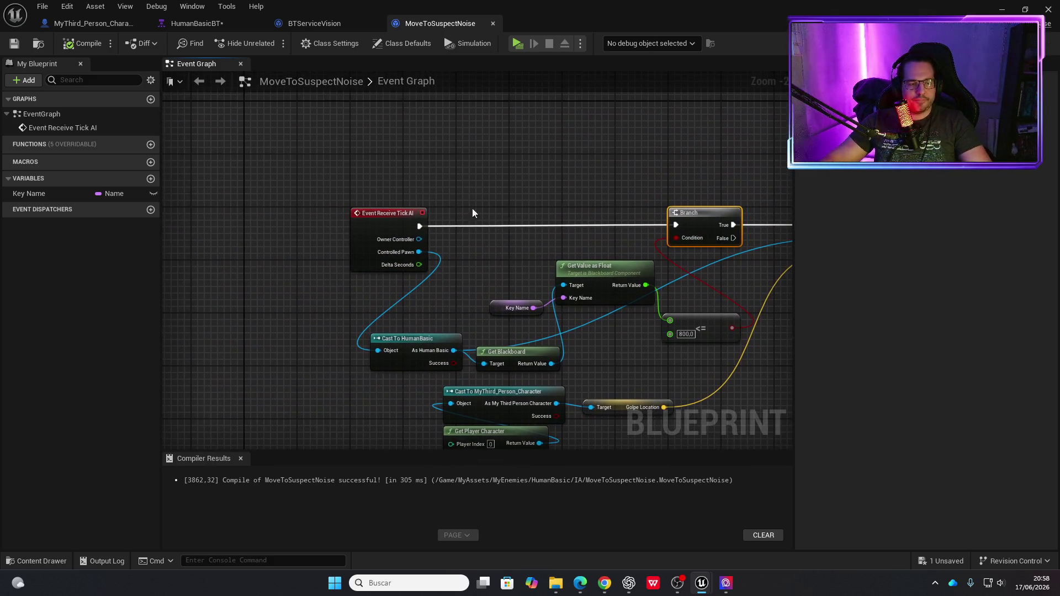
right_click(373, 166)
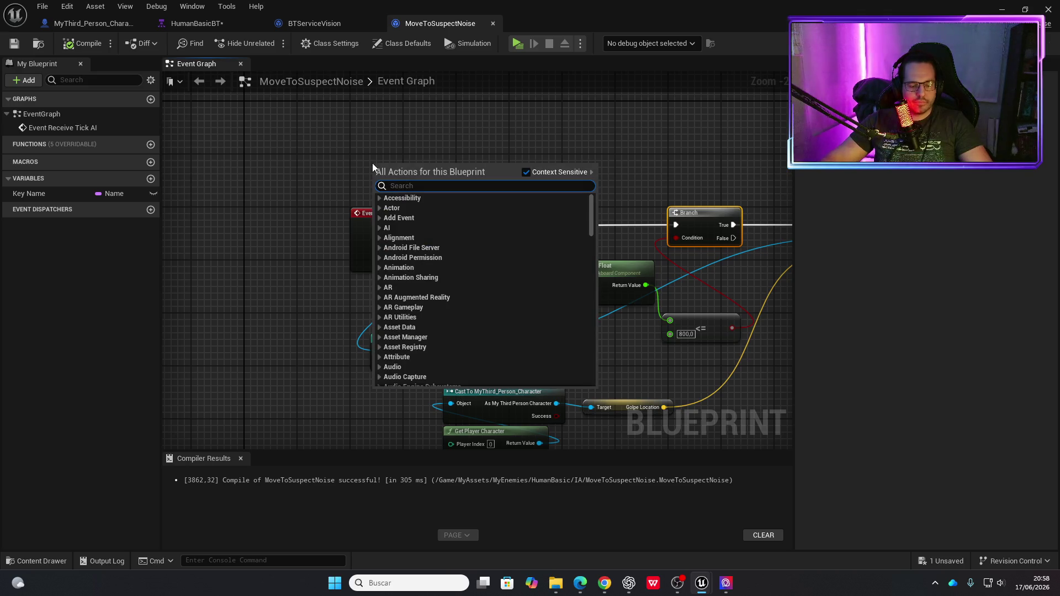
left_click(445, 146)
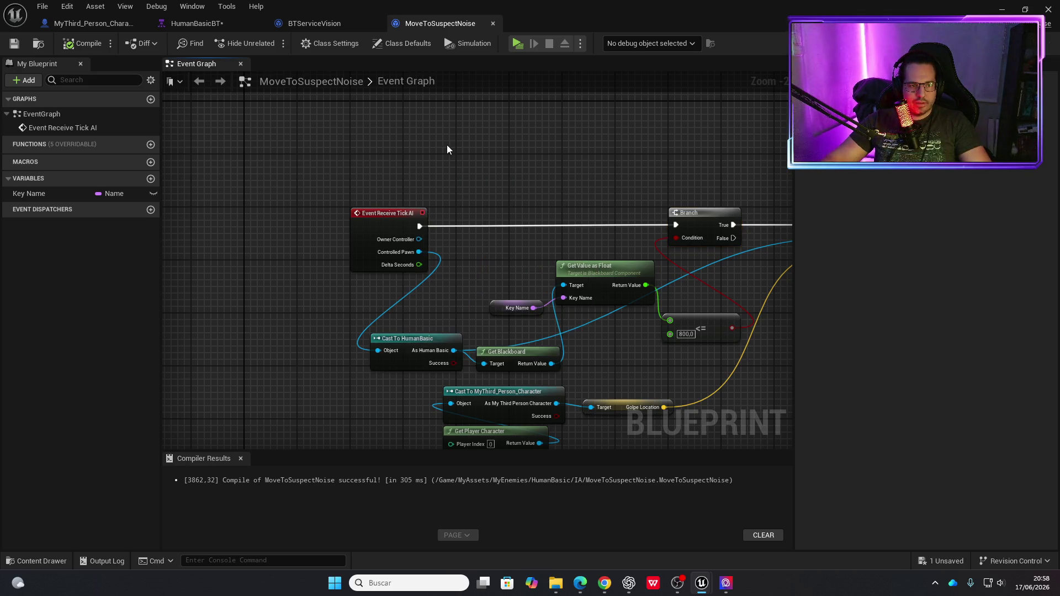
left_click_drag(588, 205, 422, 172)
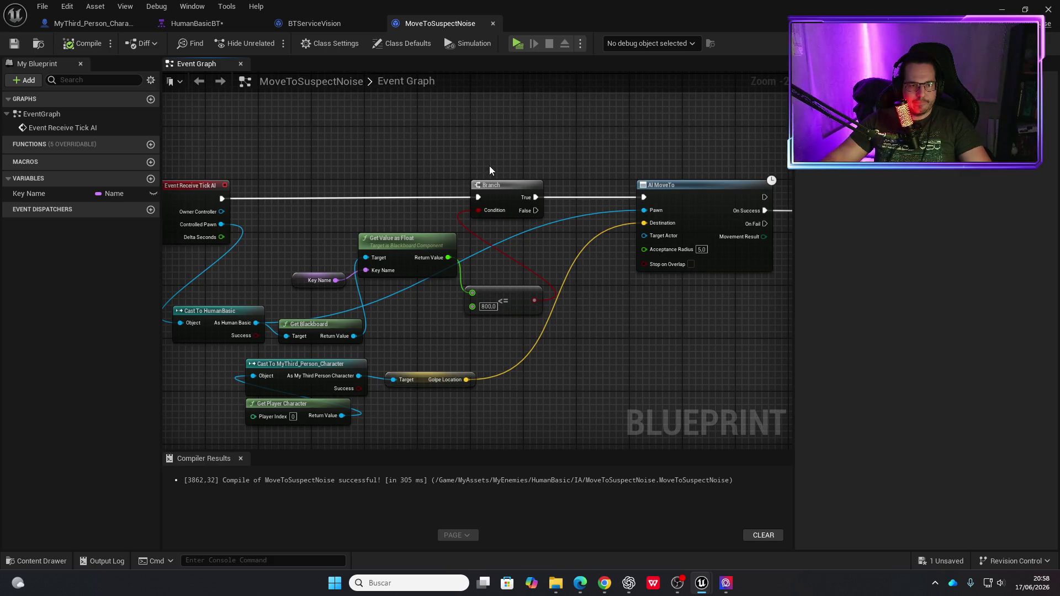
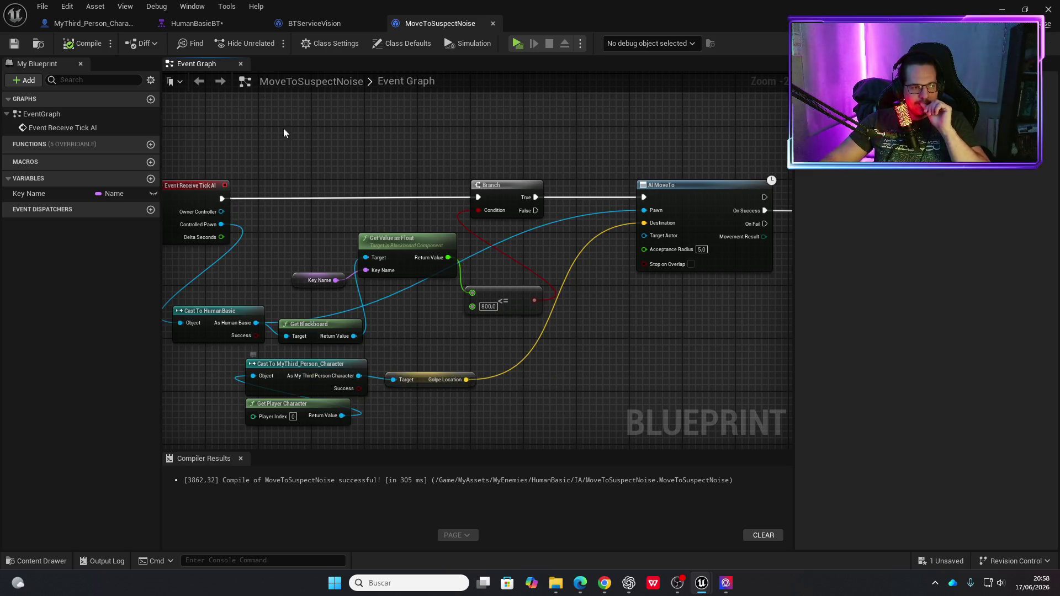
Play-test the level in a standalone window, walking forward, then return to the editor.
left_click(518, 44)
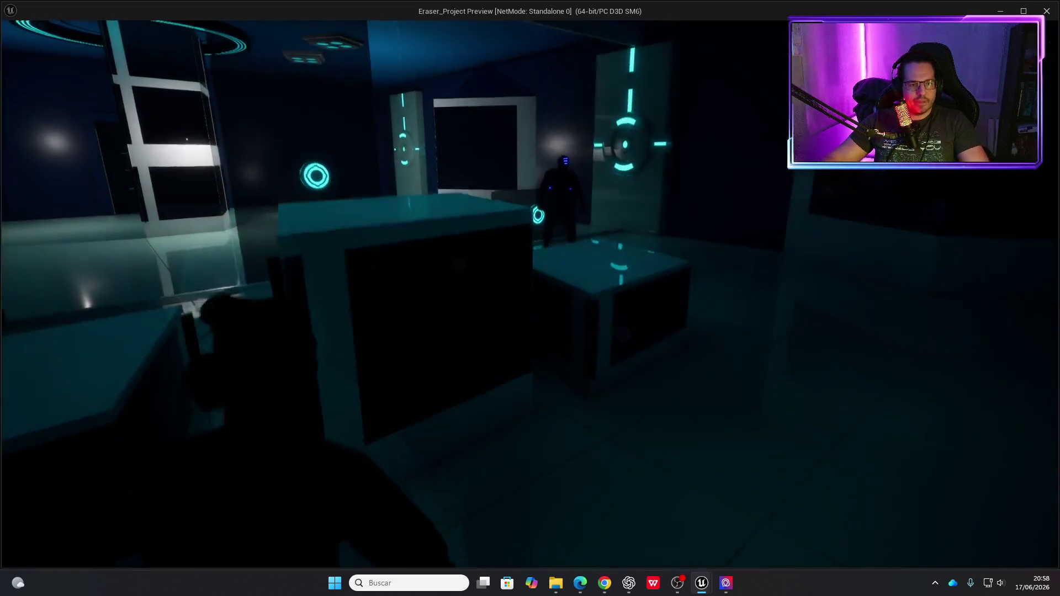
key("w")
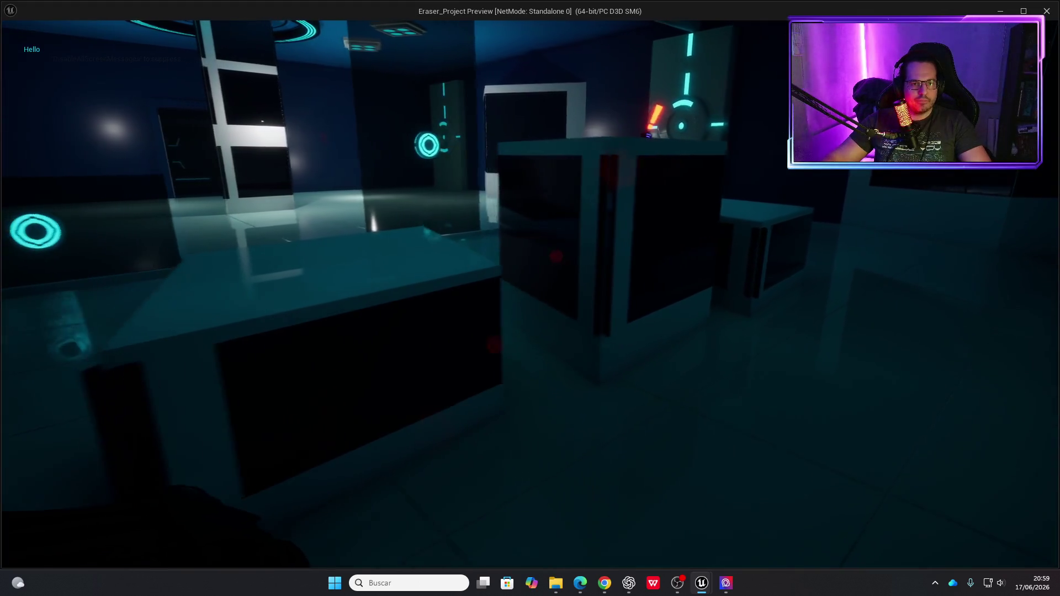
key("w")
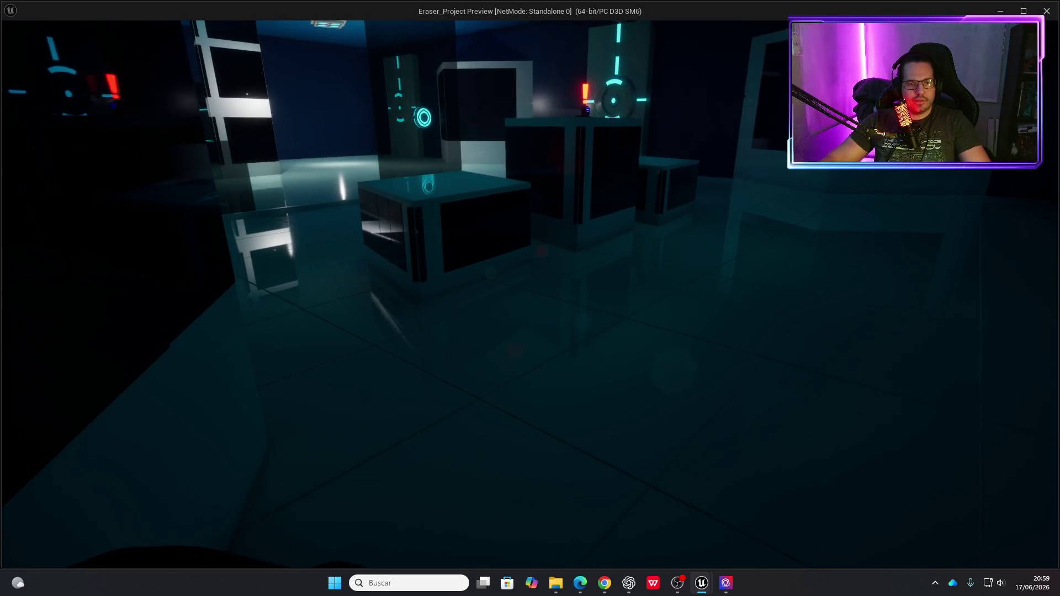
key("Escape")
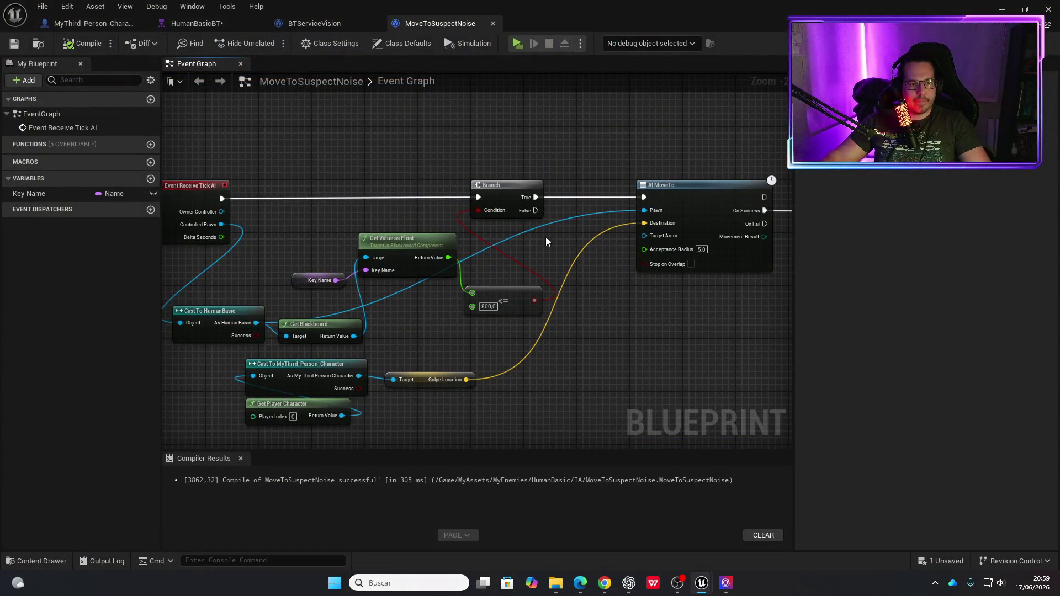
Nudge the Branch node slightly left, then search the action list for 'event re'.
left_click_drag(542, 240, 469, 228)
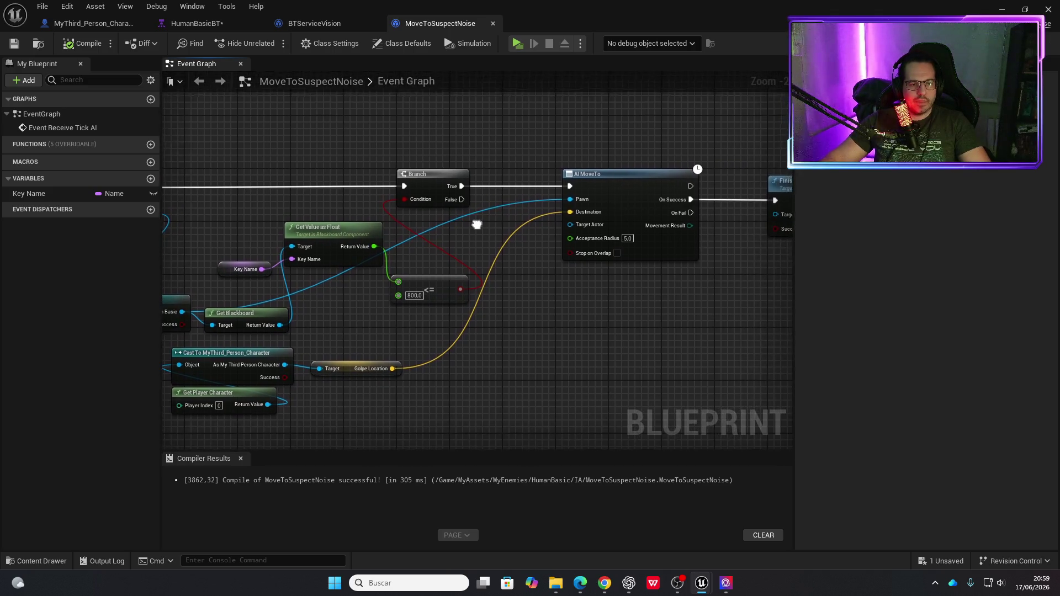
left_click_drag(314, 174, 324, 279)
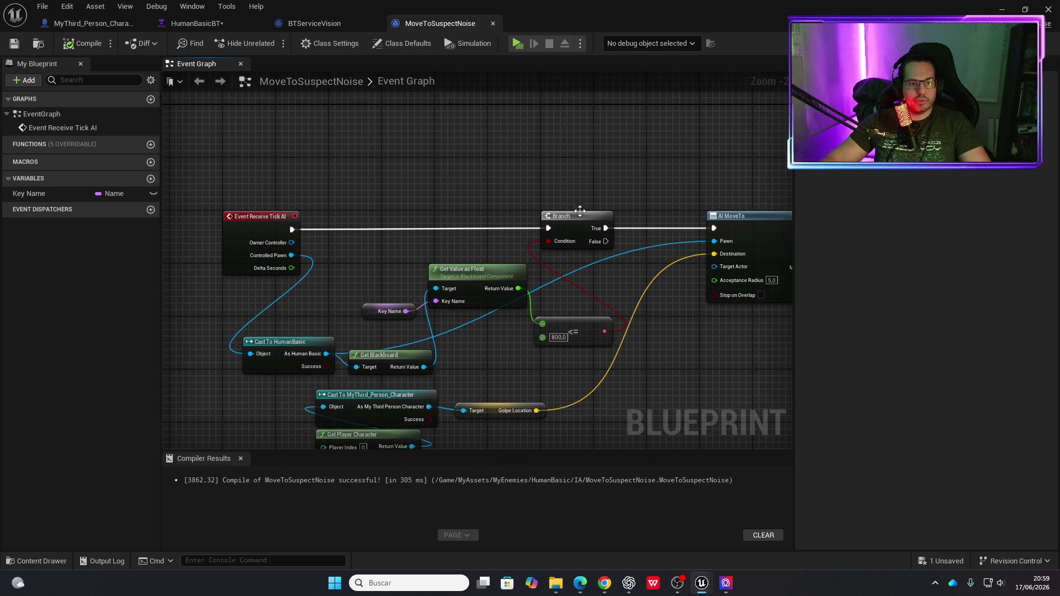
left_click_drag(575, 215, 423, 168)
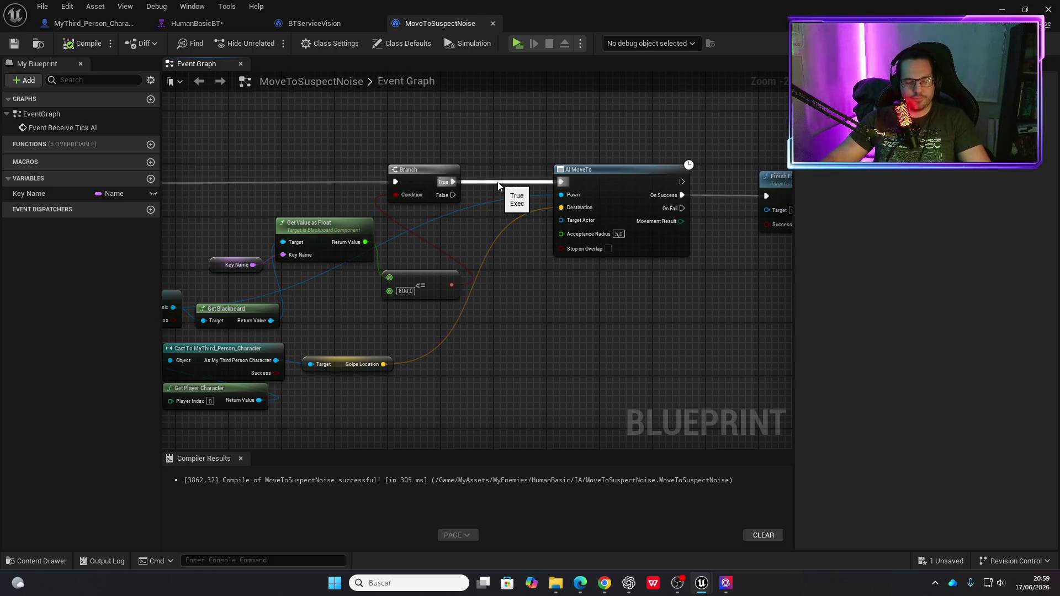
left_click_drag(433, 169, 426, 168)
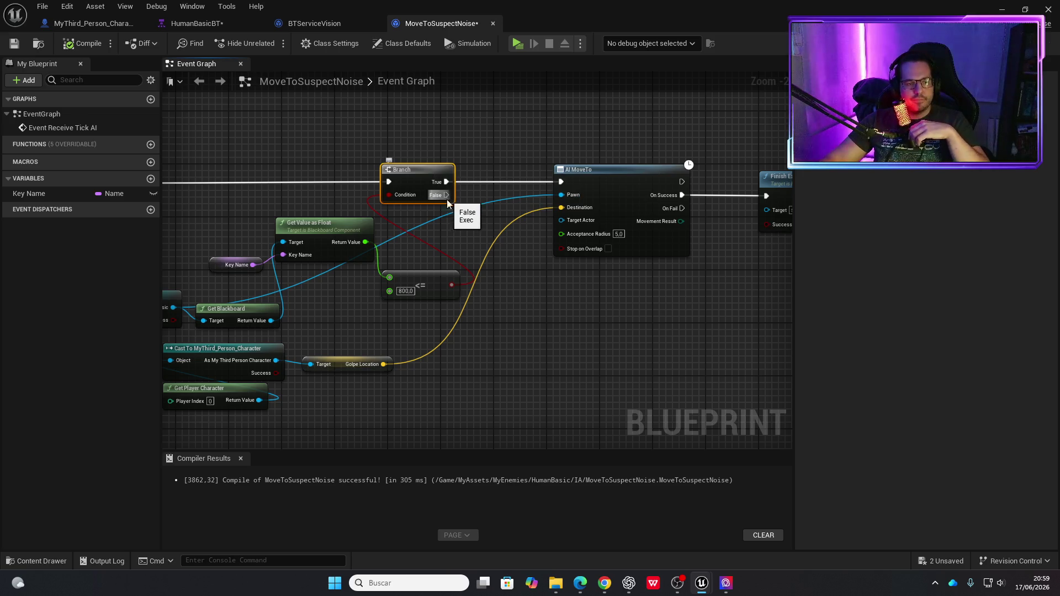
left_click_drag(449, 210, 558, 217)
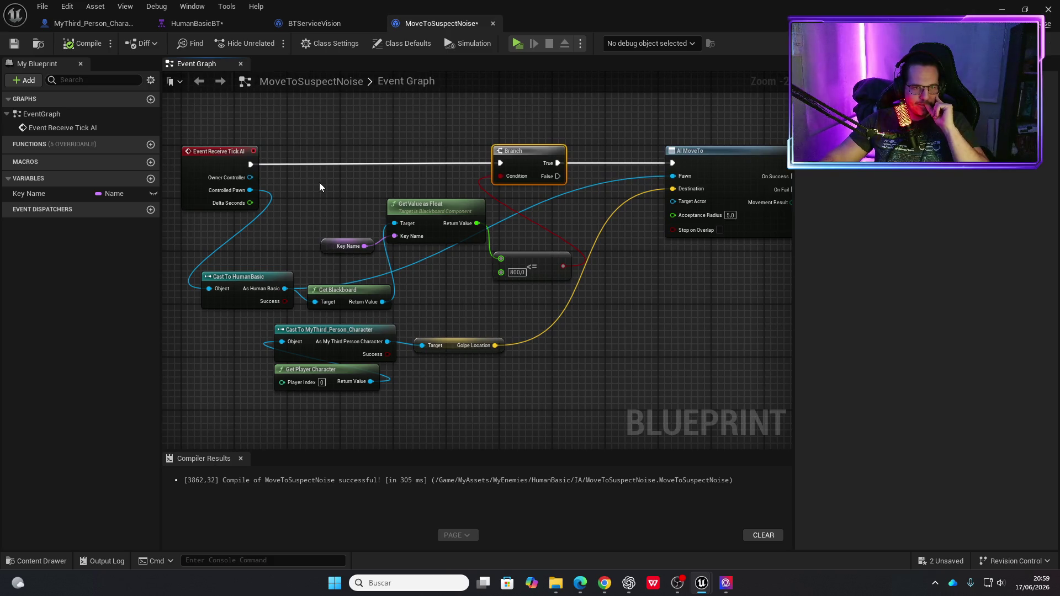
left_click_drag(296, 175, 415, 225)
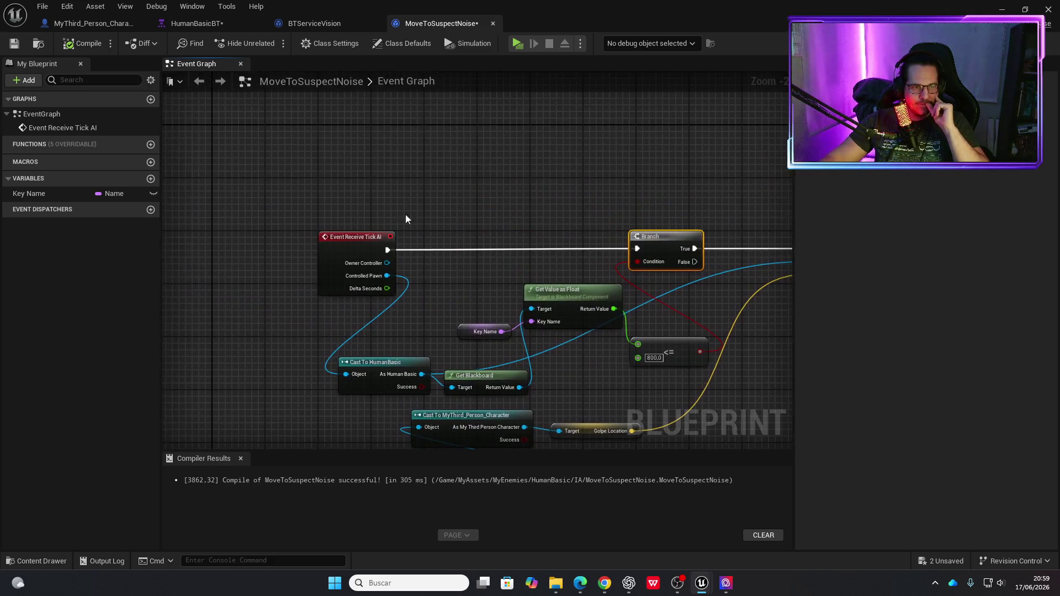
right_click(353, 174)
type("event re")
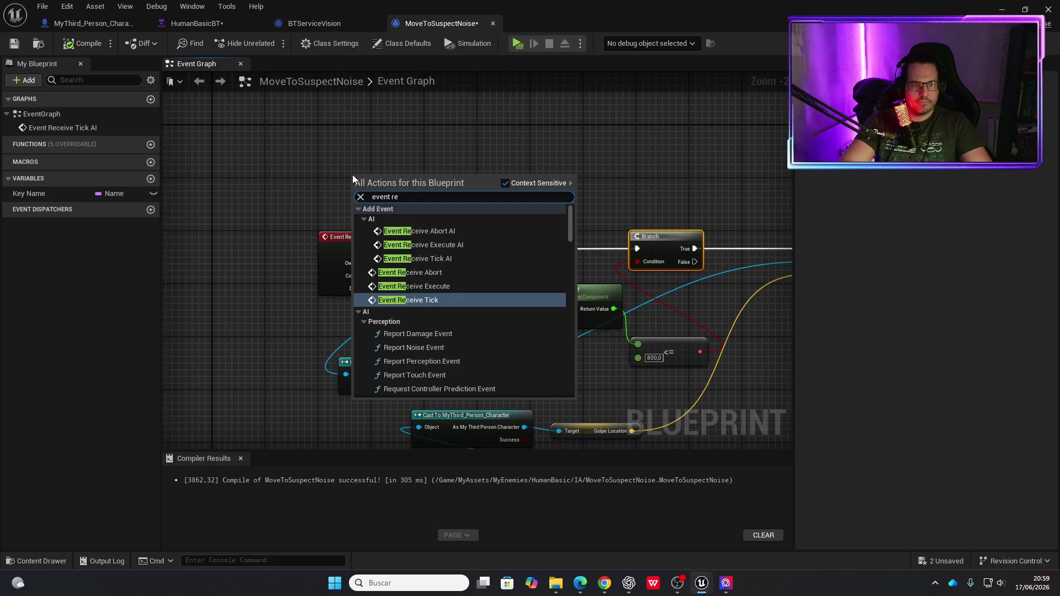
Add an Event Receive Execute AI event with a Print String wired after it.
key("Up")
key("Up")
key("Up")
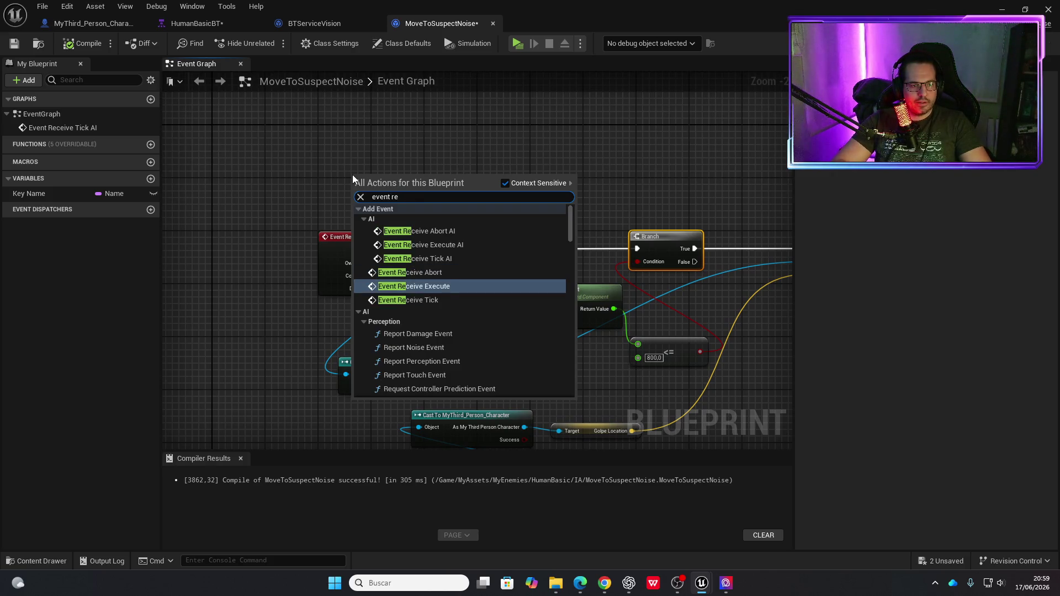
key("Up")
key("Return")
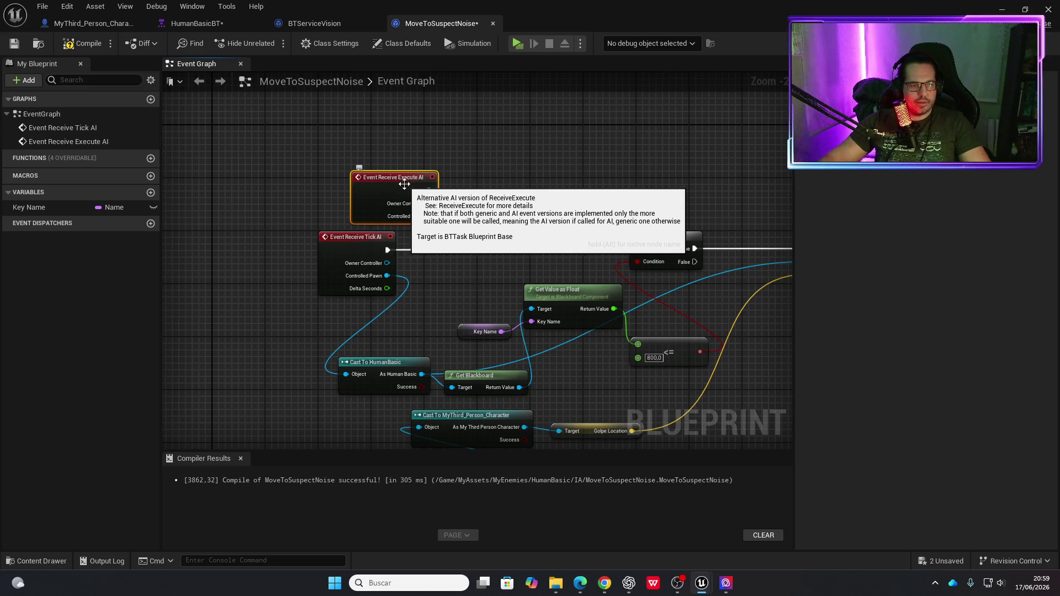
mouse_move(378, 181)
left_mouse_down()
mouse_move(360, 180)
mouse_move(479, 187)
left_mouse_up()
type("print s")
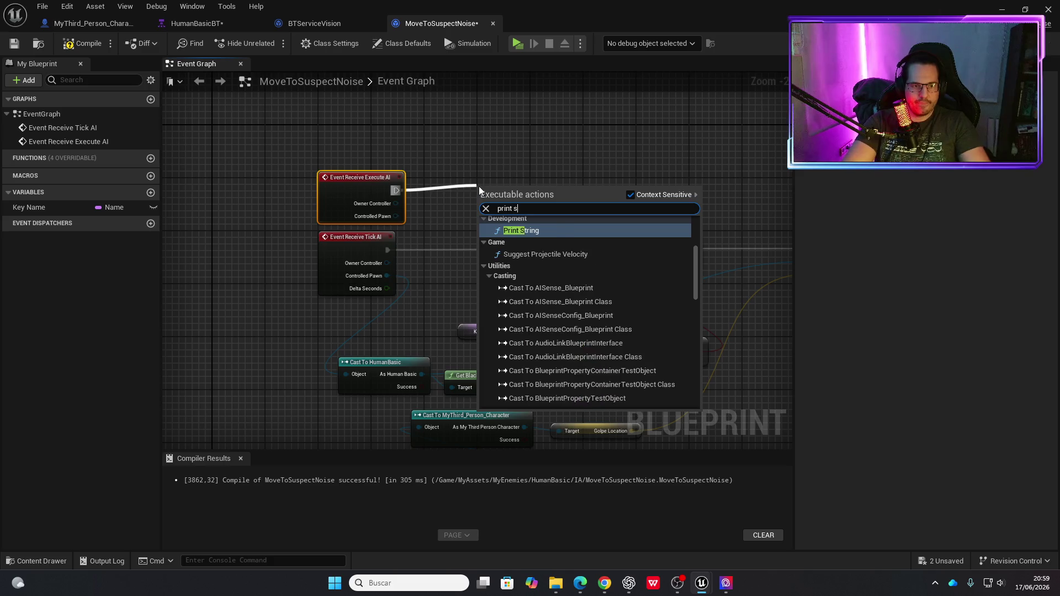
key("Return")
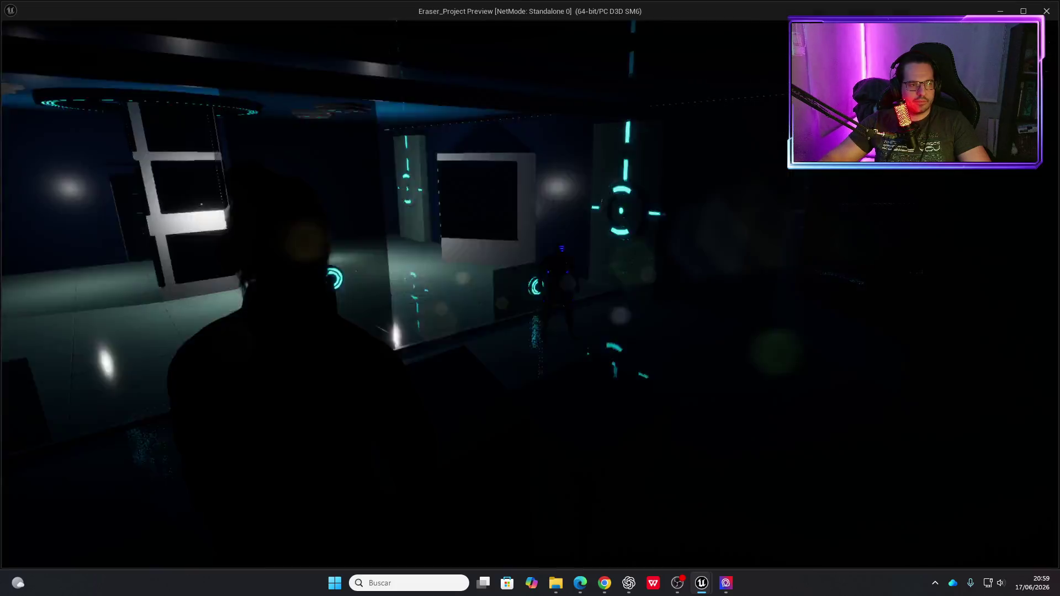
Walk the player forward in the game preview, then return to the graph at AI MoveTo.
key("w")
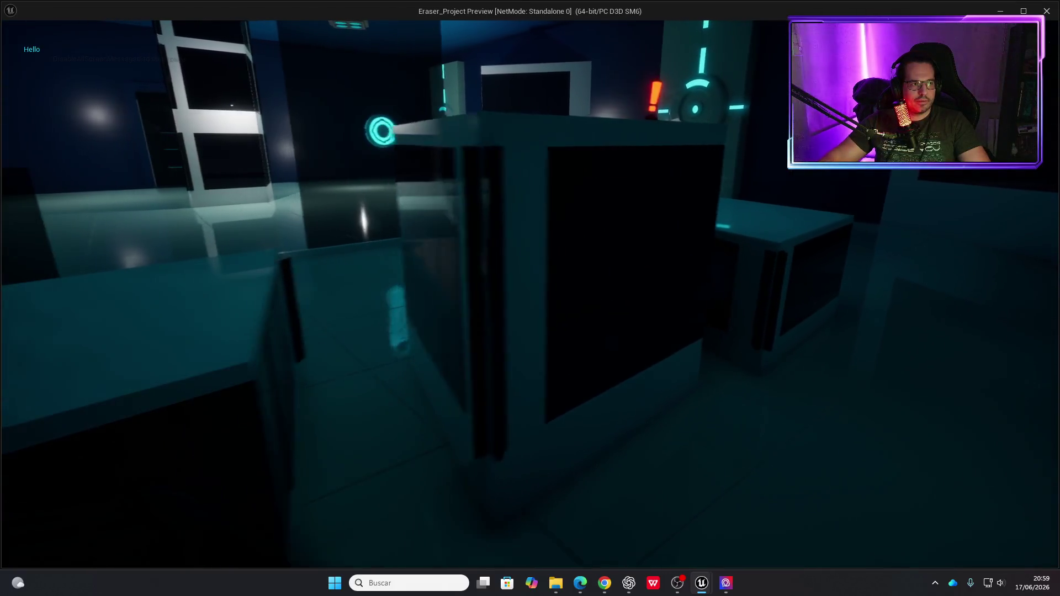
key("w")
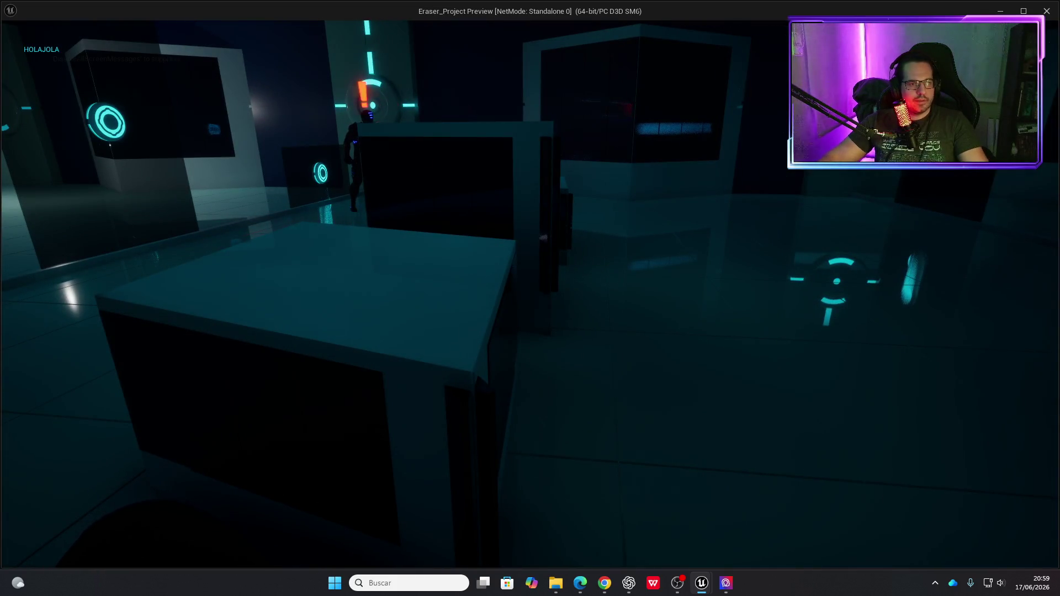
key("Escape")
left_click_drag(690, 157, 463, 139)
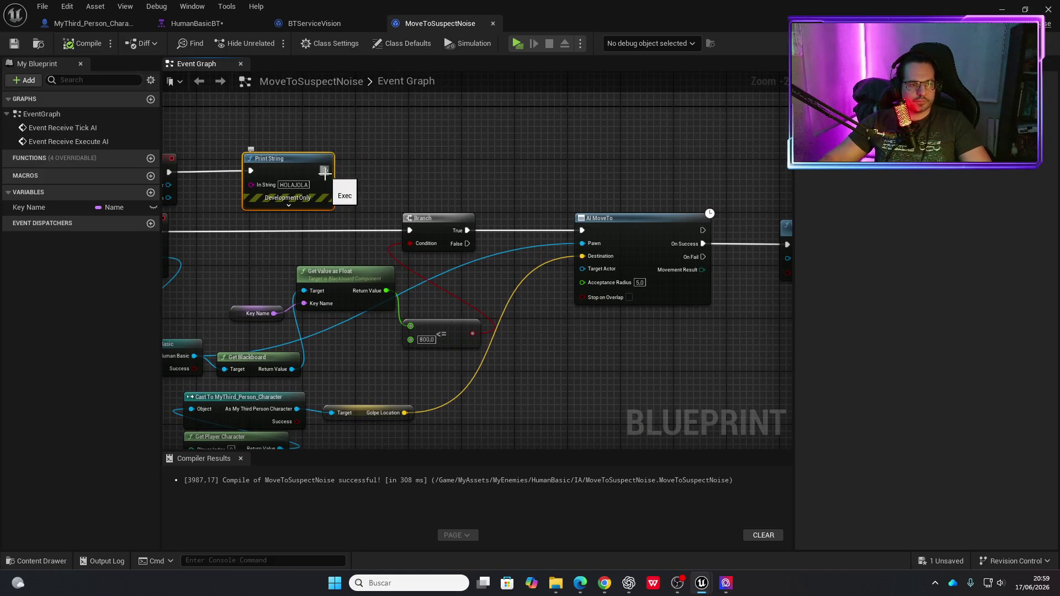
Wire the HOLAJOLA Print String output into AI MoveTo, compile, and play-test the level.
mouse_move(324, 171)
left_mouse_down()
mouse_move(556, 210)
mouse_move(582, 230)
left_mouse_up()
left_click(87, 43)
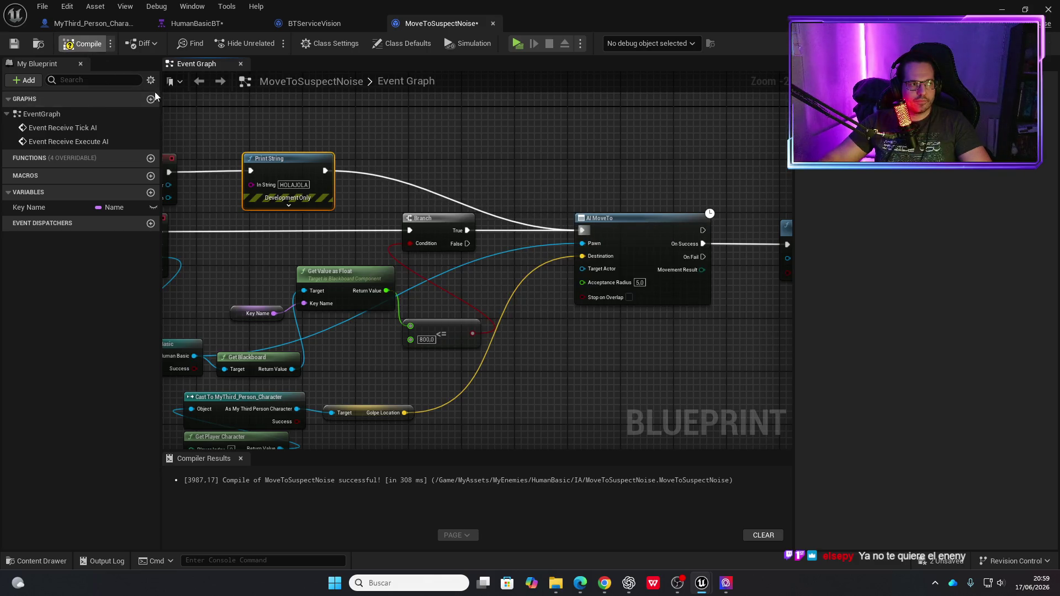
left_click(518, 45)
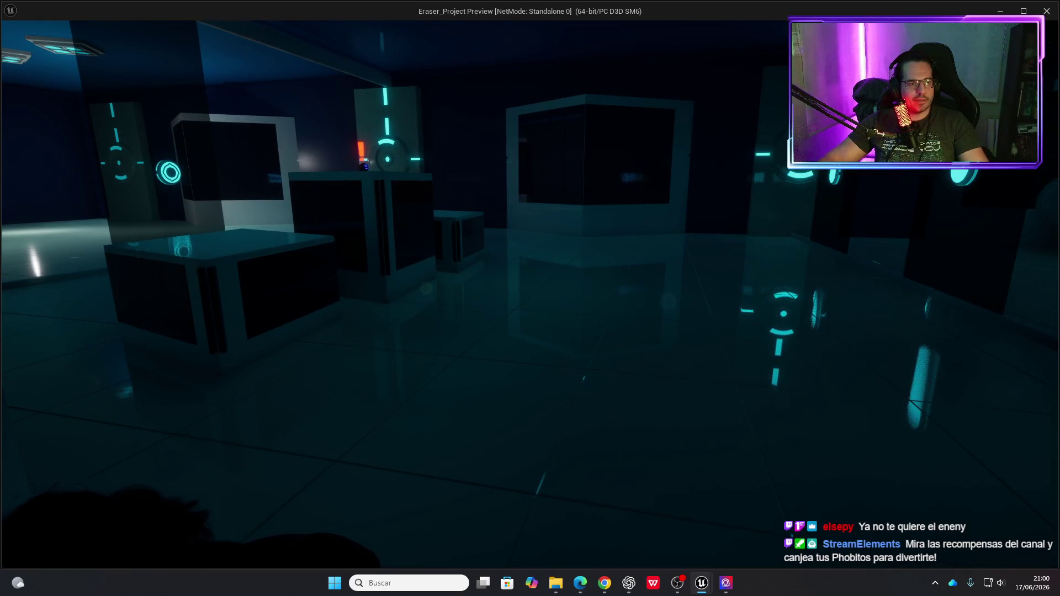
key("Escape")
left_click_drag(548, 181, 609, 193)
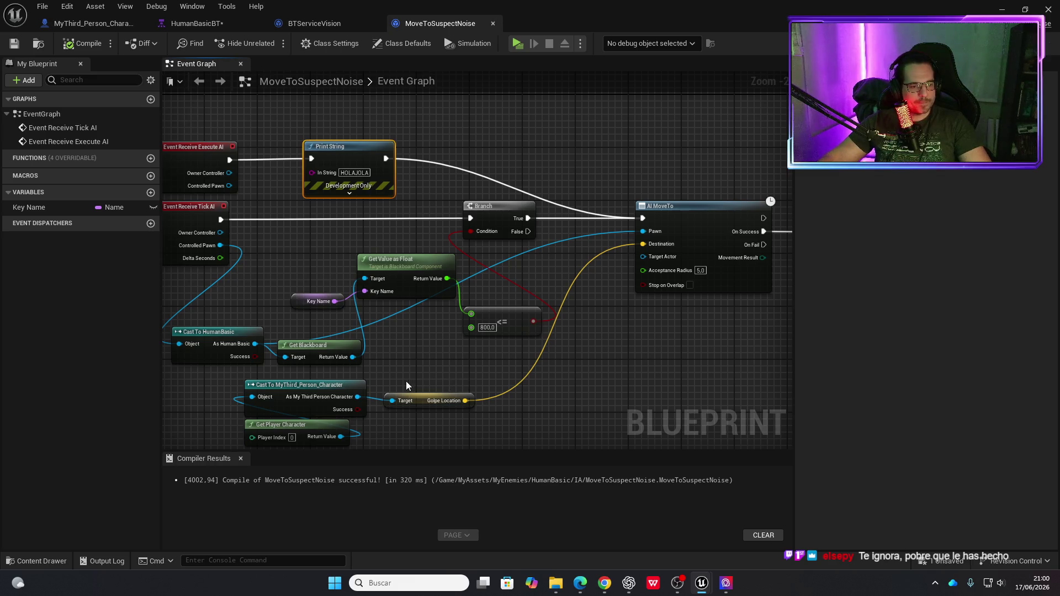
Move AI MoveTo to the right to make room after the Branch.
mouse_move(736, 388)
left_mouse_down()
mouse_move(392, 369)
mouse_move(549, 348)
mouse_move(615, 367)
left_mouse_up()
left_click_drag(582, 253, 466, 293)
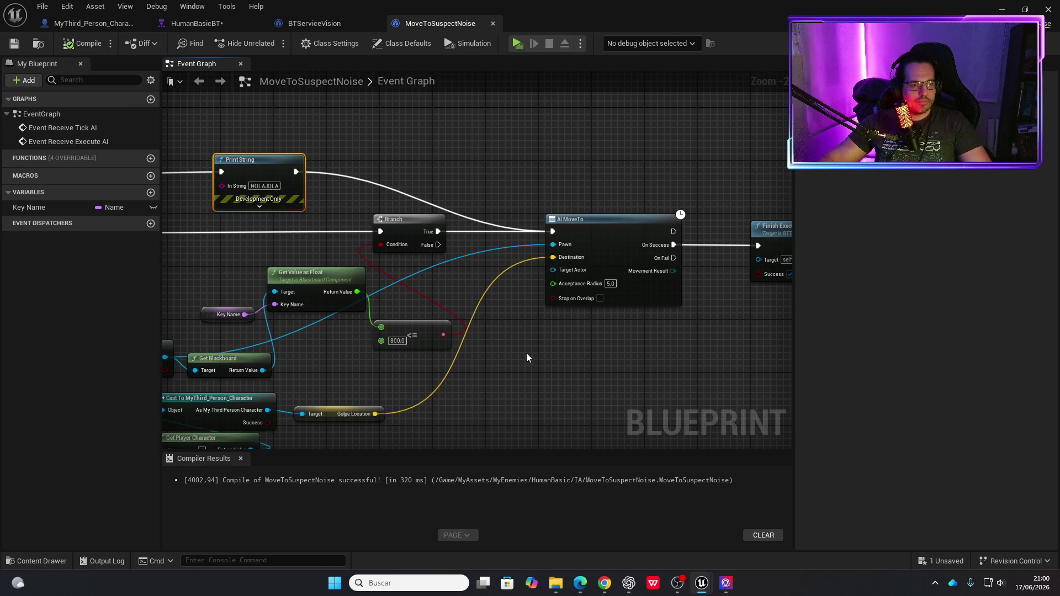
left_click(601, 220)
left_click_drag(609, 221, 654, 220)
mouse_move(531, 329)
left_mouse_down()
mouse_move(651, 321)
mouse_move(575, 312)
left_mouse_up()
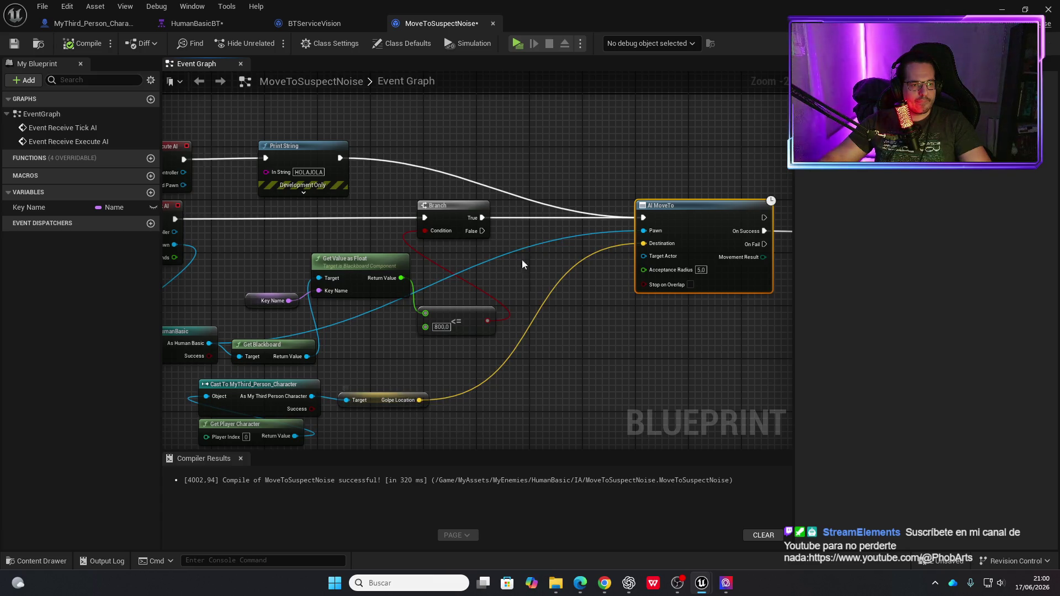
left_click_drag(618, 300, 350, 274)
mouse_move(452, 181)
left_mouse_down()
mouse_move(622, 175)
mouse_move(641, 188)
left_mouse_up()
Add a Print String of Golpe Location after Branch True, save, and play-test.
left_click_drag(213, 191, 414, 186)
type("print")
key("Return")
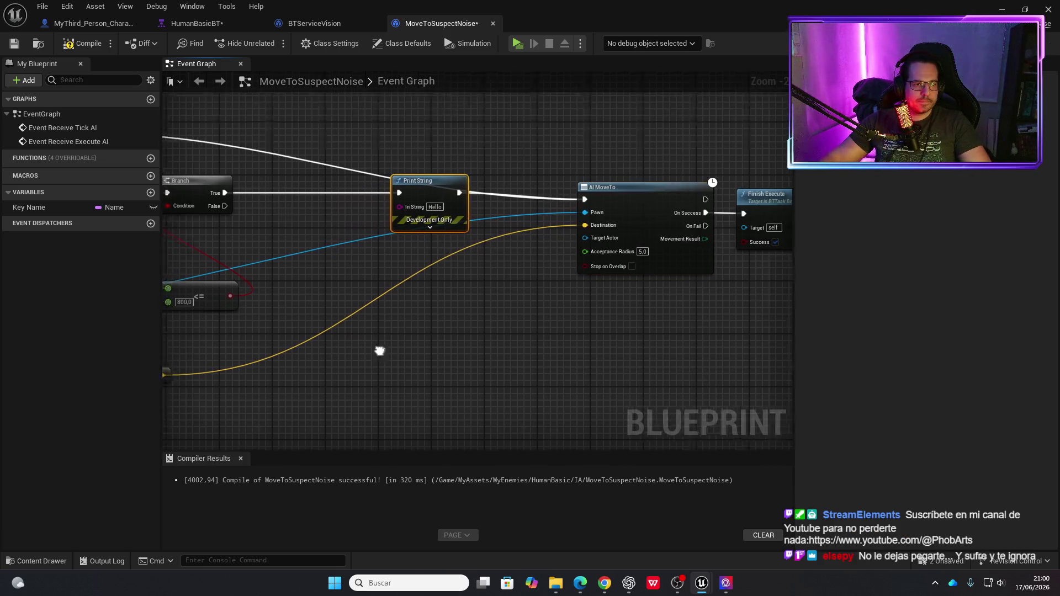
left_click_drag(237, 370, 436, 338)
left_click_drag(349, 342, 595, 177)
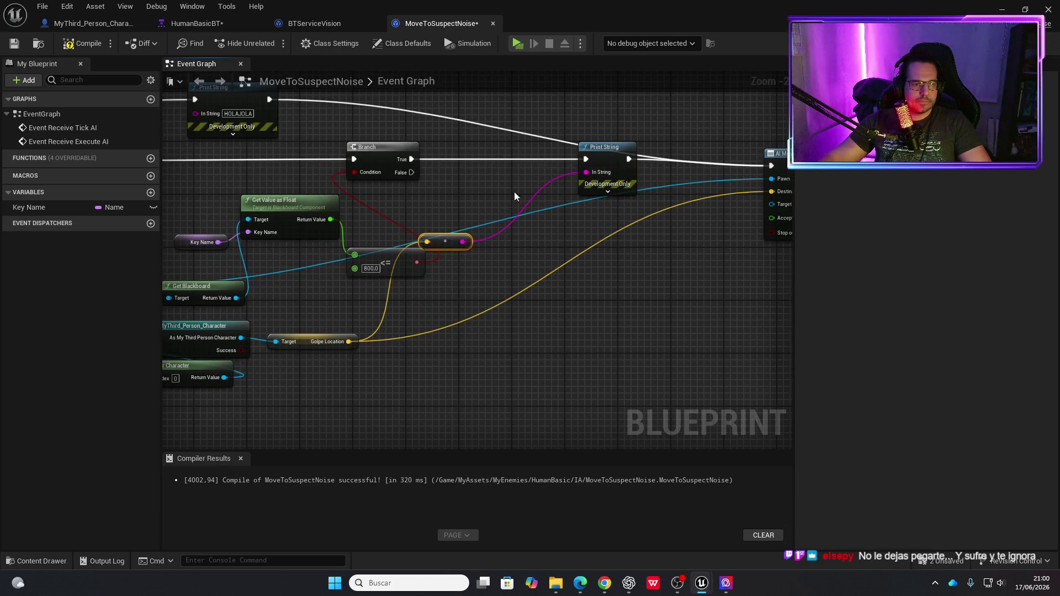
mouse_move(466, 239)
left_mouse_down()
mouse_move(516, 235)
mouse_move(373, 244)
left_mouse_up()
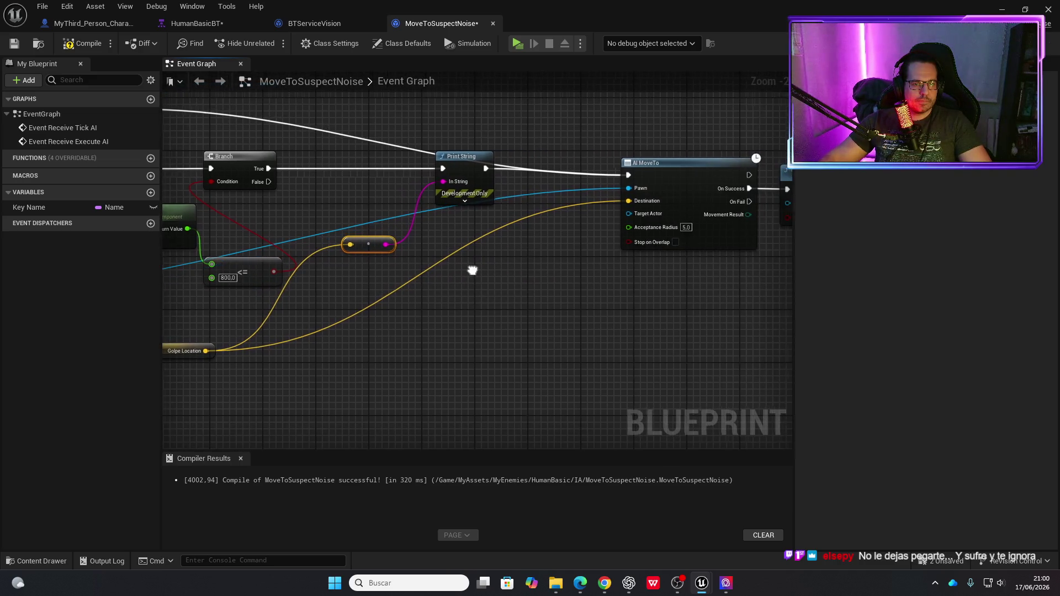
key("ctrl+s")
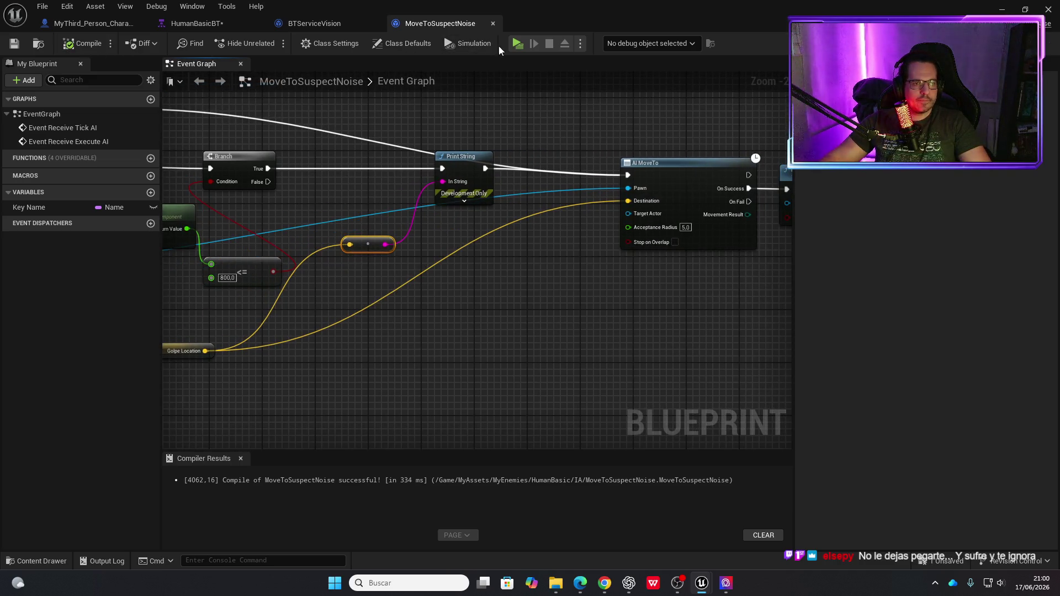
left_click(518, 45)
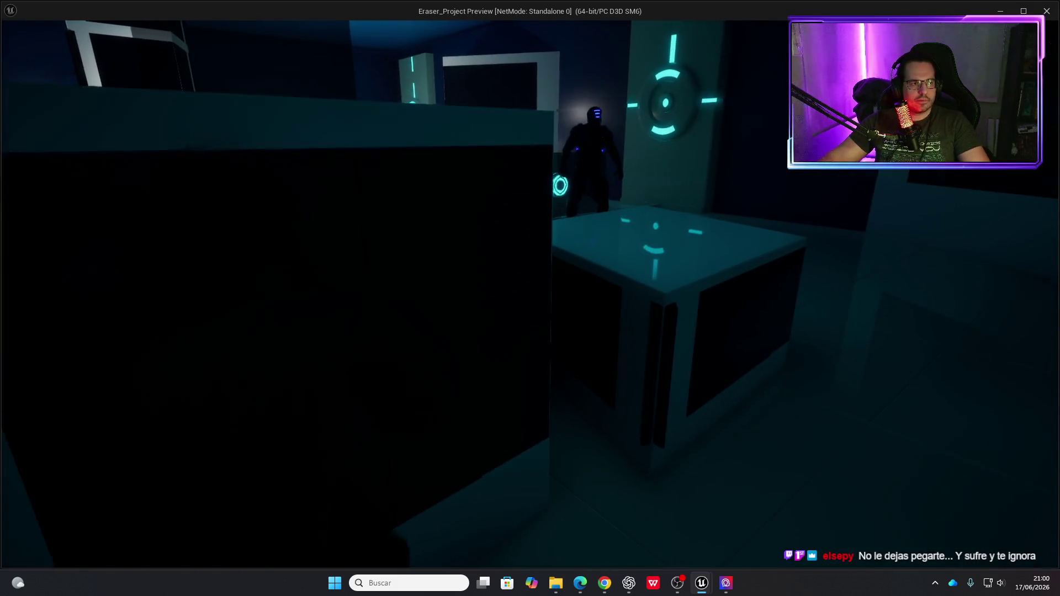
Walk the player around the room with W and S watching debug output, then stop the preview.
key("s")
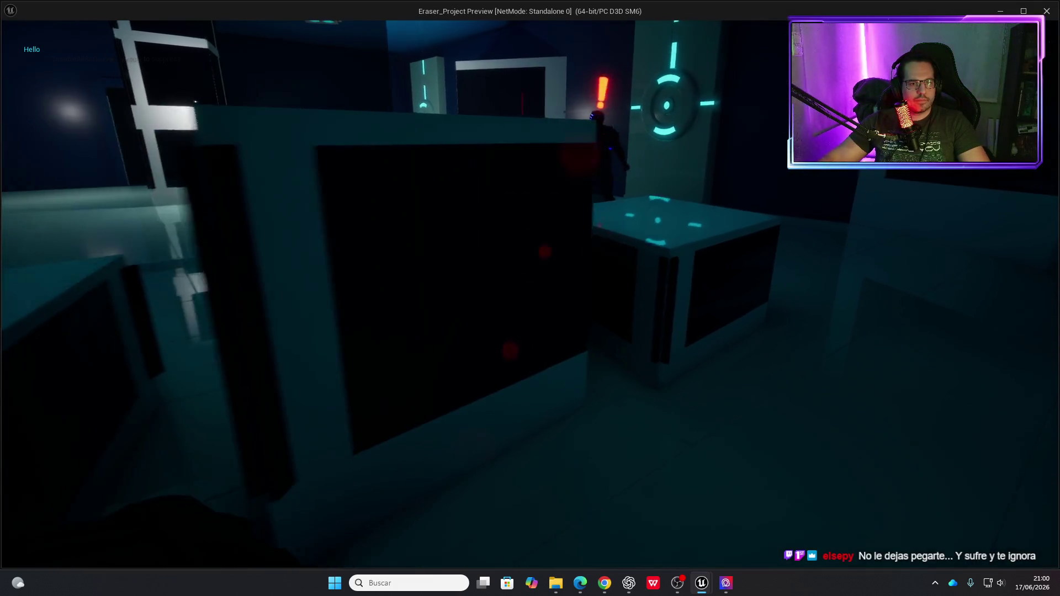
key("w")
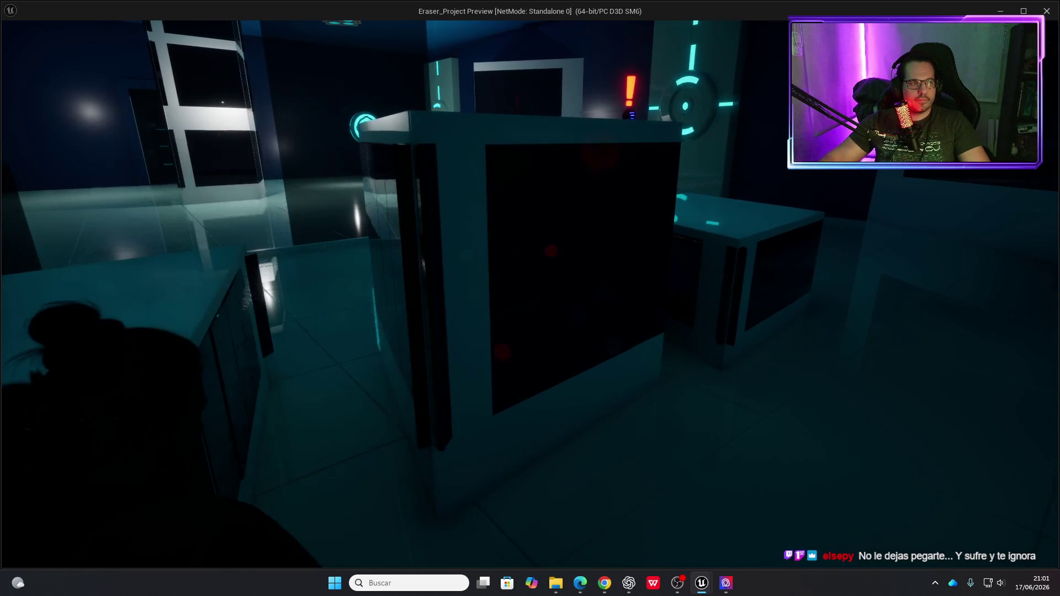
key("w")
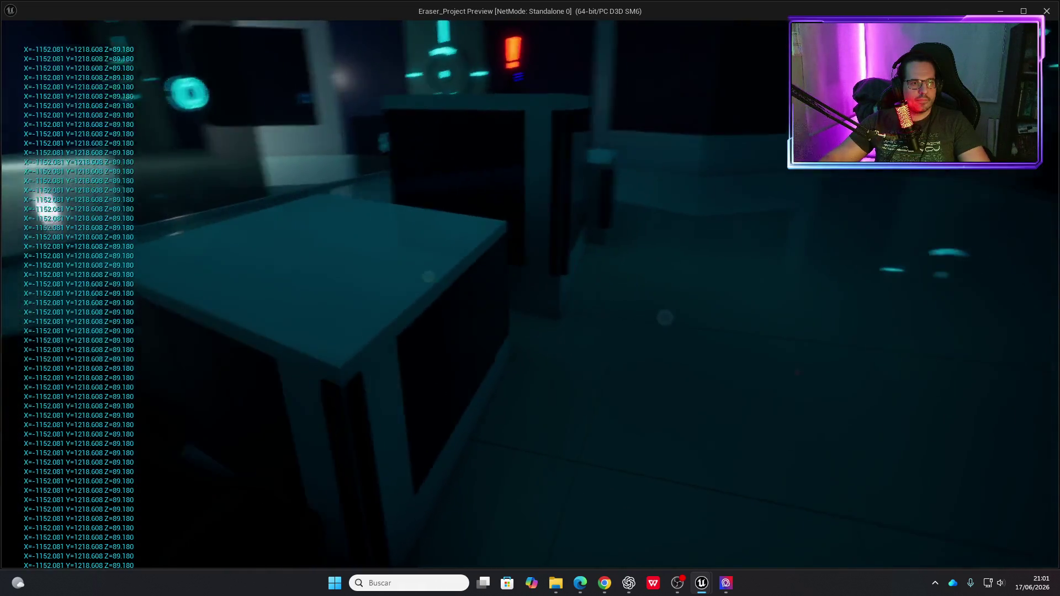
key("w")
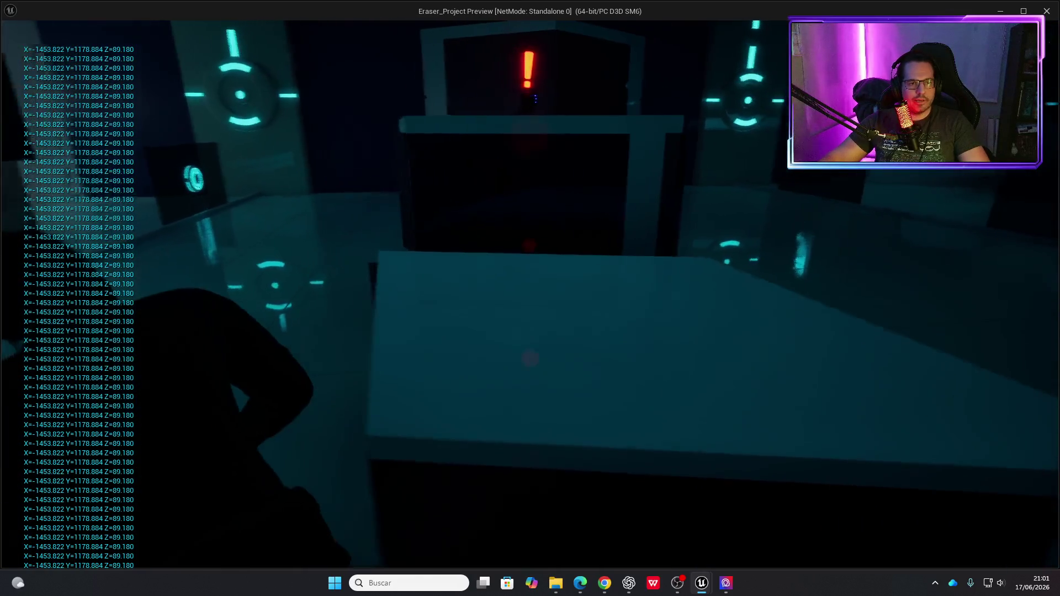
key("w")
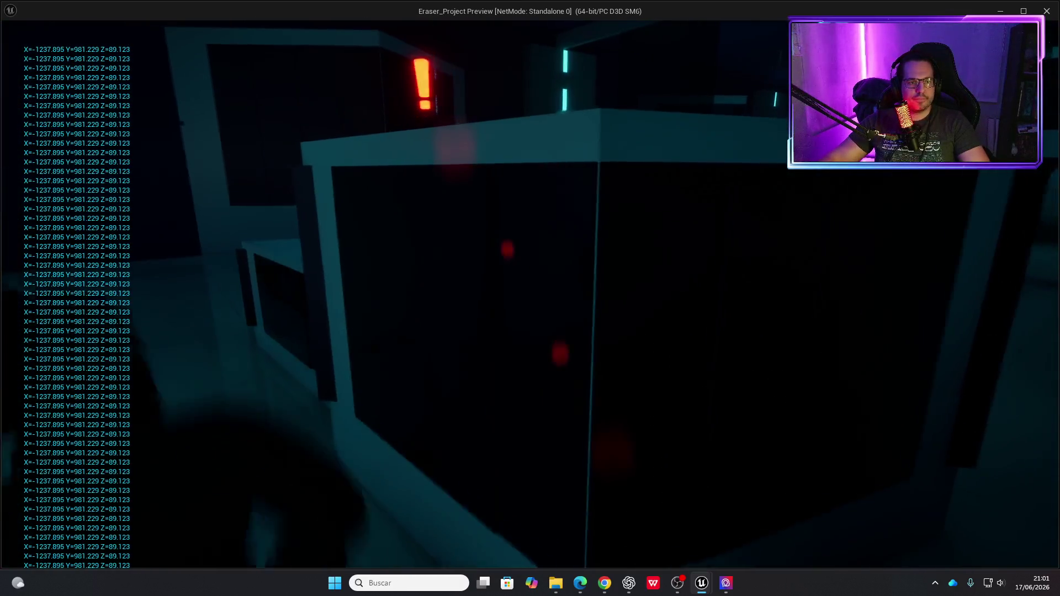
key("w")
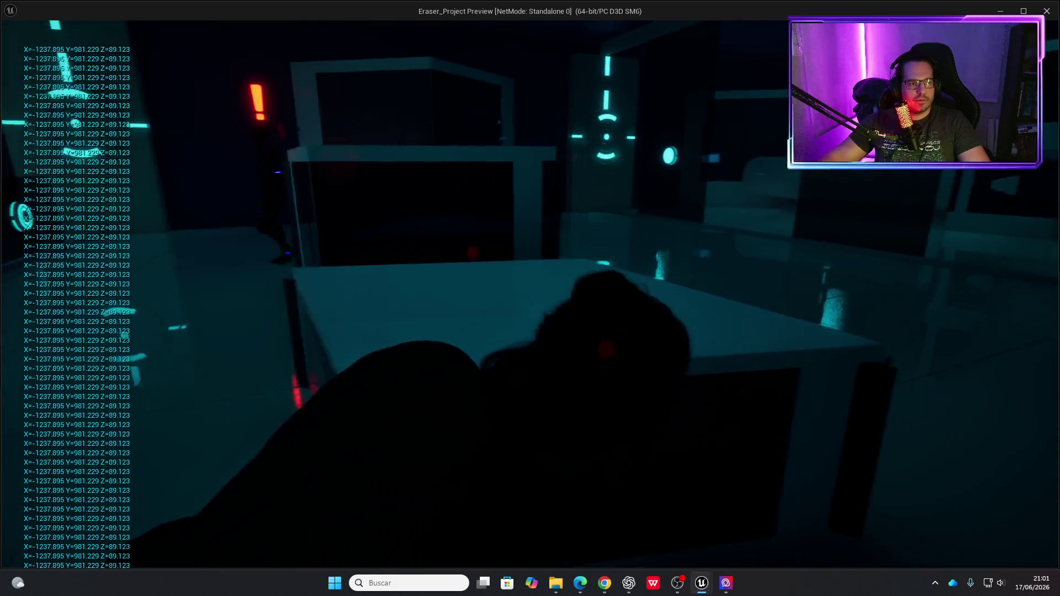
key("w")
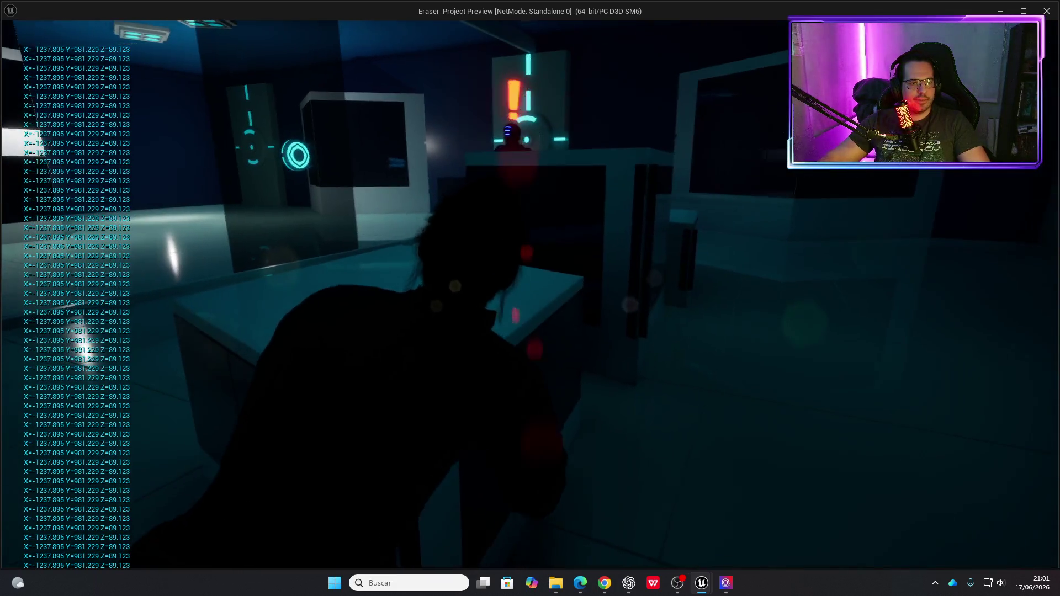
key("w")
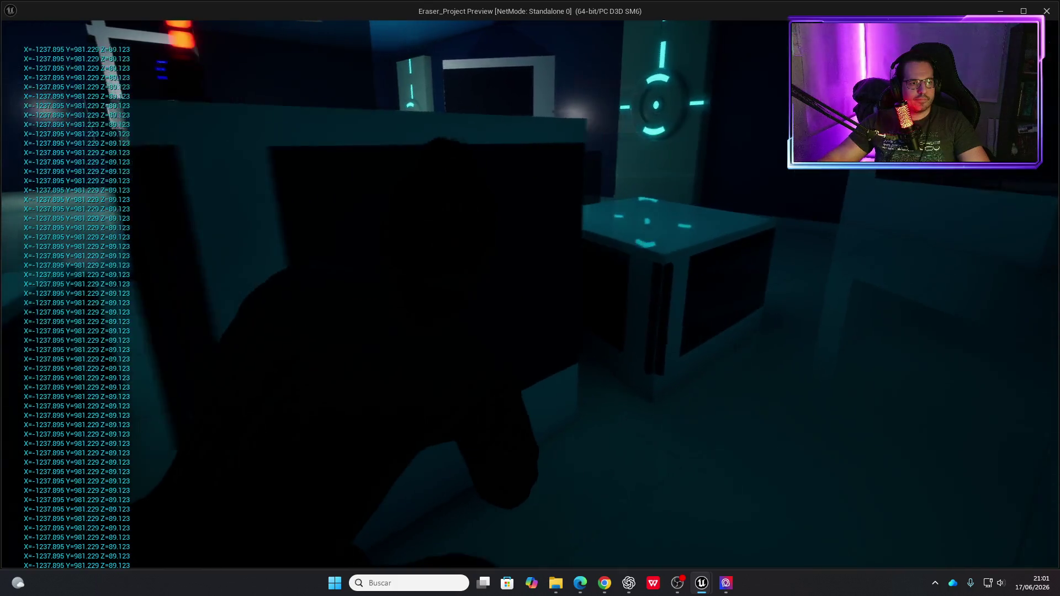
key("w")
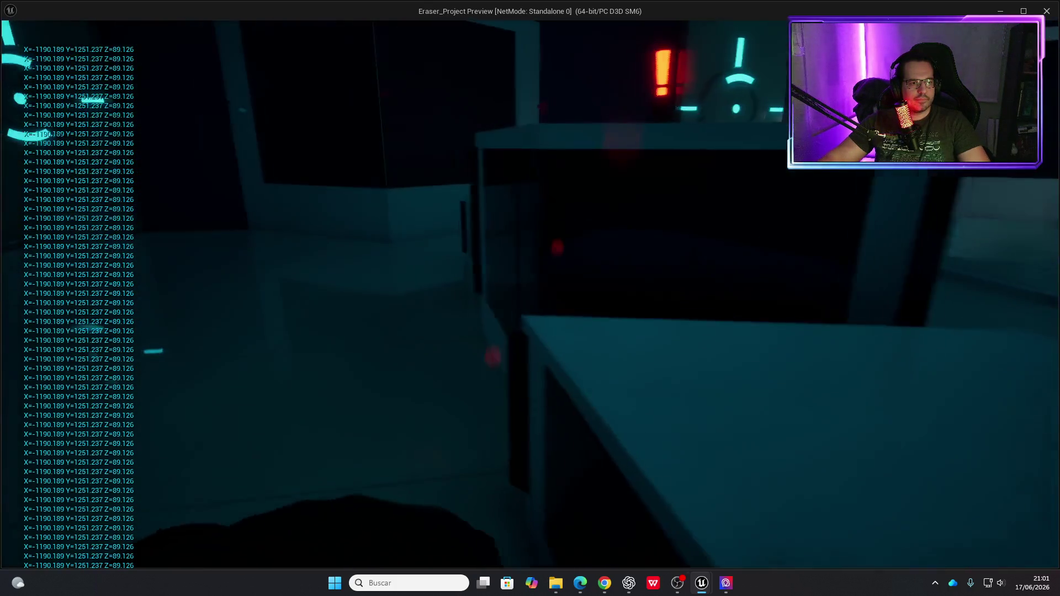
key("w")
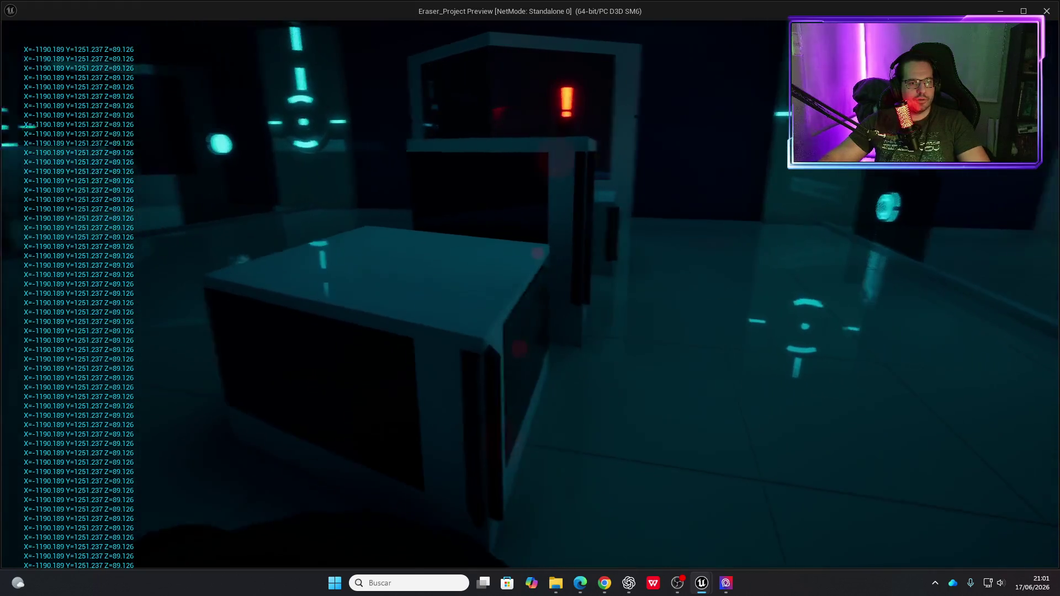
key("w")
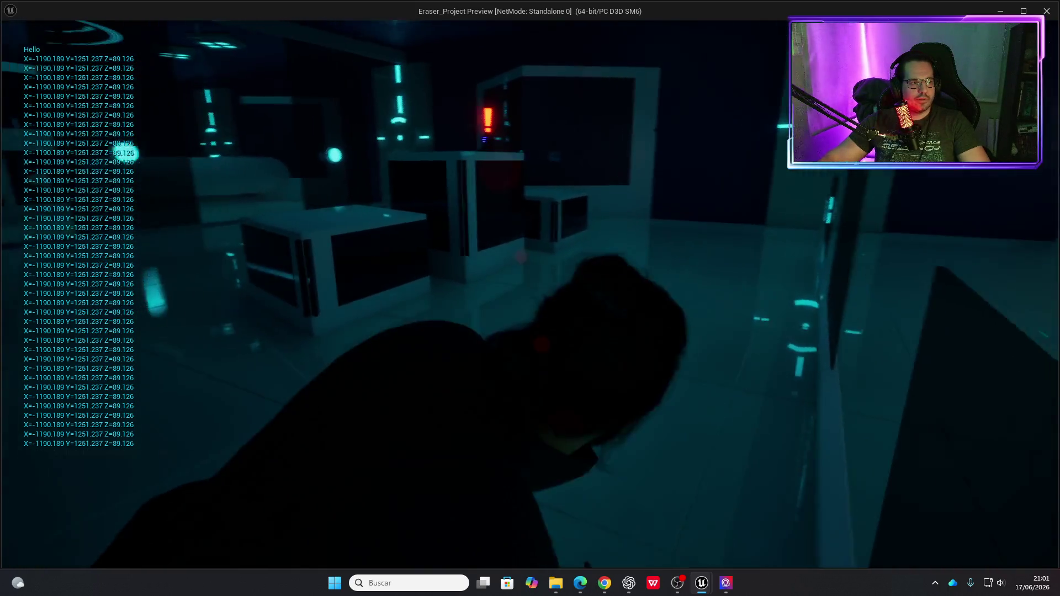
key("w")
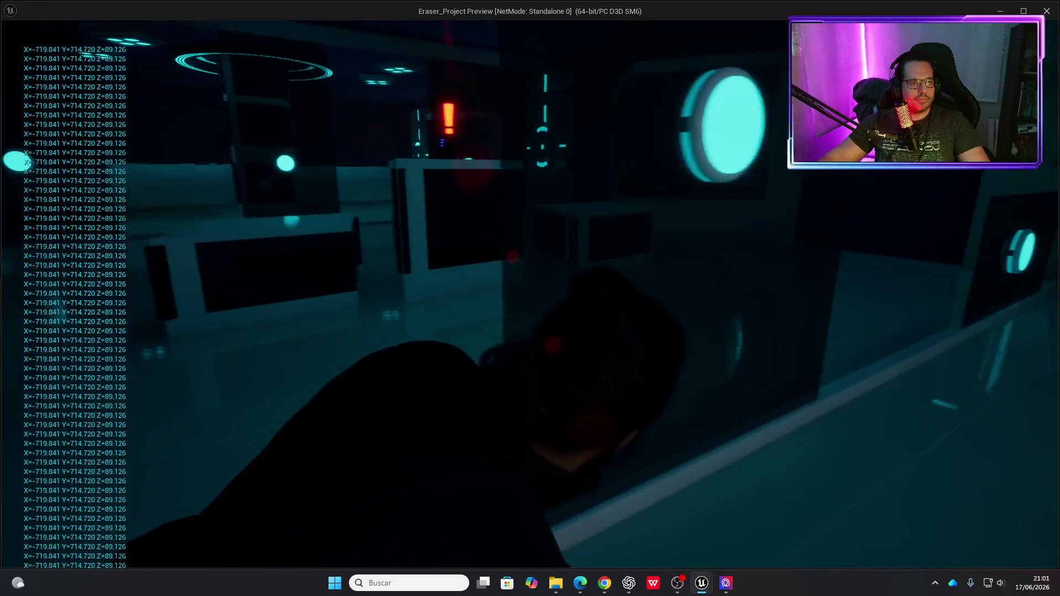
key("s")
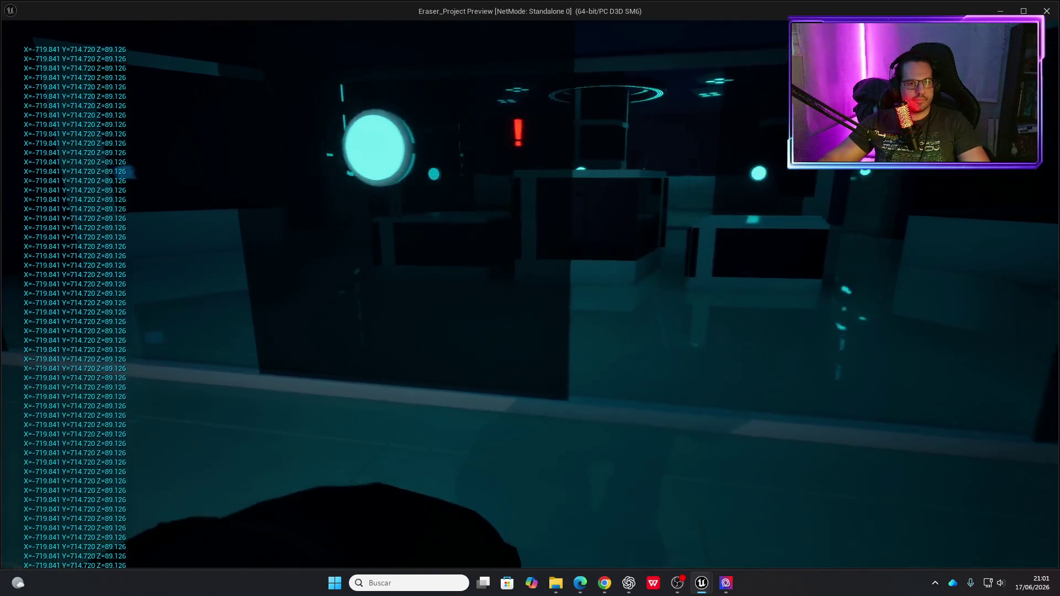
key("w")
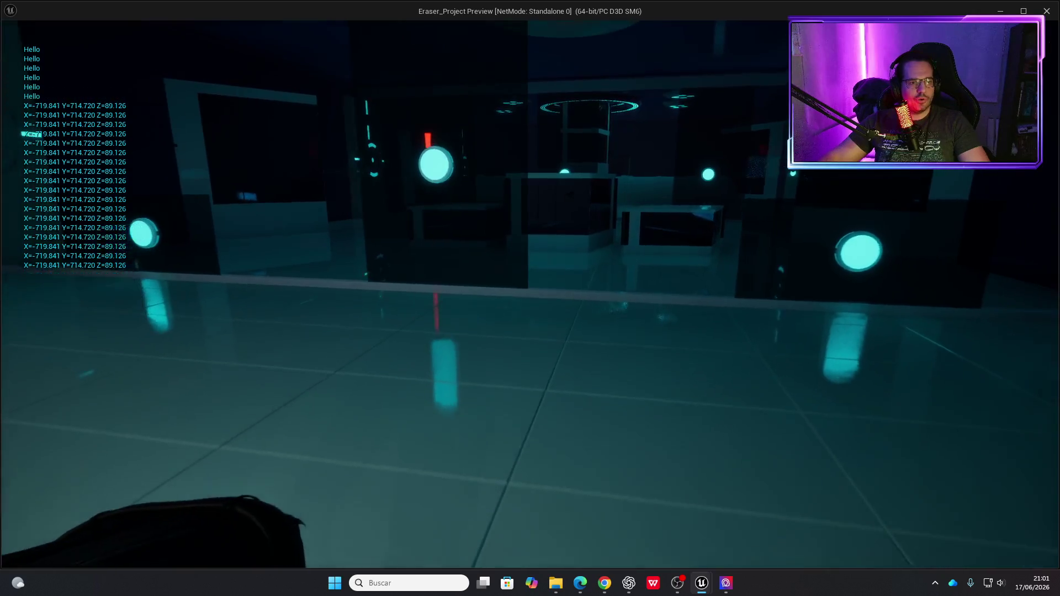
key("w")
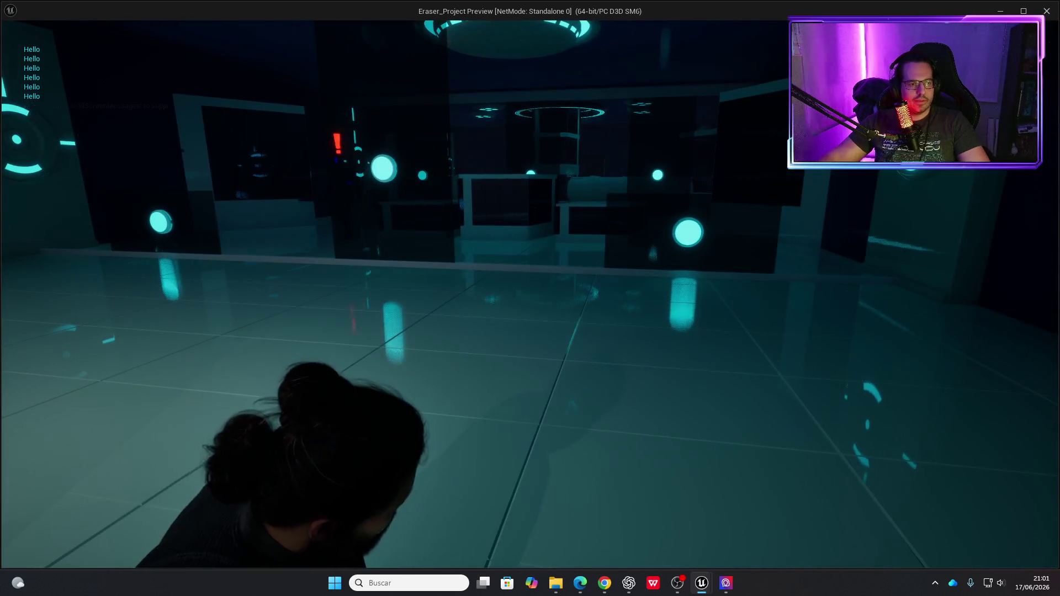
key("Escape")
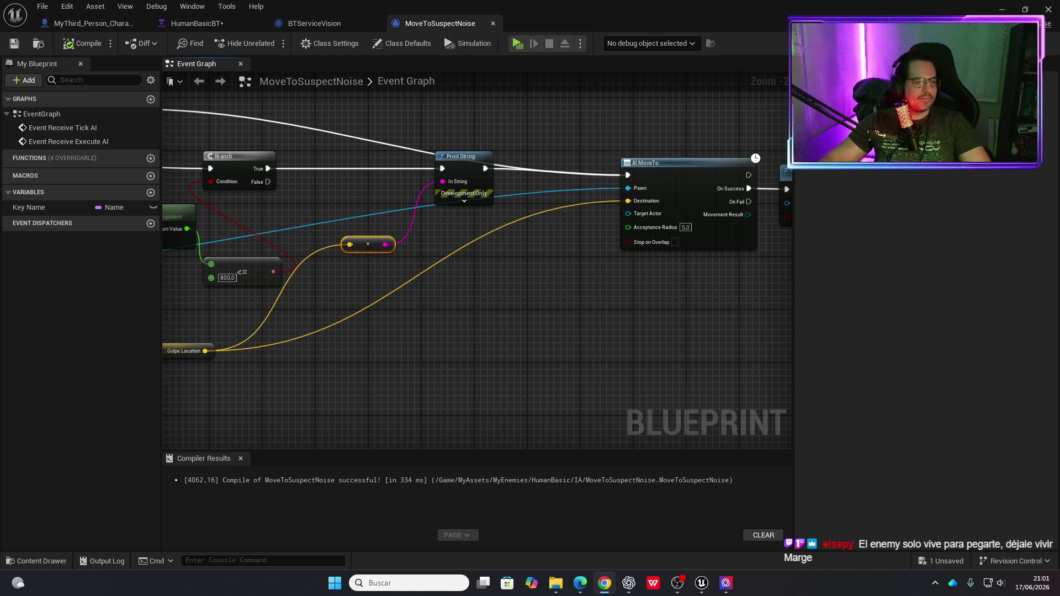
Route AI MoveTo's execution input through the Golpe Location Print String and compile.
mouse_move(509, 327)
left_mouse_down()
mouse_move(537, 344)
mouse_move(533, 325)
mouse_move(639, 357)
mouse_move(624, 367)
mouse_move(683, 357)
mouse_move(429, 340)
left_mouse_up()
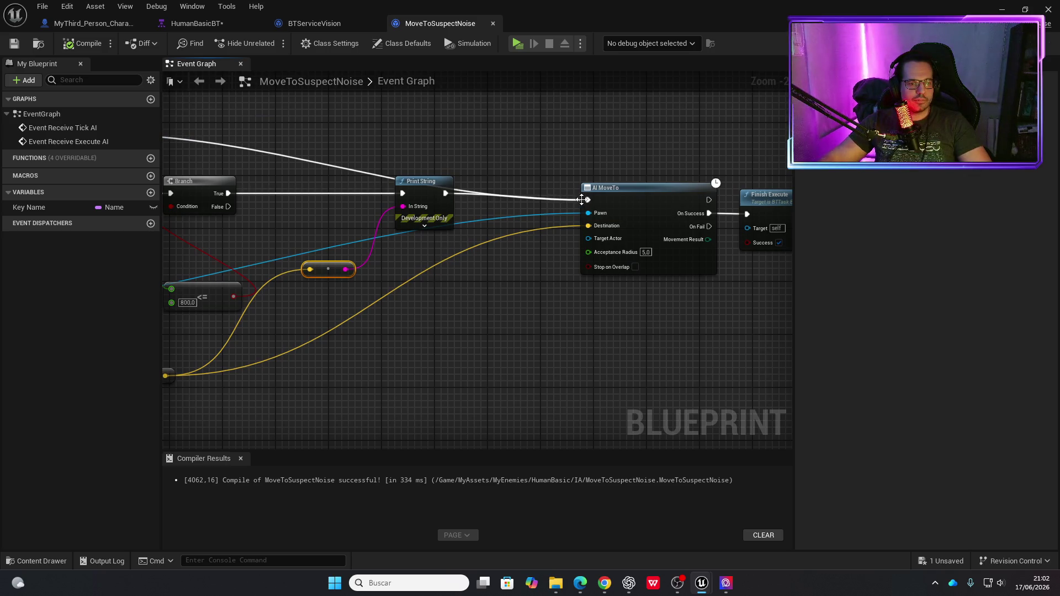
mouse_move(588, 199)
left_mouse_down()
mouse_move(397, 193)
mouse_move(508, 161)
mouse_move(589, 200)
left_mouse_up()
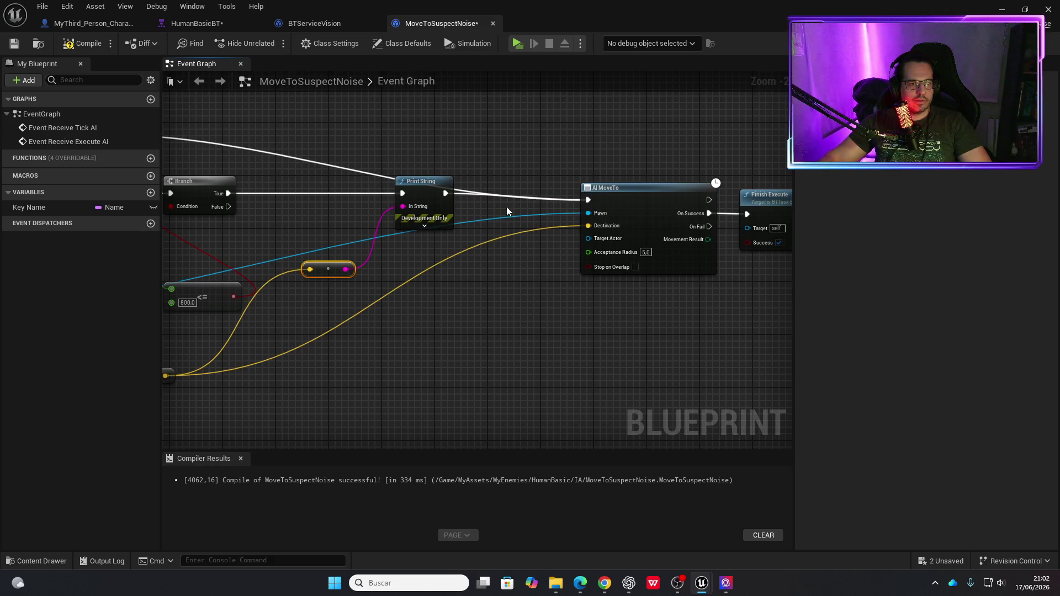
mouse_move(438, 183)
left_mouse_down()
mouse_move(552, 223)
mouse_move(476, 220)
mouse_move(491, 176)
mouse_move(588, 199)
left_mouse_up()
left_click(90, 46)
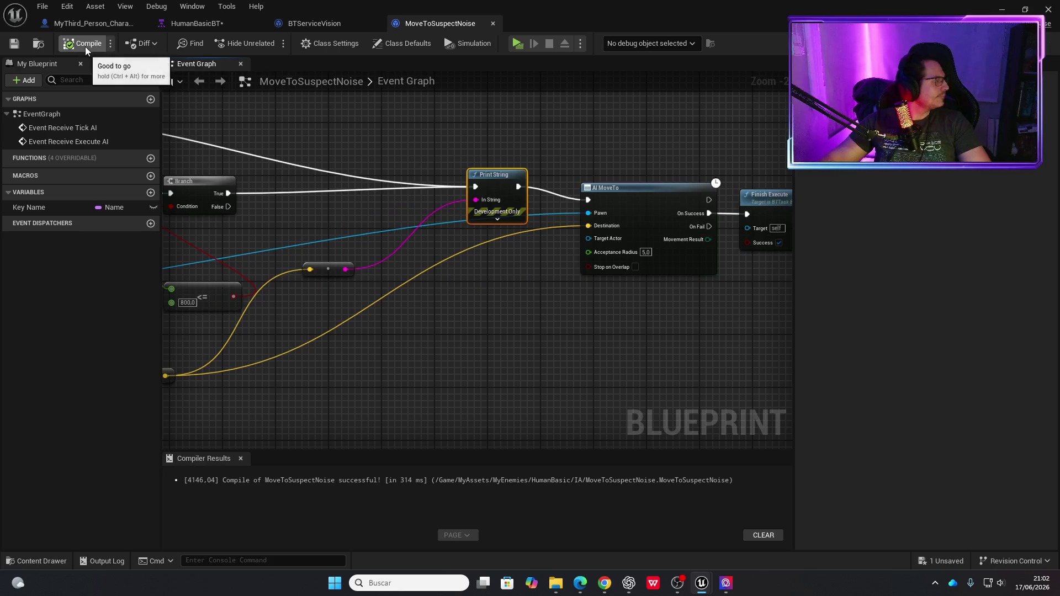
Play-test the level, moving the player with W, A, S and D, then return to the editor.
left_click(516, 45)
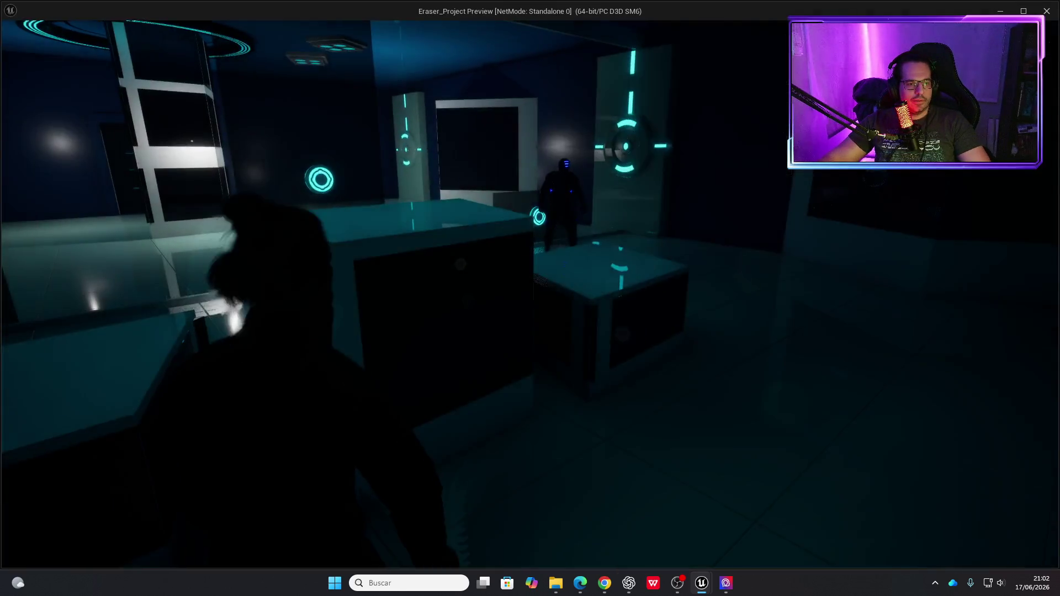
key("w")
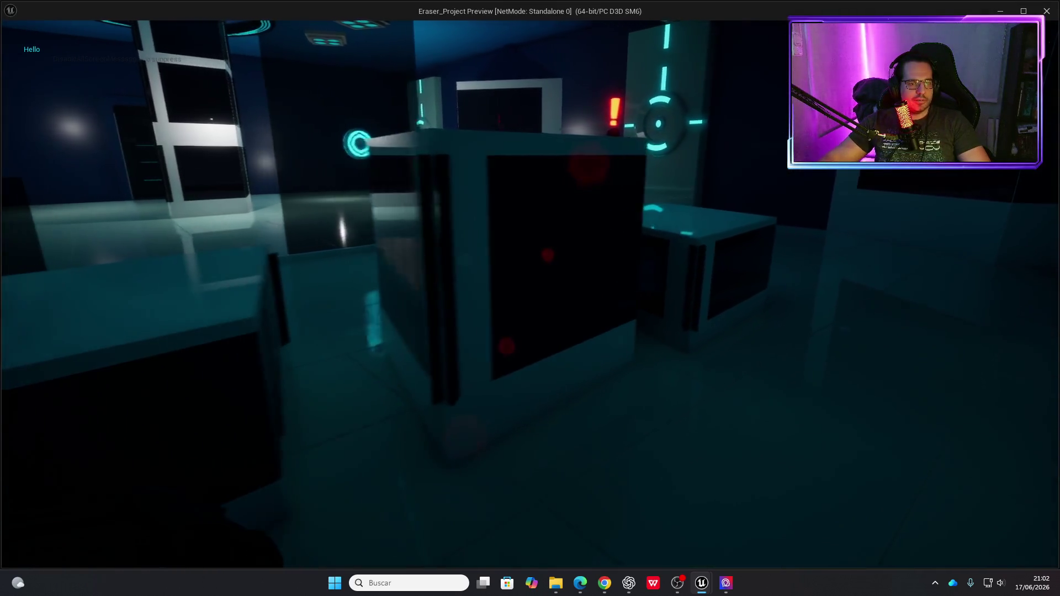
key("s")
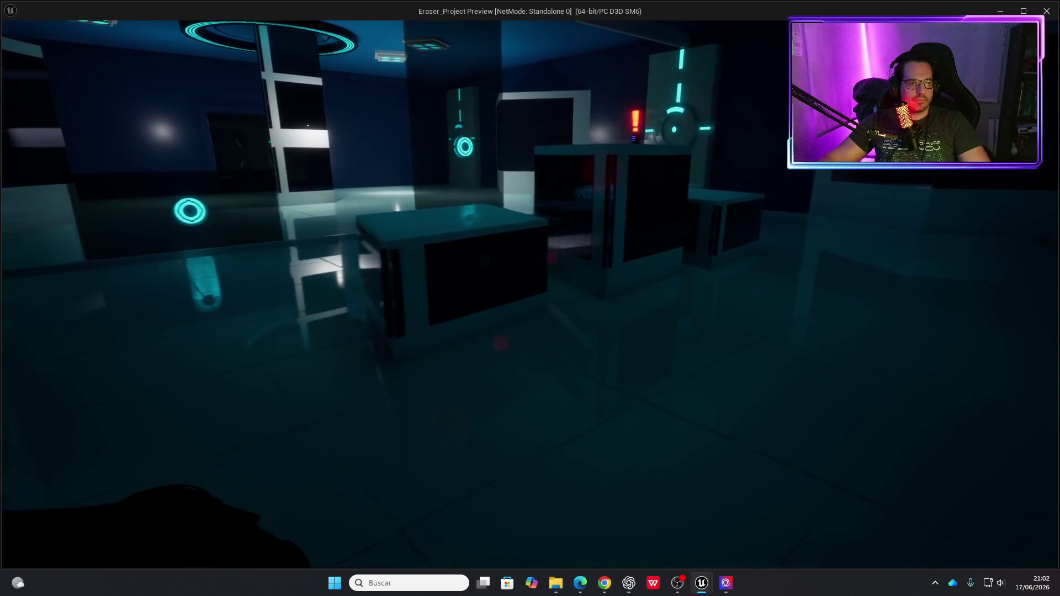
key("a")
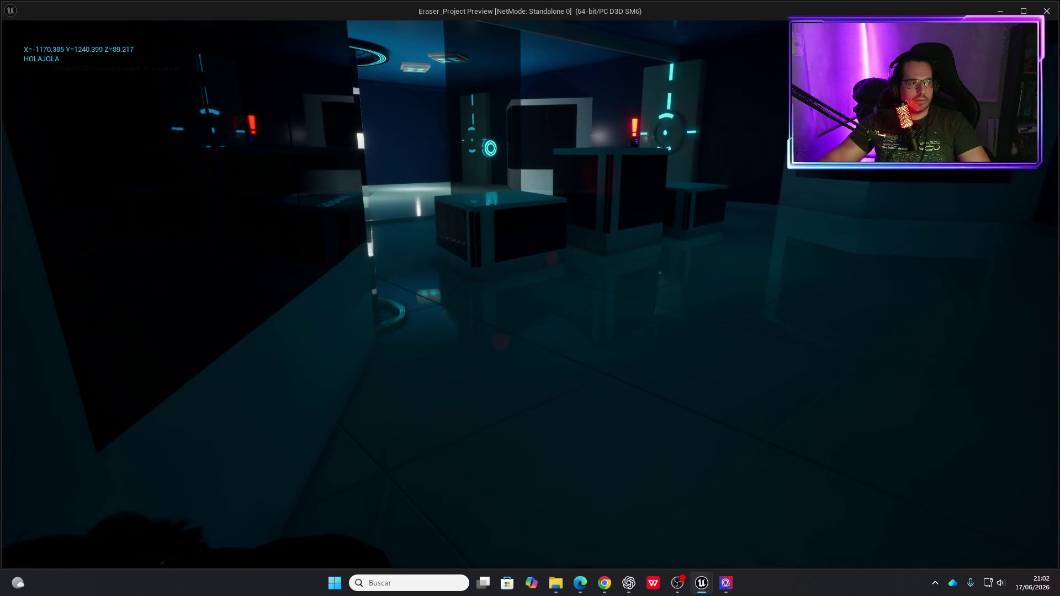
key("w")
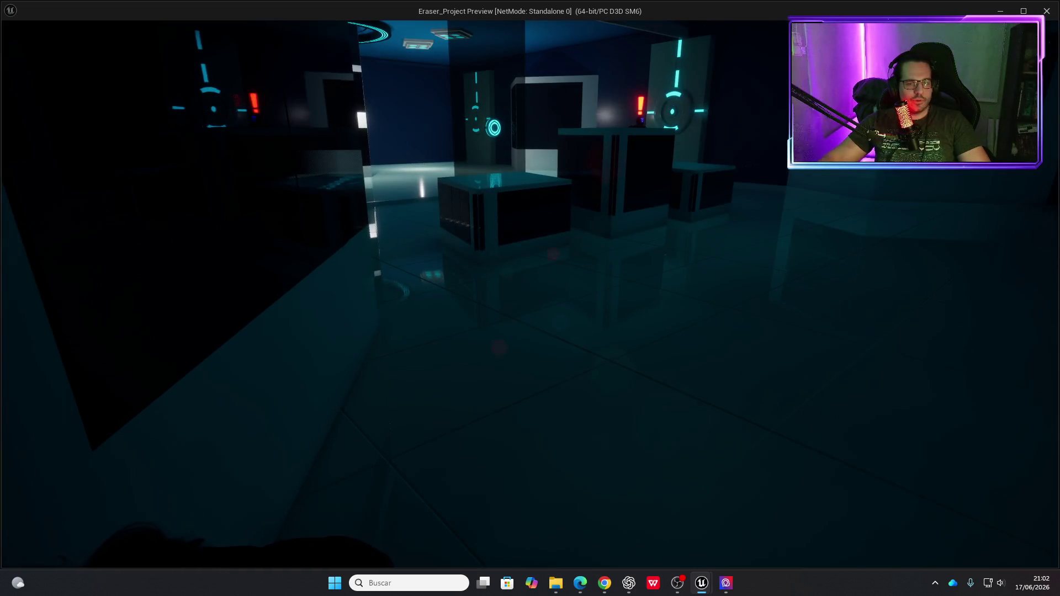
key("d")
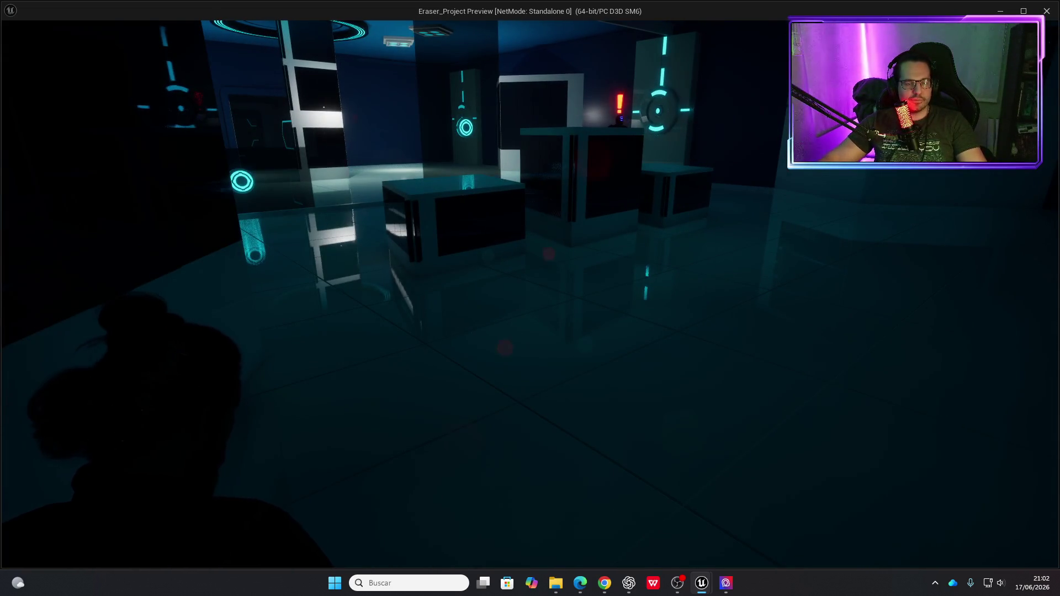
key("Escape")
mouse_move(459, 307)
left_mouse_down()
mouse_move(711, 291)
mouse_move(584, 325)
mouse_move(464, 323)
left_mouse_up()
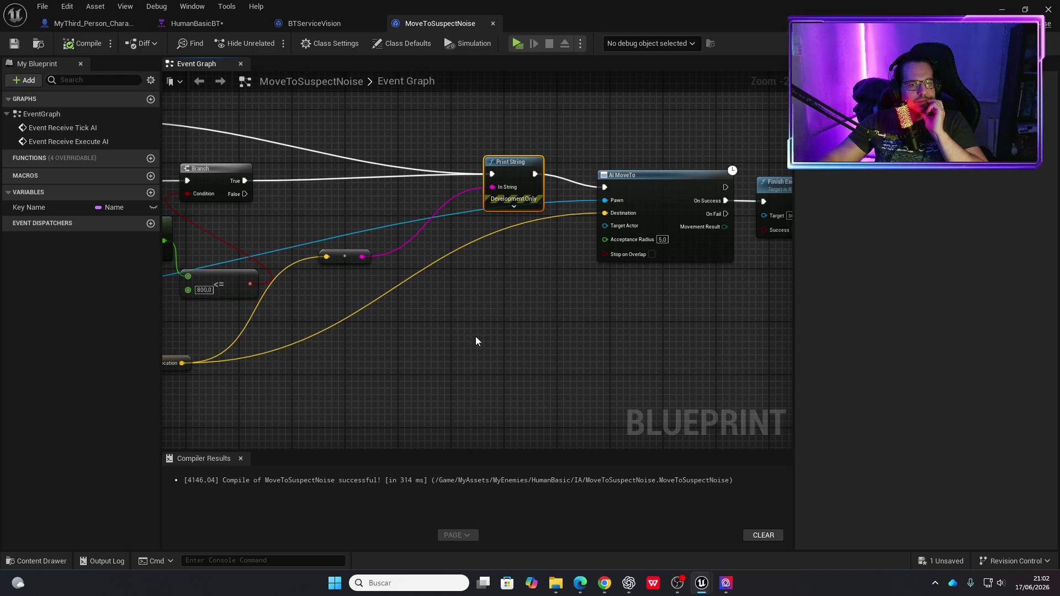
Break the Branch True wire to the Golpe Location Print String and recompile MoveToSuspectNoise.
left_click_drag(622, 328, 449, 325)
mouse_move(527, 286)
left_mouse_down()
mouse_move(719, 336)
mouse_move(771, 320)
mouse_move(672, 398)
mouse_move(608, 367)
mouse_move(495, 342)
left_mouse_up()
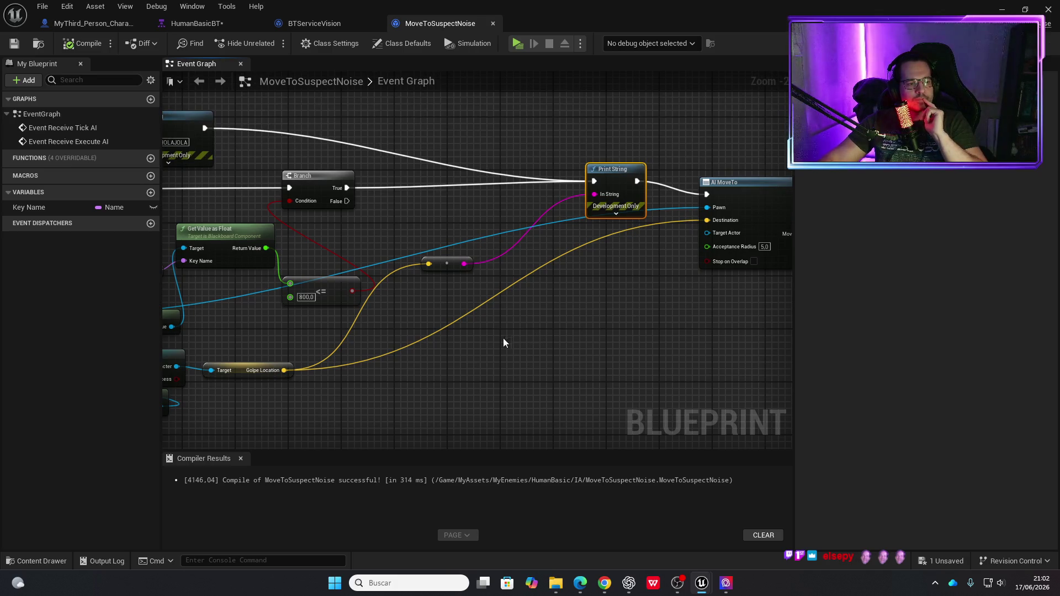
mouse_move(472, 326)
left_mouse_down()
mouse_move(578, 331)
mouse_move(403, 342)
mouse_move(713, 349)
mouse_move(503, 343)
left_mouse_up()
left_click(413, 210, "alt")
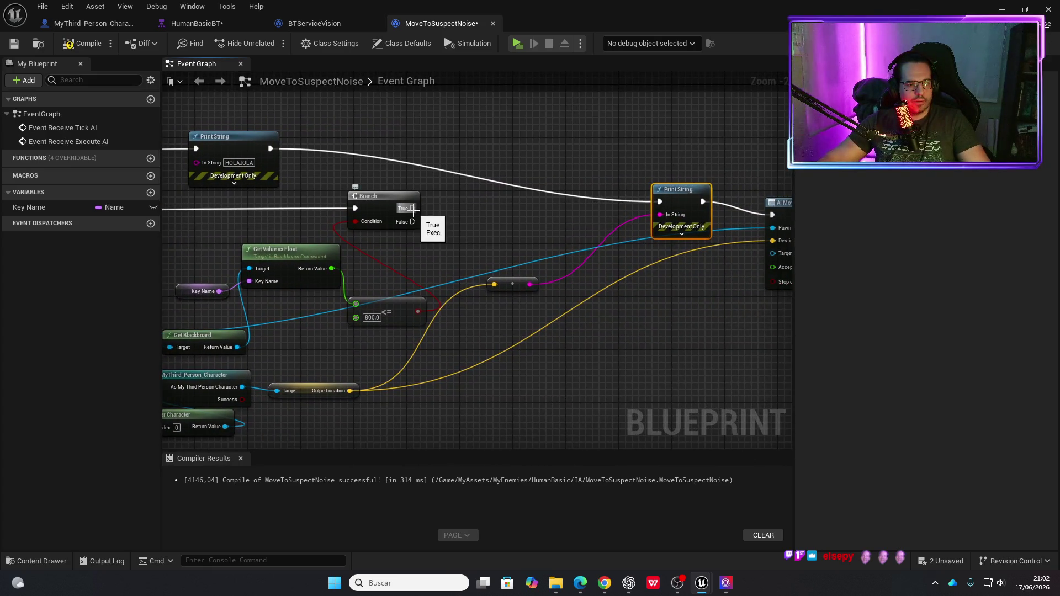
left_click(83, 43)
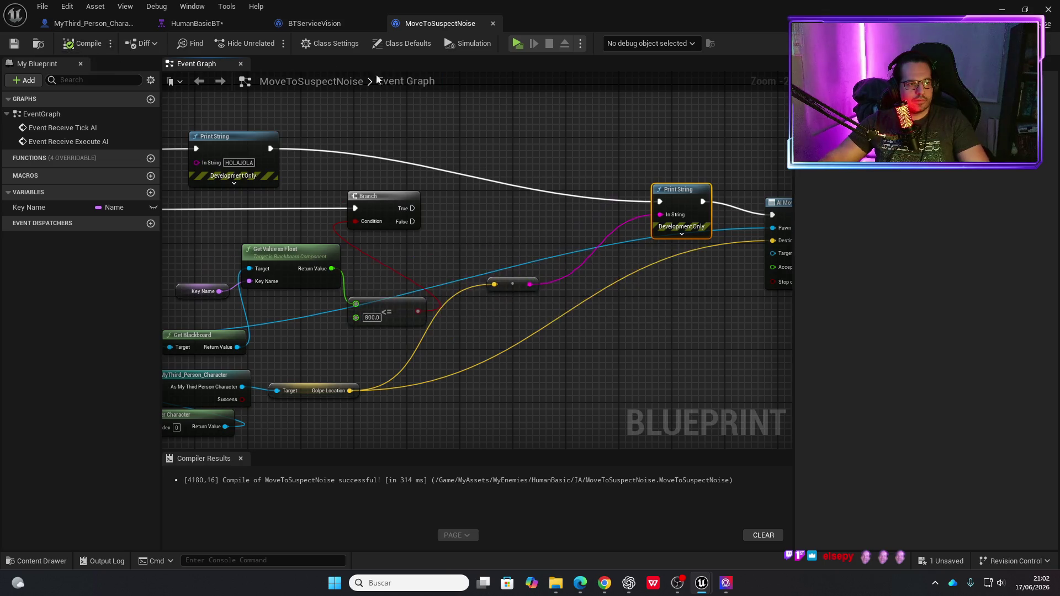
left_click_drag(559, 169, 366, 178)
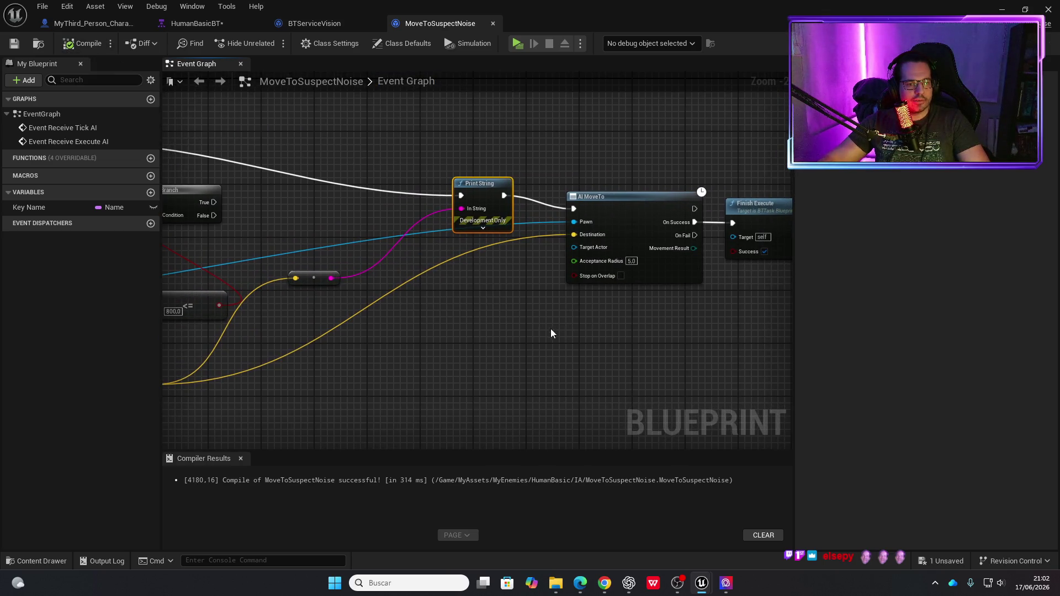
left_click(517, 44)
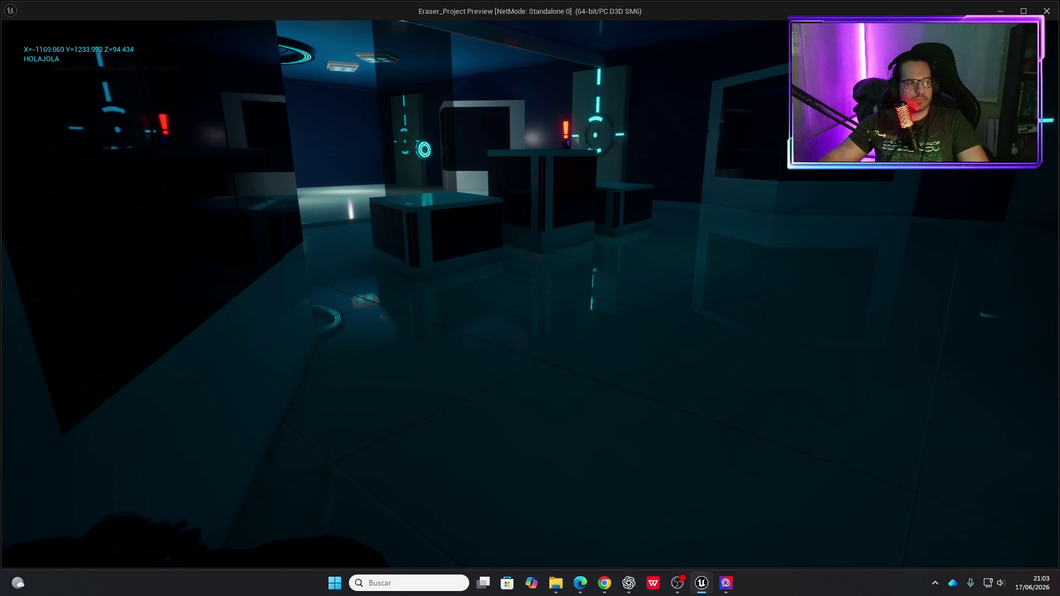
key("Escape")
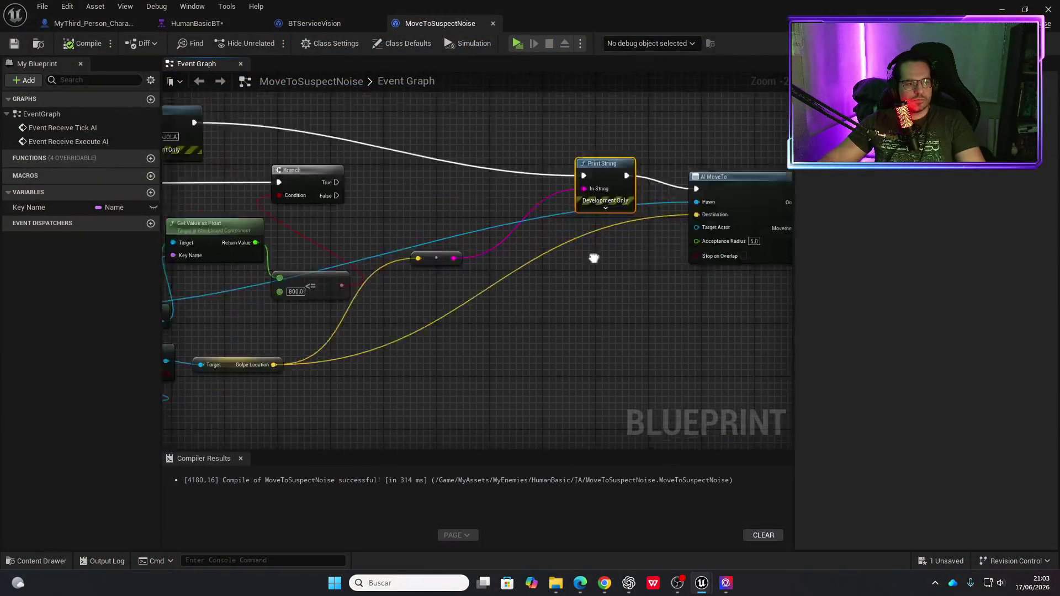
Wire the Branch True output directly into AI MoveTo.
mouse_move(457, 213)
left_mouse_down()
mouse_move(611, 224)
mouse_move(521, 214)
mouse_move(544, 246)
mouse_move(583, 252)
left_mouse_up()
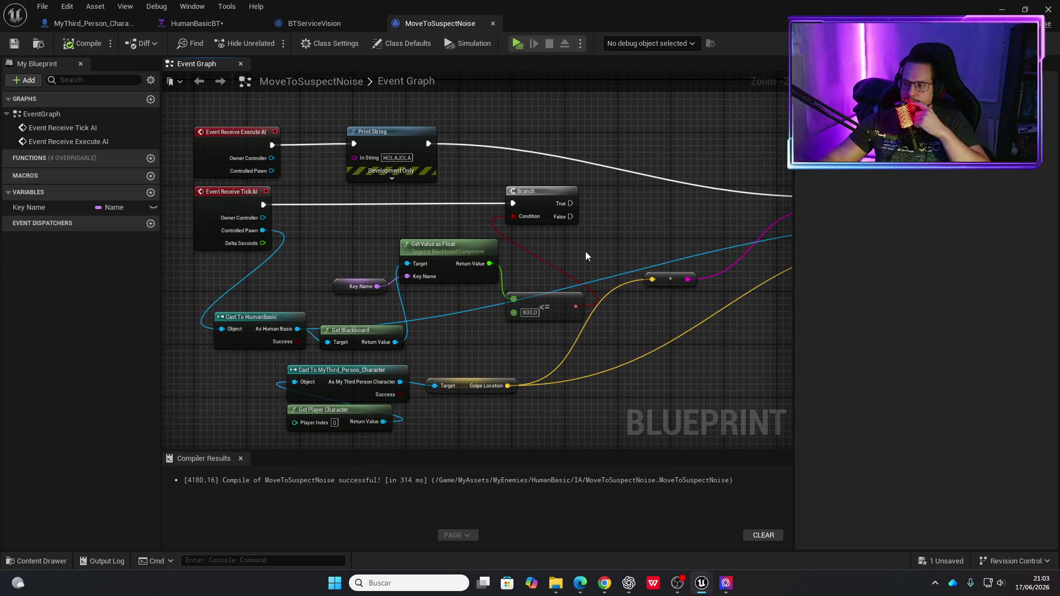
left_click_drag(627, 249, 434, 252)
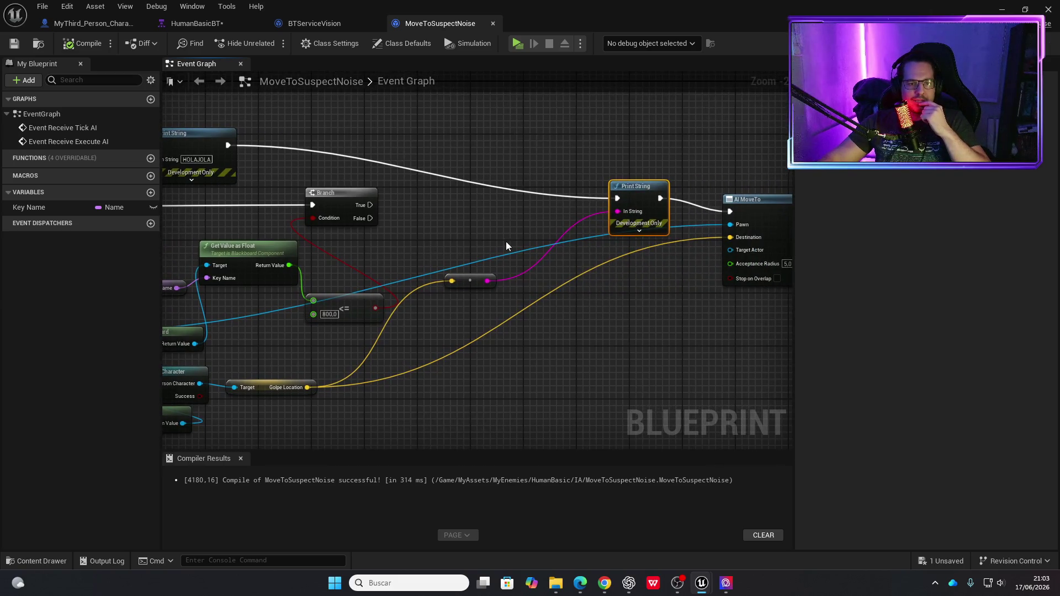
mouse_move(370, 207)
left_mouse_down()
mouse_move(677, 225)
mouse_move(730, 212)
left_mouse_up()
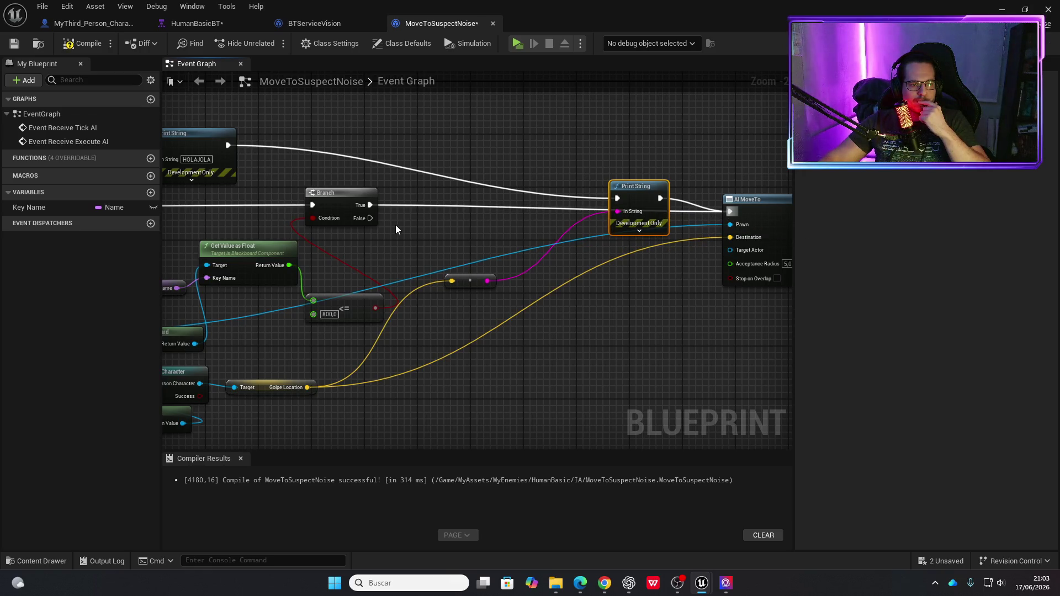
mouse_move(370, 218)
left_mouse_down()
mouse_move(446, 227)
mouse_move(363, 240)
mouse_move(544, 202)
left_mouse_up()
Try deleting the Branch and wiring Tick AI straight to AI MoveTo, then undo it.
left_click(353, 210)
key("Delete")
mouse_move(231, 195)
left_mouse_down()
mouse_move(883, 230)
mouse_move(458, 197)
mouse_move(392, 203)
left_mouse_up()
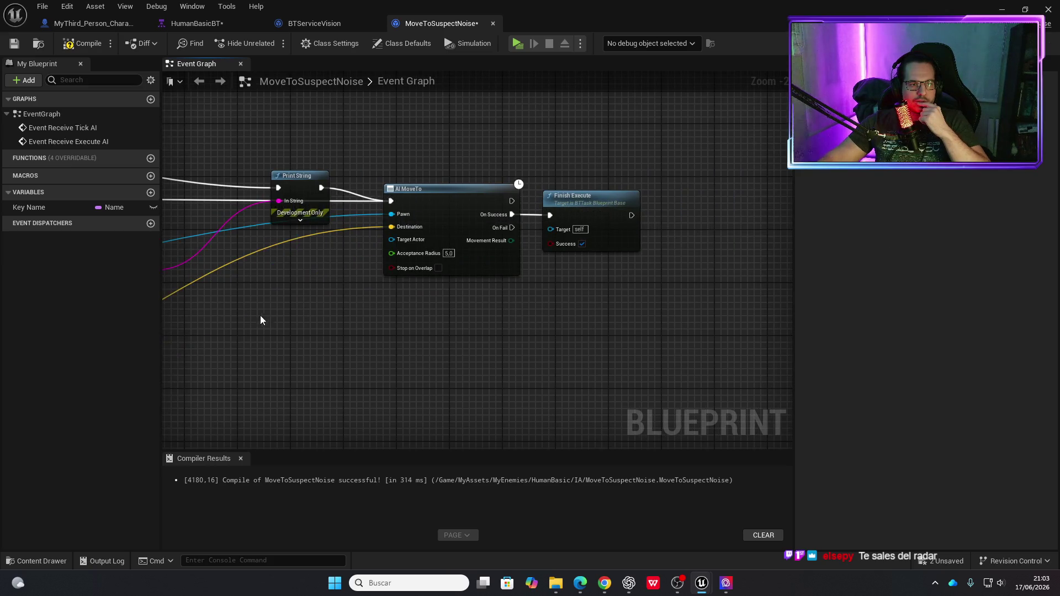
left_click_drag(260, 315, 610, 303)
key("ctrl+z")
key("ctrl+z")
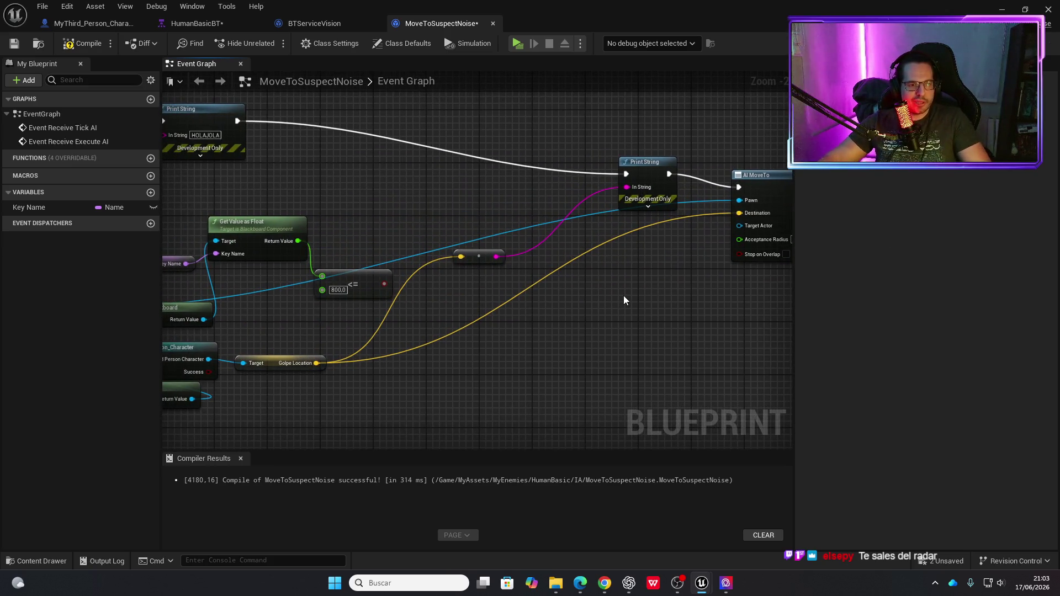
mouse_move(595, 312)
left_mouse_down()
mouse_move(629, 303)
mouse_move(626, 312)
left_mouse_up()
left_click_drag(286, 199, 371, 215)
Delete the Print String before AI MoveTo, recompile the task, and start a test play.
left_click(91, 42)
left_click_drag(539, 255, 429, 239)
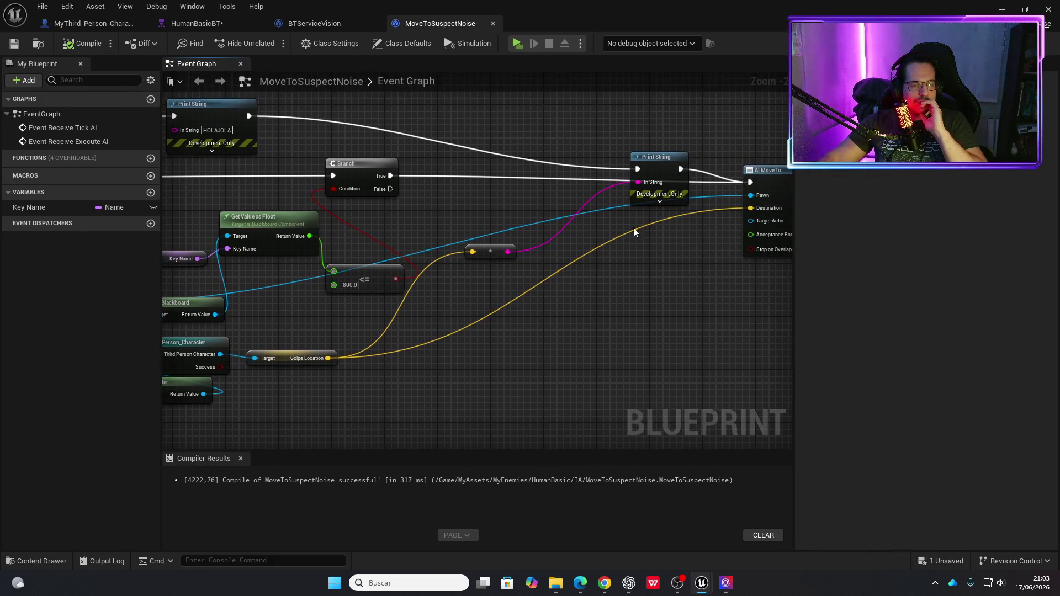
left_click(654, 157)
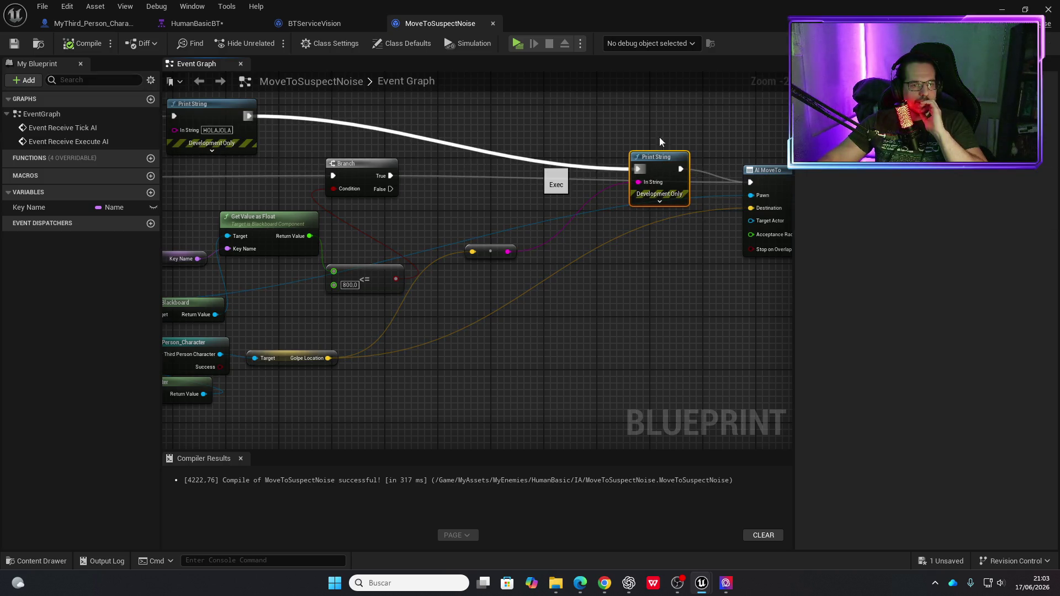
key("Delete")
mouse_move(517, 138)
left_mouse_down()
mouse_move(638, 138)
mouse_move(335, 147)
left_mouse_up()
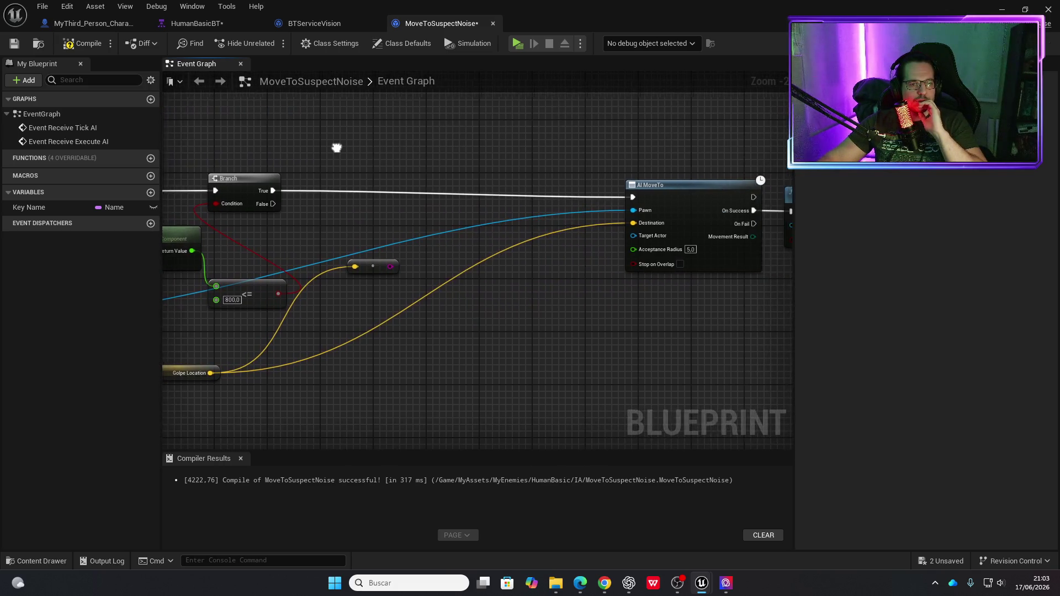
left_click(88, 48)
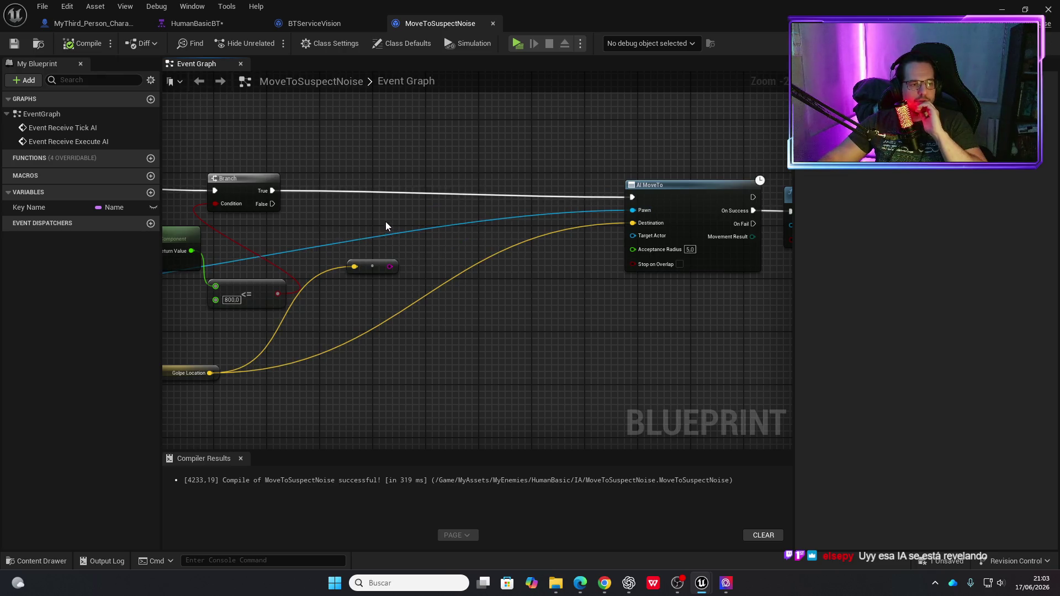
left_click_drag(364, 229, 470, 220)
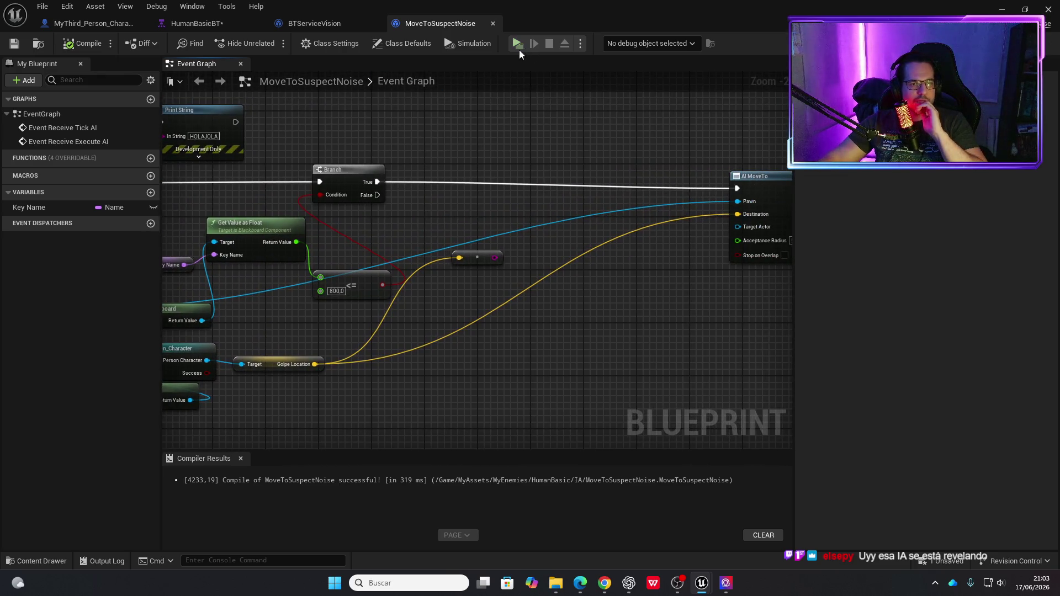
left_click(517, 48)
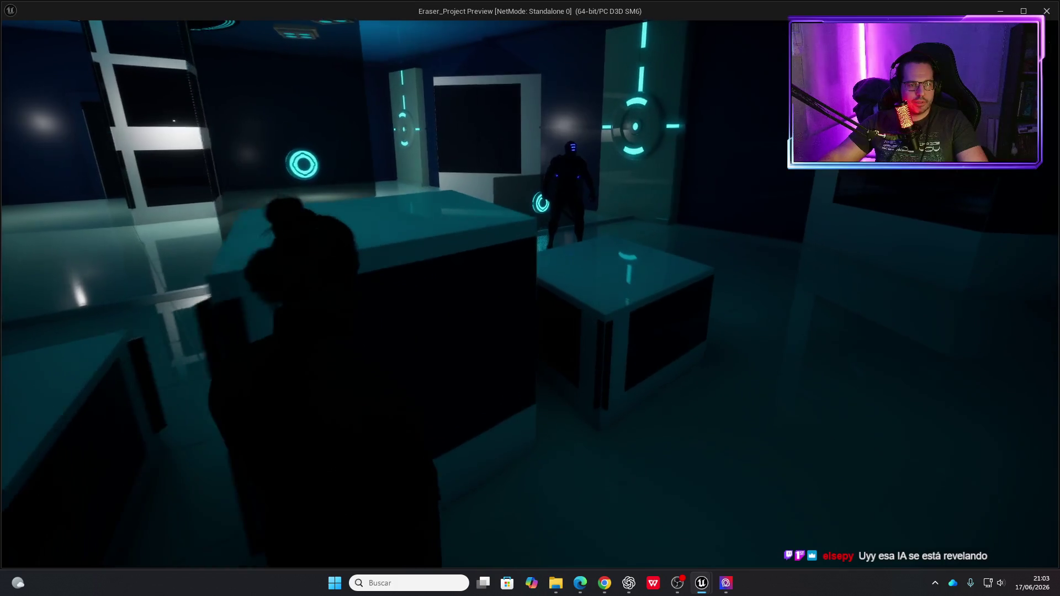
key("w")
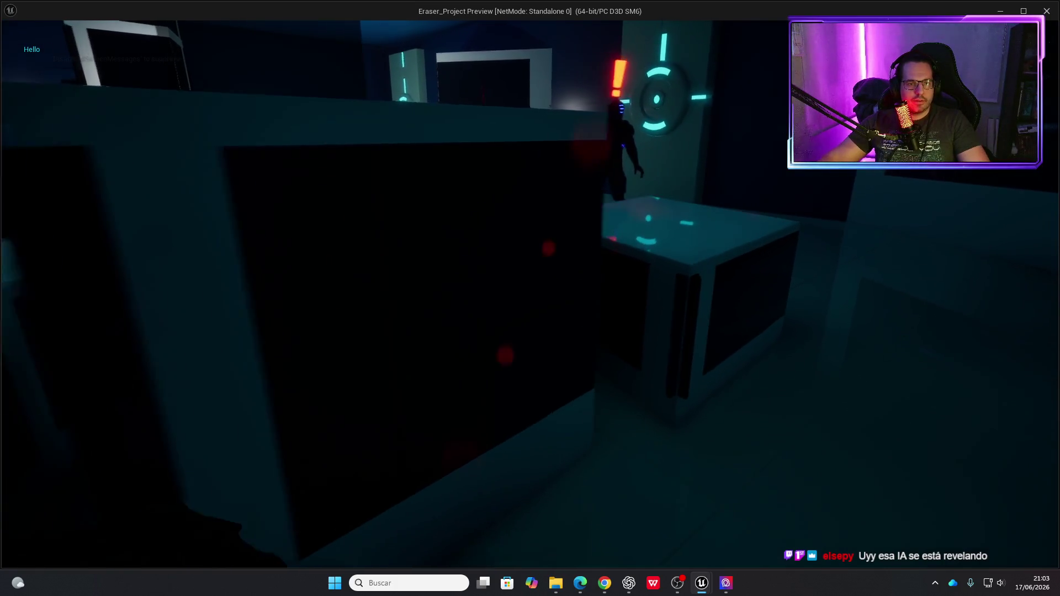
key("w")
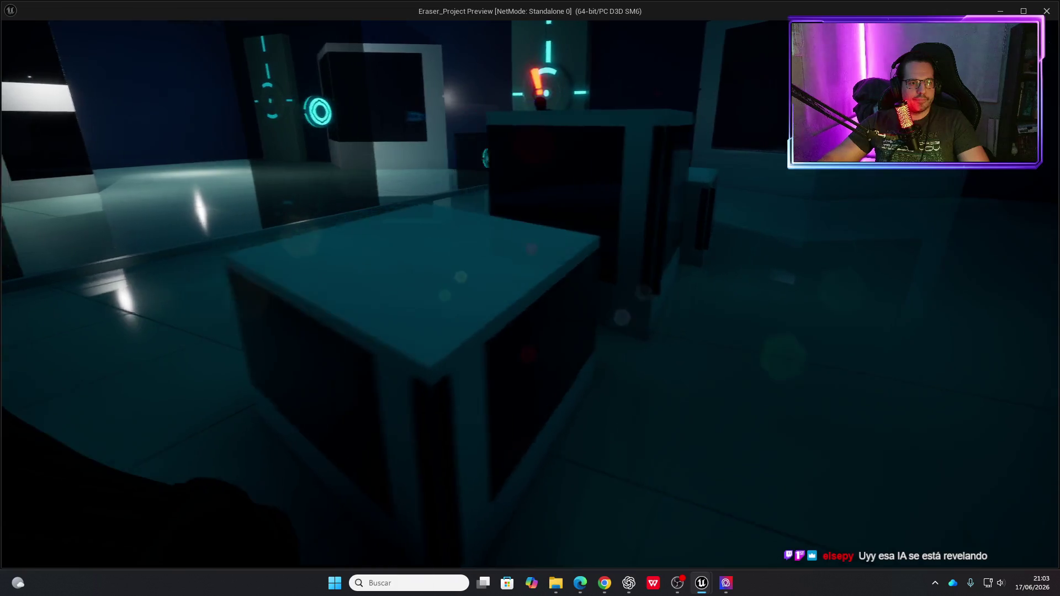
key("w")
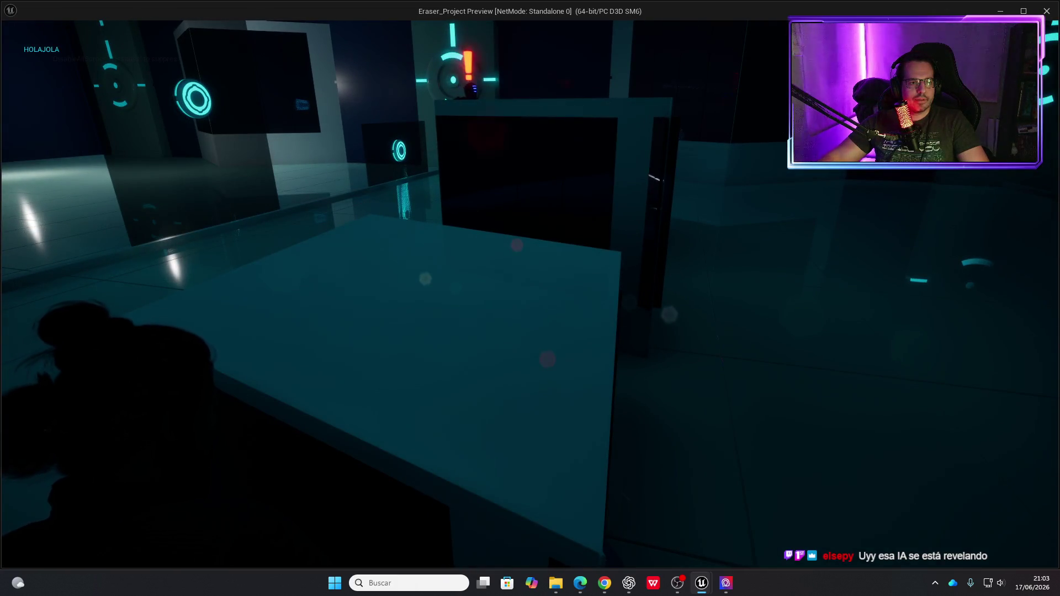
key("w")
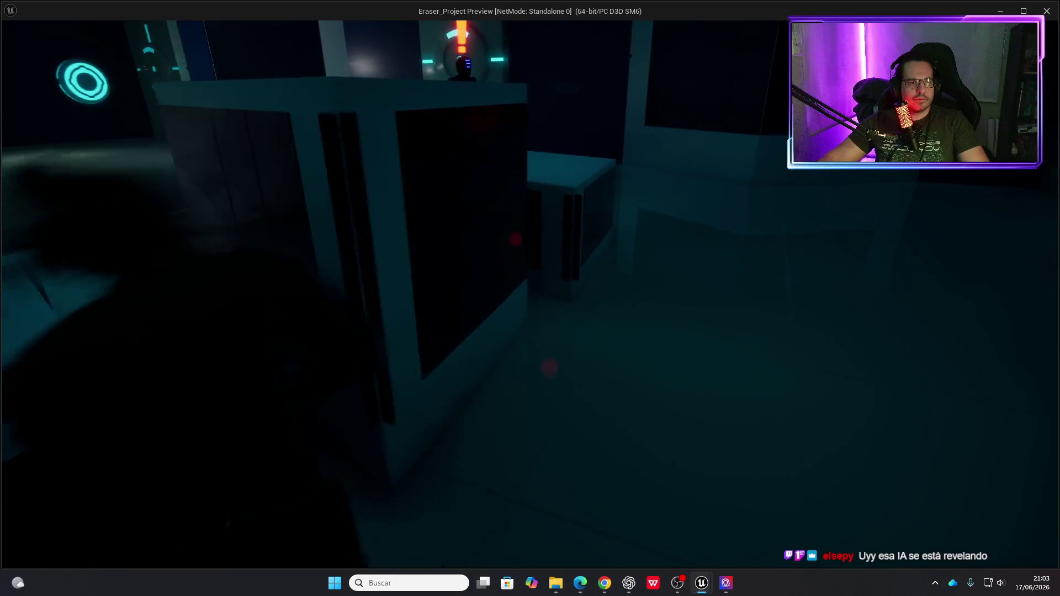
key("w")
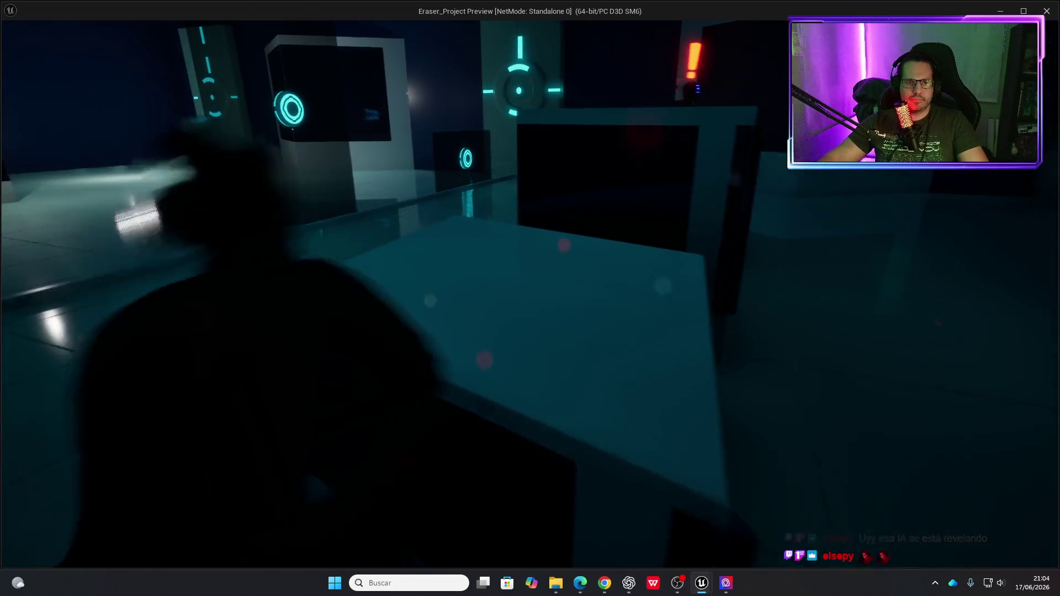
key("w")
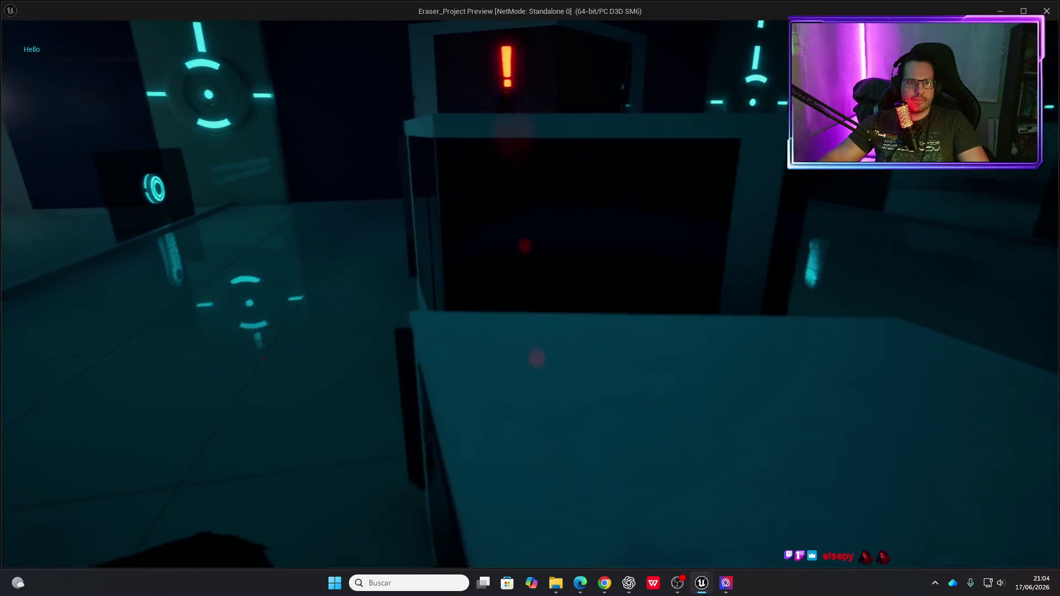
key("w")
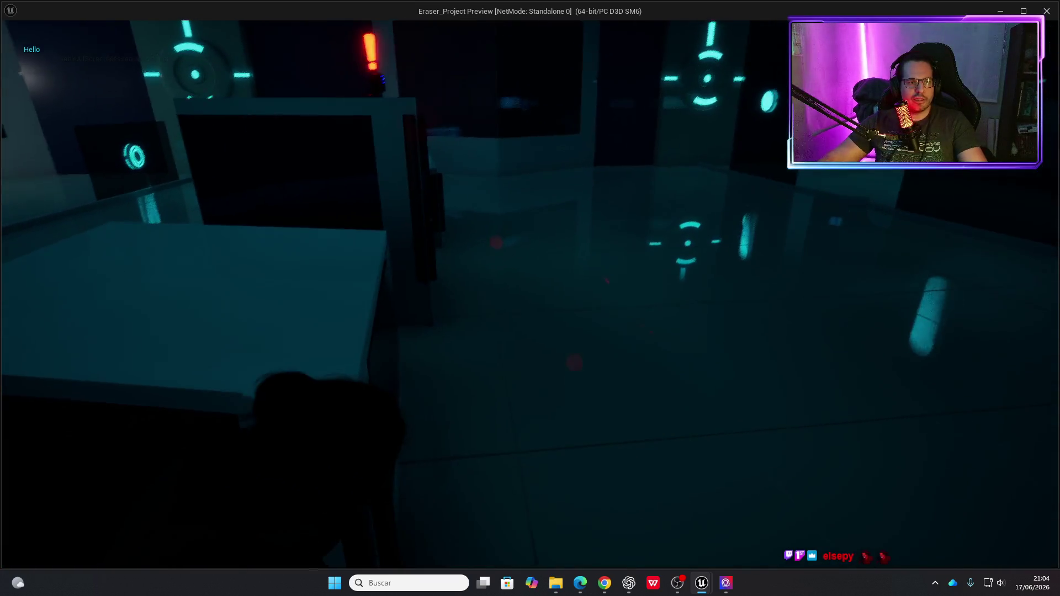
key("Escape")
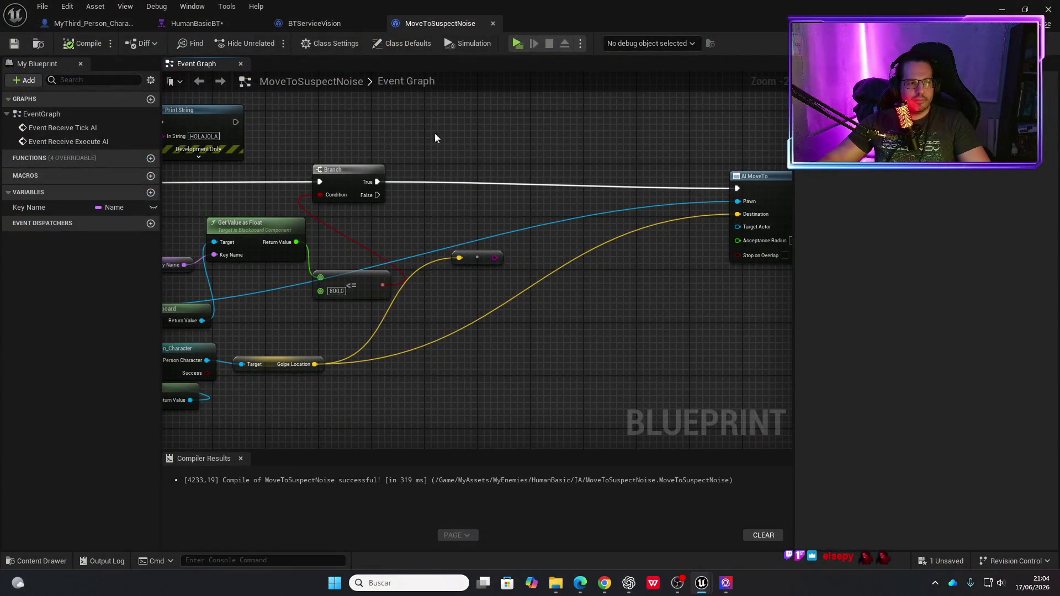
Run another test play, then return to the AI MoveTo and Finish Execute nodes.
left_click(517, 44)
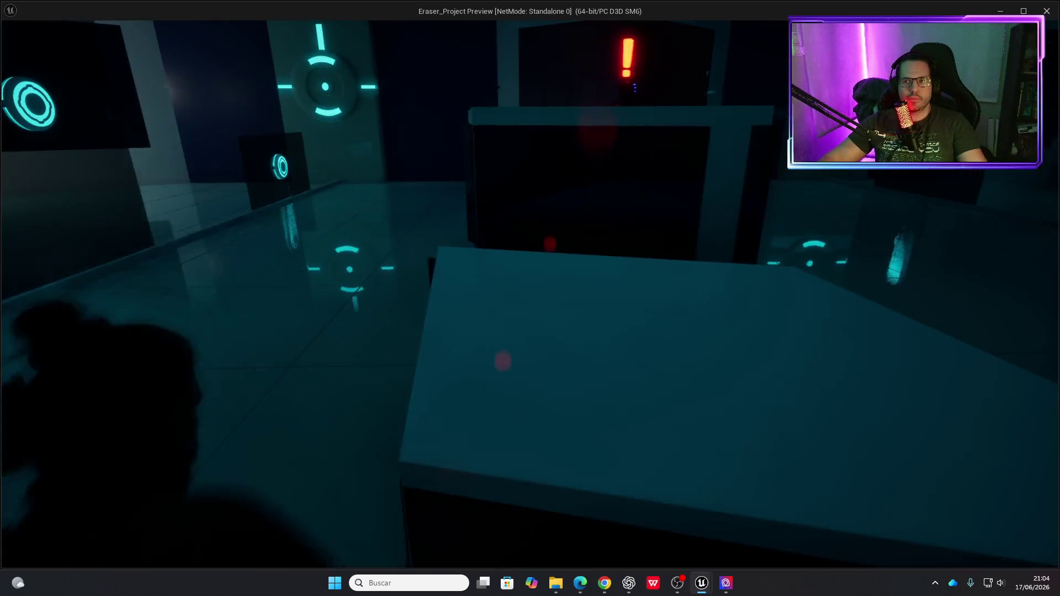
key("Escape")
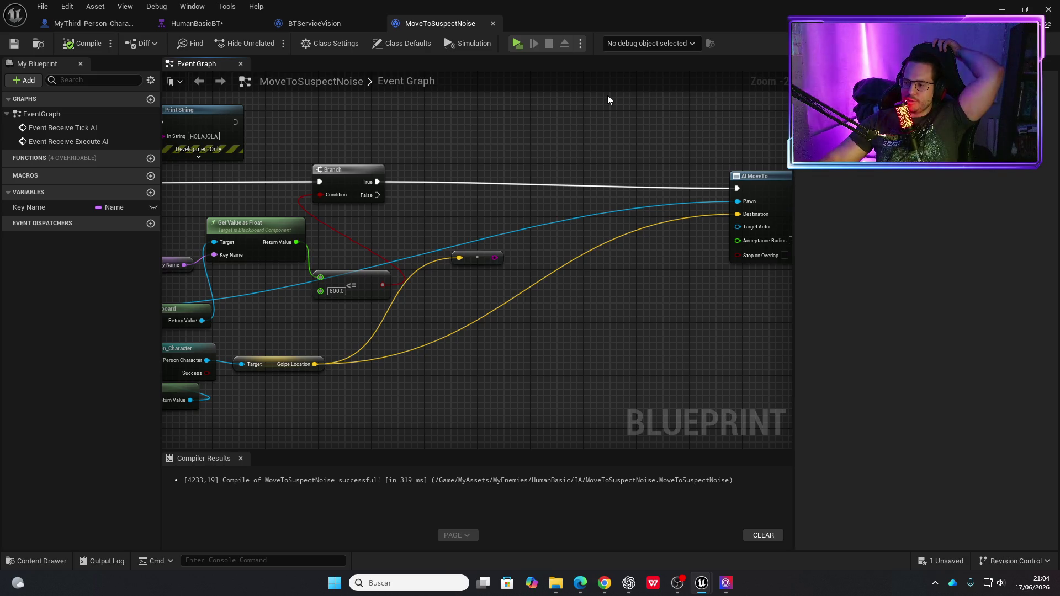
left_click_drag(550, 314, 395, 308)
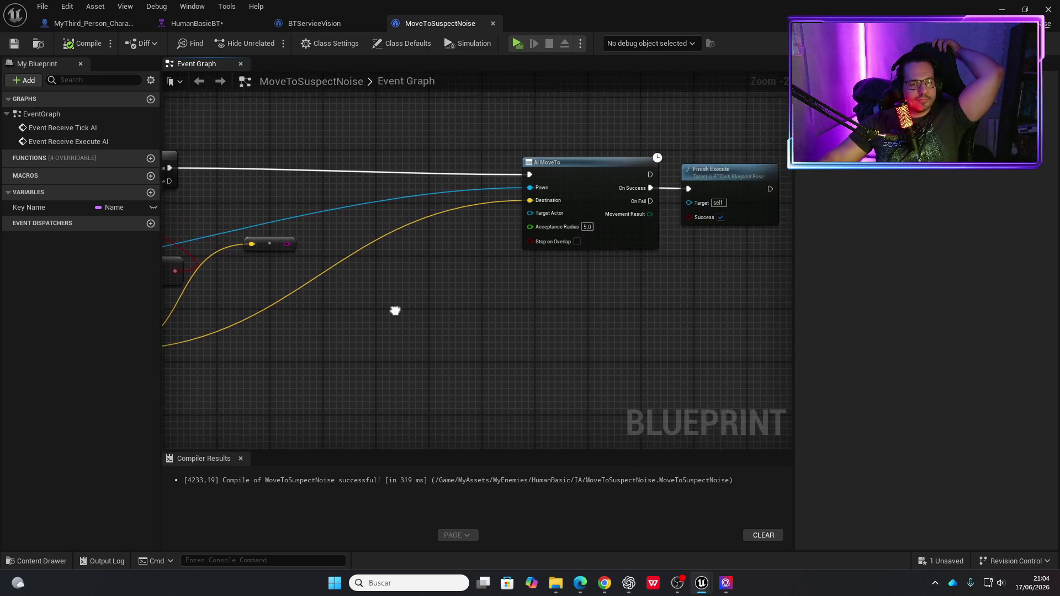
left_click_drag(507, 317, 418, 308)
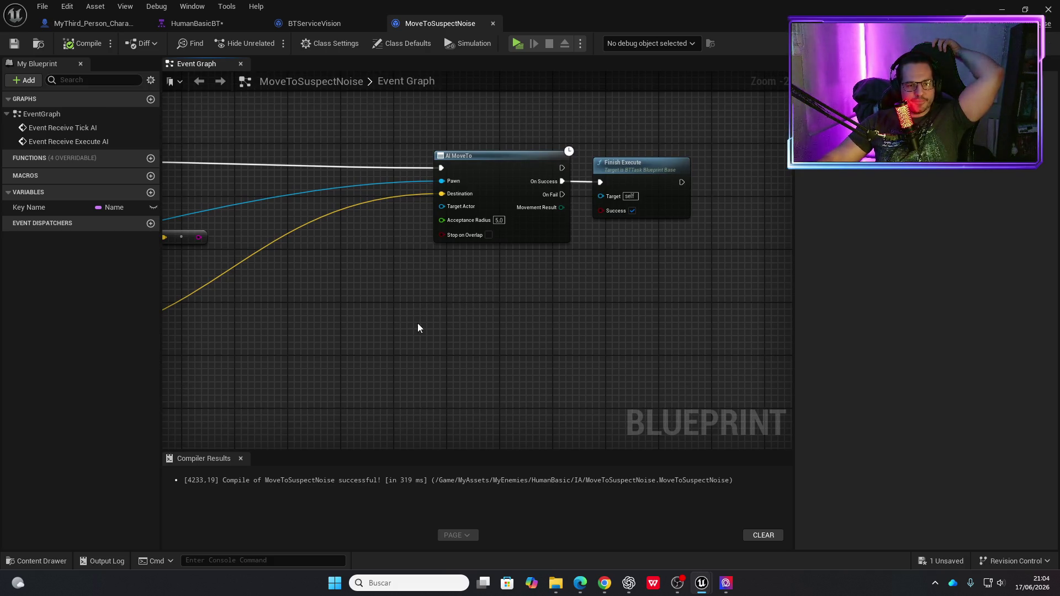
scroll(416, 239, "up", 2)
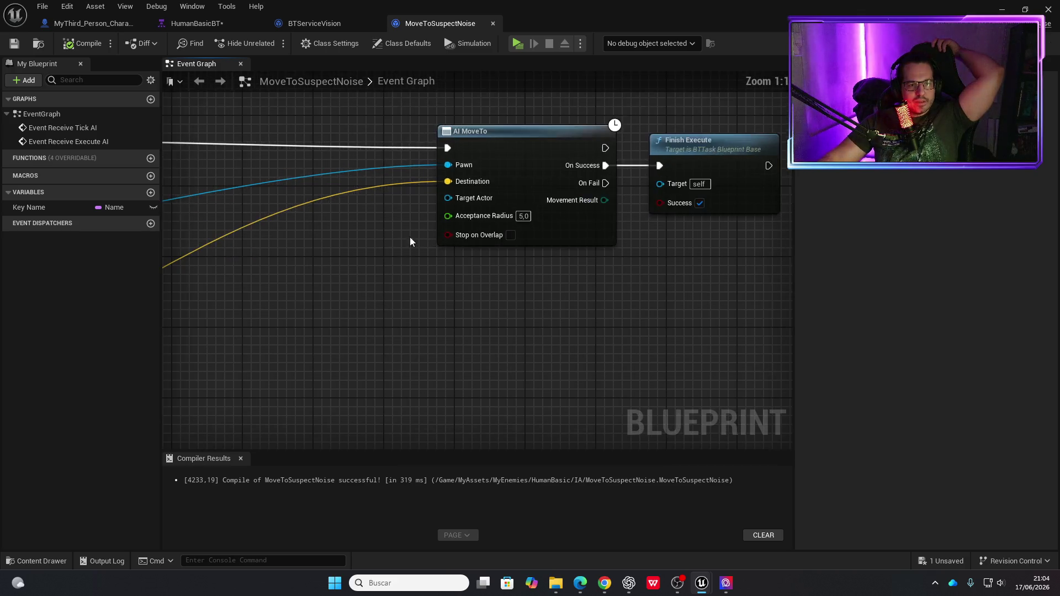
scroll(329, 292, "down", 2)
Raise Finish Execute, then delete Event Receive Execute AI with its HOLAJOLA Print String.
mouse_move(313, 309)
left_mouse_down()
mouse_move(315, 327)
mouse_move(384, 297)
mouse_move(568, 307)
mouse_move(568, 340)
left_mouse_up()
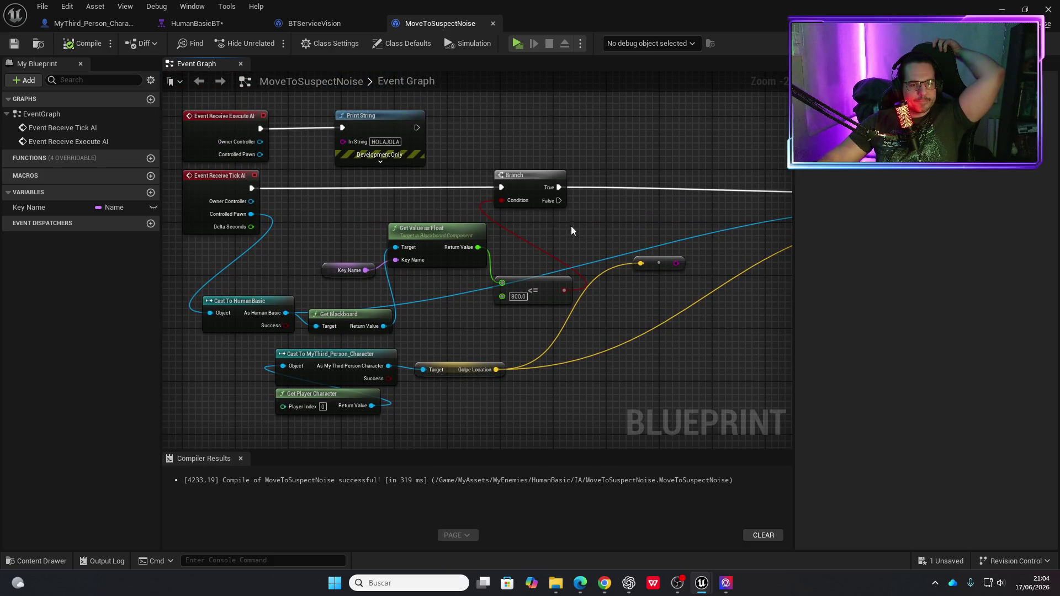
mouse_move(581, 228)
left_mouse_down()
mouse_move(471, 248)
mouse_move(292, 249)
mouse_move(276, 225)
mouse_move(486, 239)
left_mouse_up()
scroll(479, 238, "down", 1)
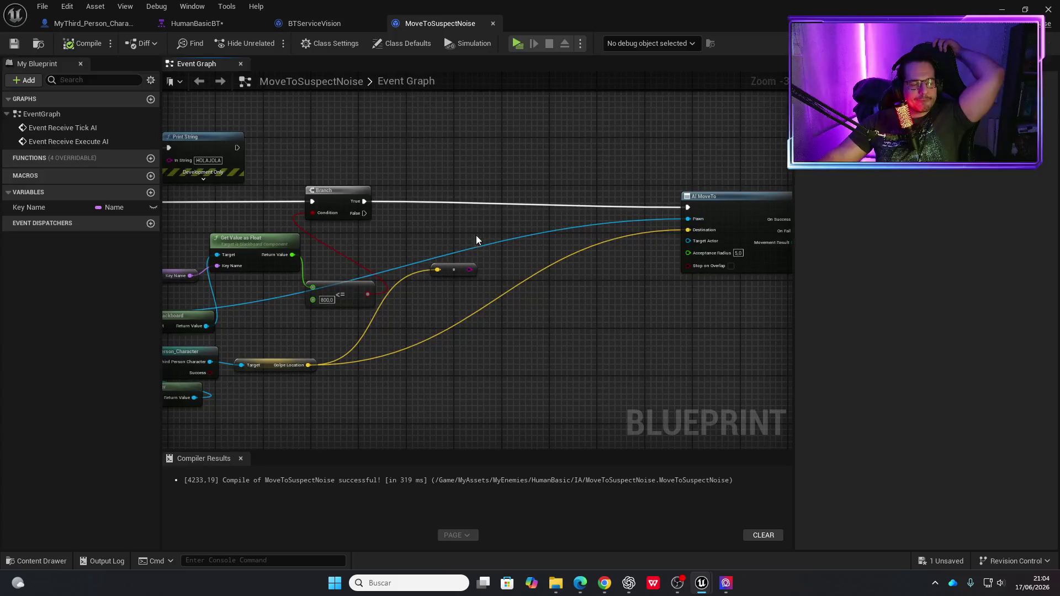
left_click_drag(400, 229, 538, 223)
mouse_move(438, 215)
left_mouse_down()
mouse_move(390, 232)
mouse_move(350, 221)
mouse_move(578, 222)
mouse_move(461, 238)
left_mouse_up()
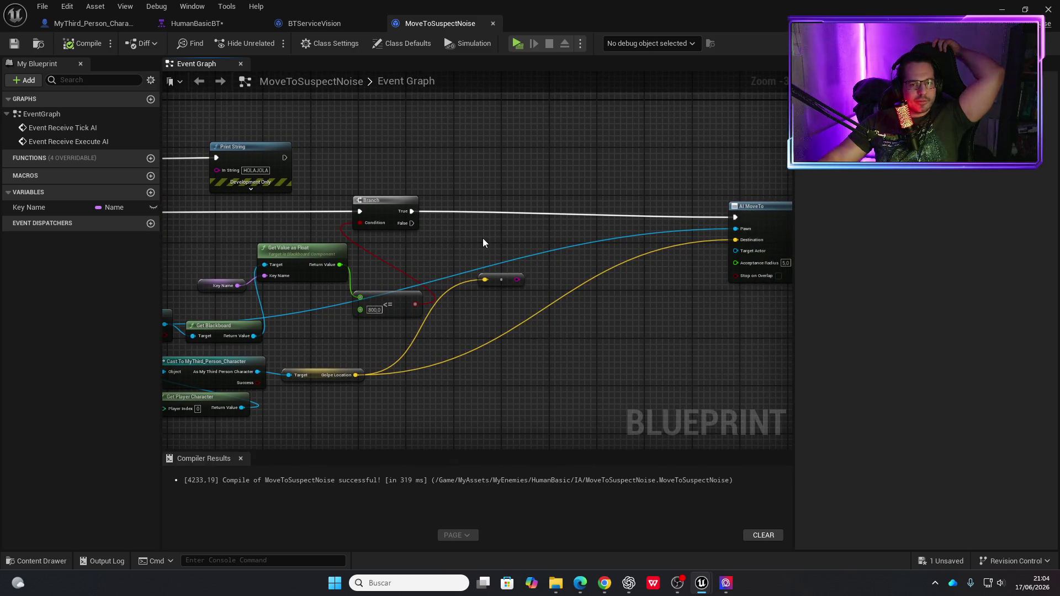
left_click_drag(524, 233, 338, 232)
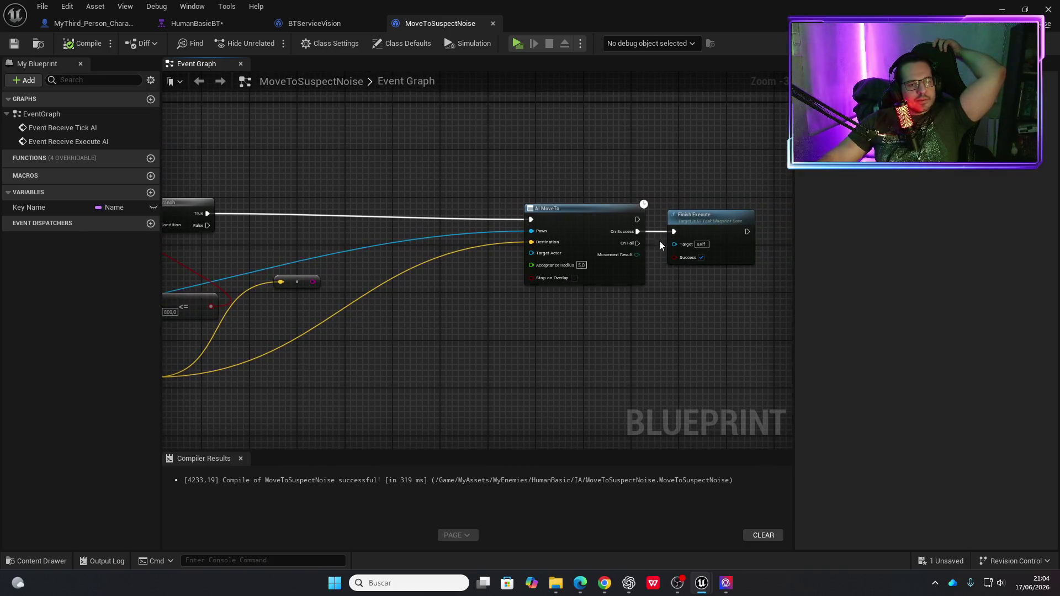
left_click_drag(695, 198, 701, 135)
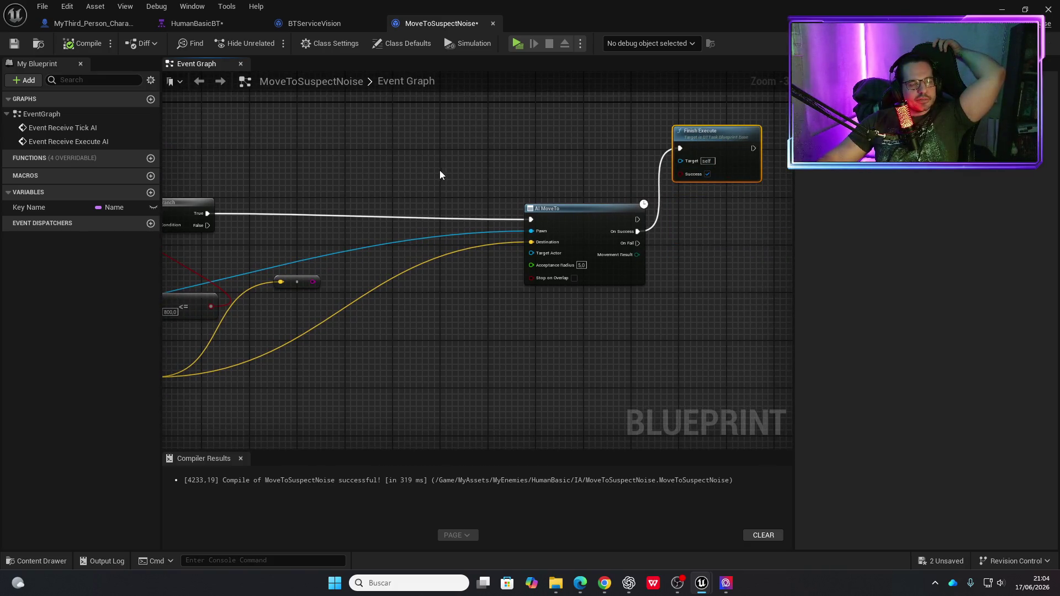
left_click_drag(364, 182, 618, 177)
left_click_drag(442, 164, 239, 138)
key("Delete")
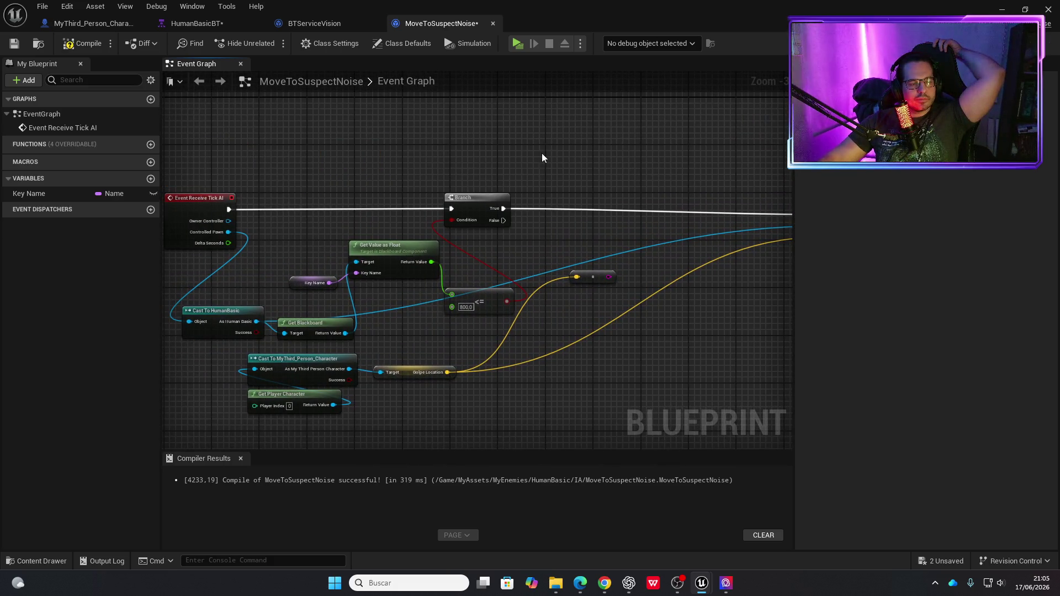
Tidy the MoveToSuspectNoise graph by moving Finish Execute lower and nudging AI MoveTo up-right.
left_click_drag(542, 158, 267, 139)
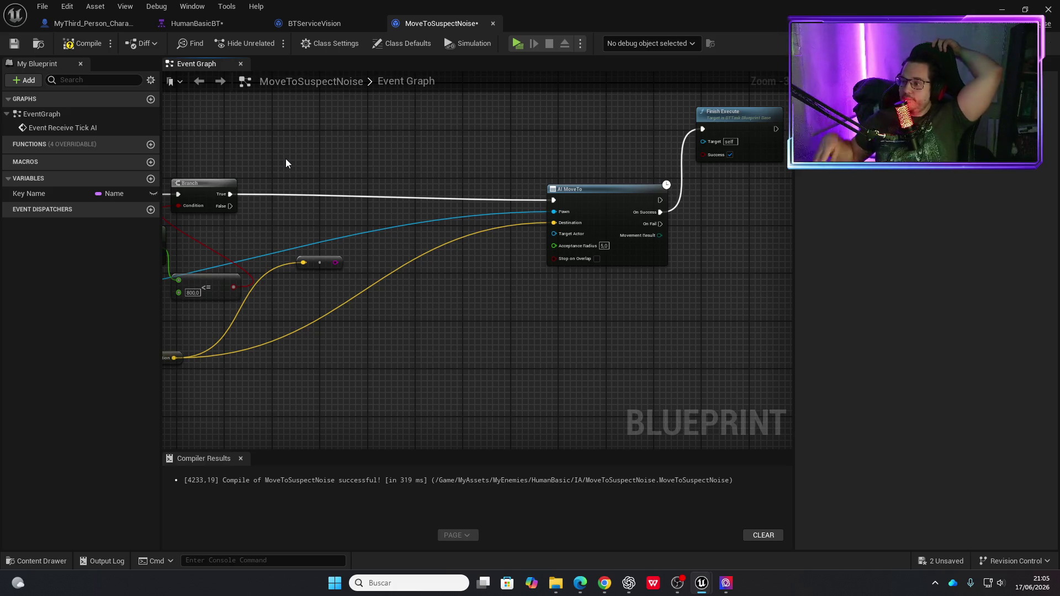
left_click_drag(733, 120, 743, 191)
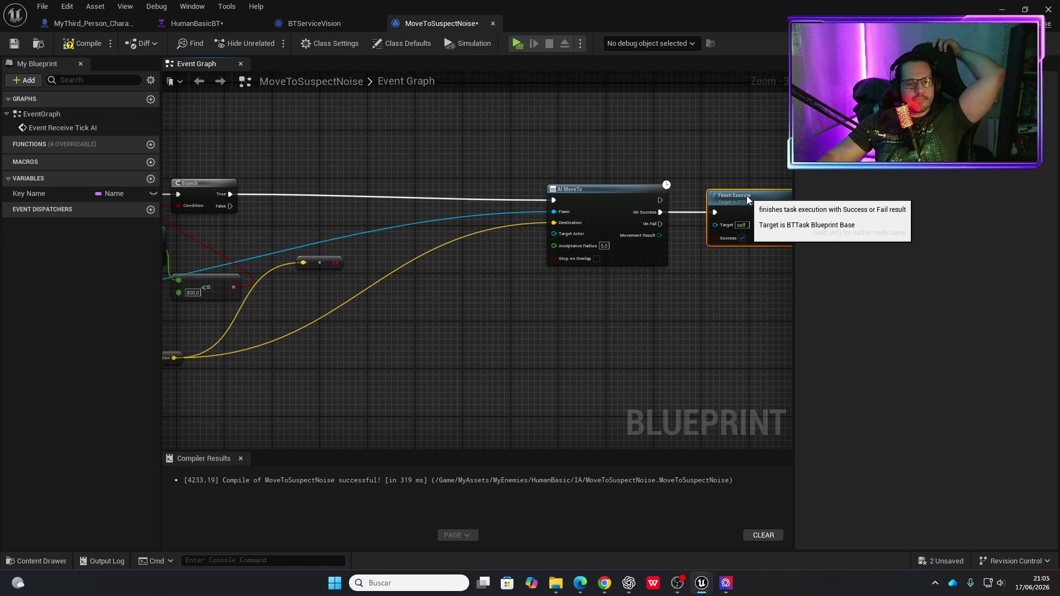
left_click_drag(391, 330, 714, 361)
left_click_drag(649, 393, 368, 370)
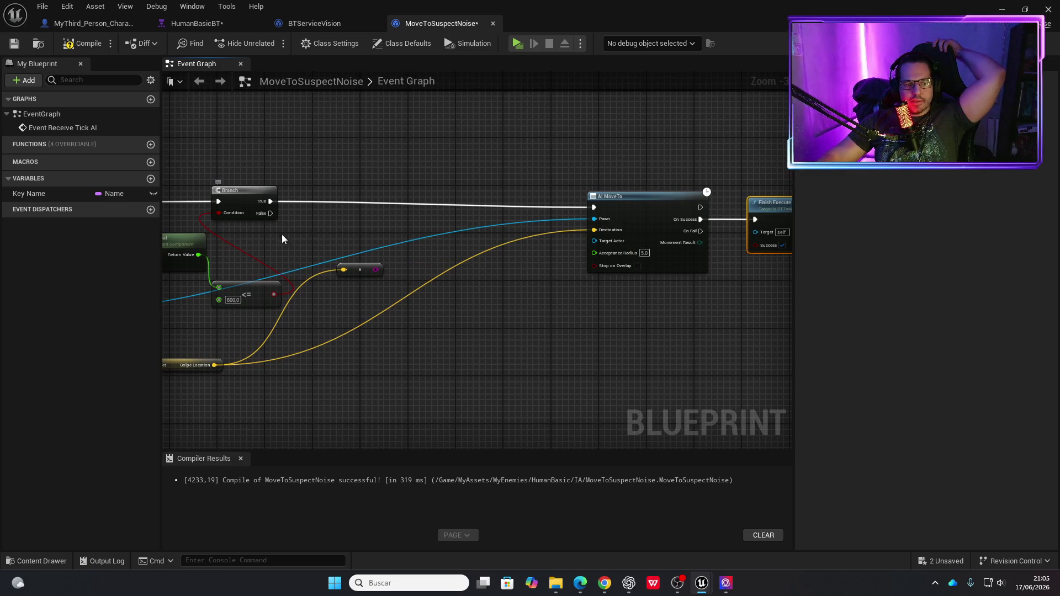
mouse_move(643, 197)
left_mouse_down()
mouse_move(648, 180)
mouse_move(648, 190)
left_mouse_up()
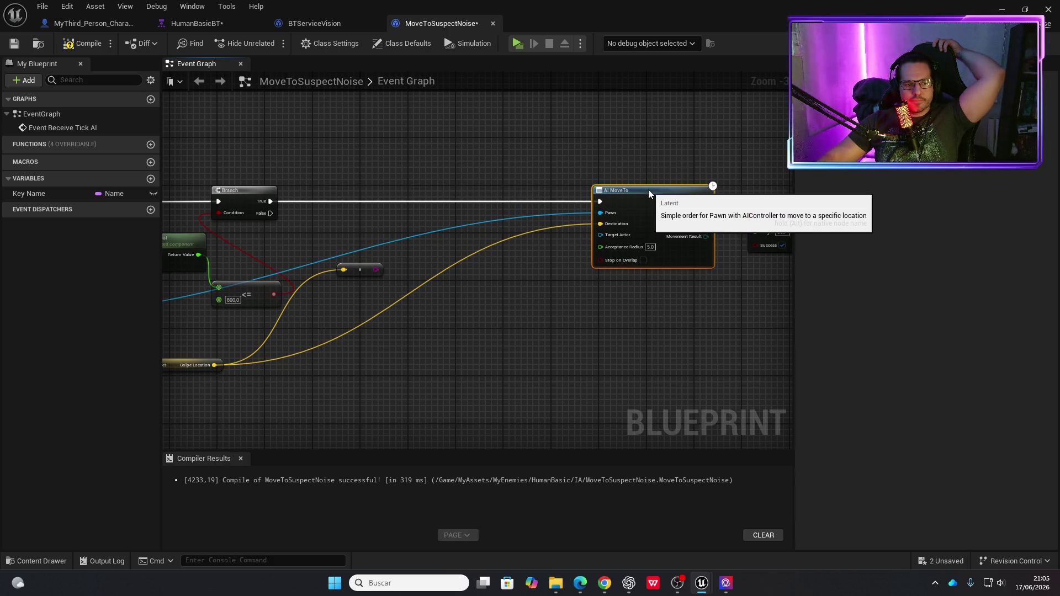
left_click_drag(471, 329, 651, 296)
mouse_move(490, 324)
left_mouse_down()
mouse_move(638, 317)
mouse_move(432, 350)
left_mouse_up()
Delete the stray reroute node on the yellow Golpe Location wire, recompile, and launch the preview.
left_click(524, 231)
key("Delete")
left_click(81, 46)
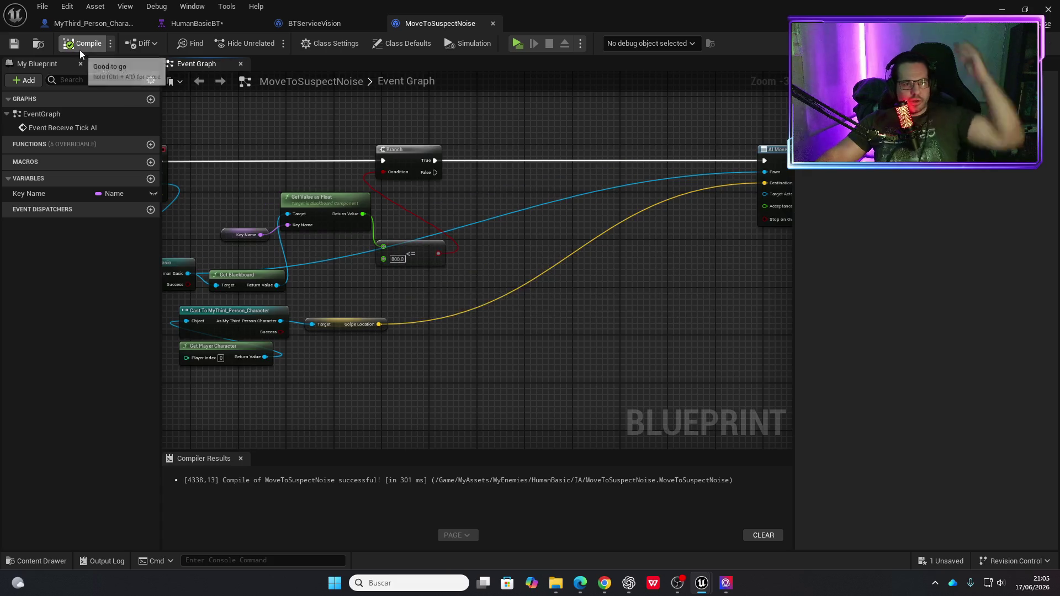
left_click(516, 43)
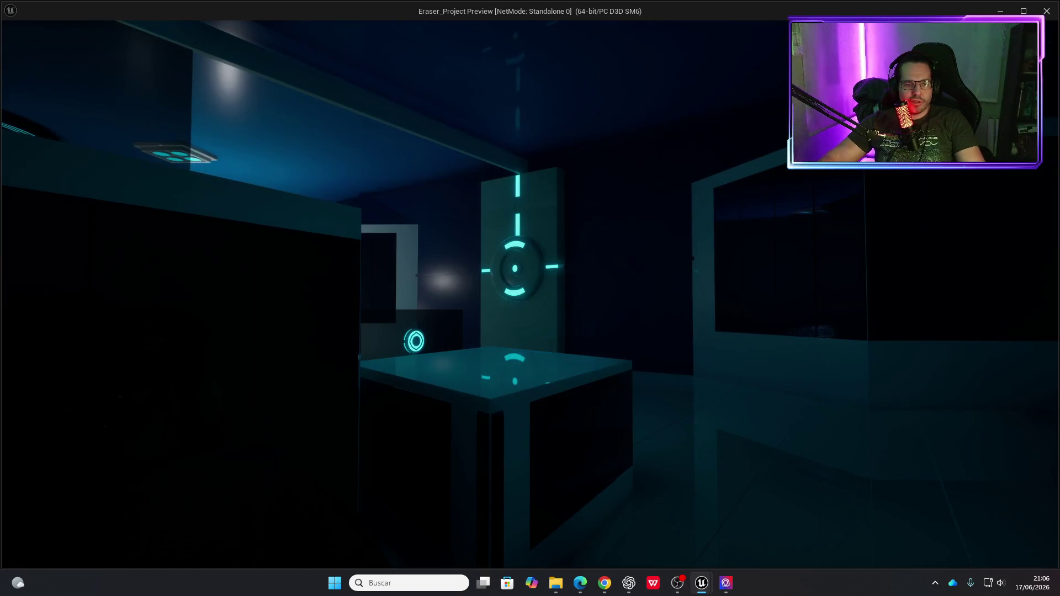
End the noise-behaviour test and return to the MoveToSuspectNoise graph.
key("Escape")
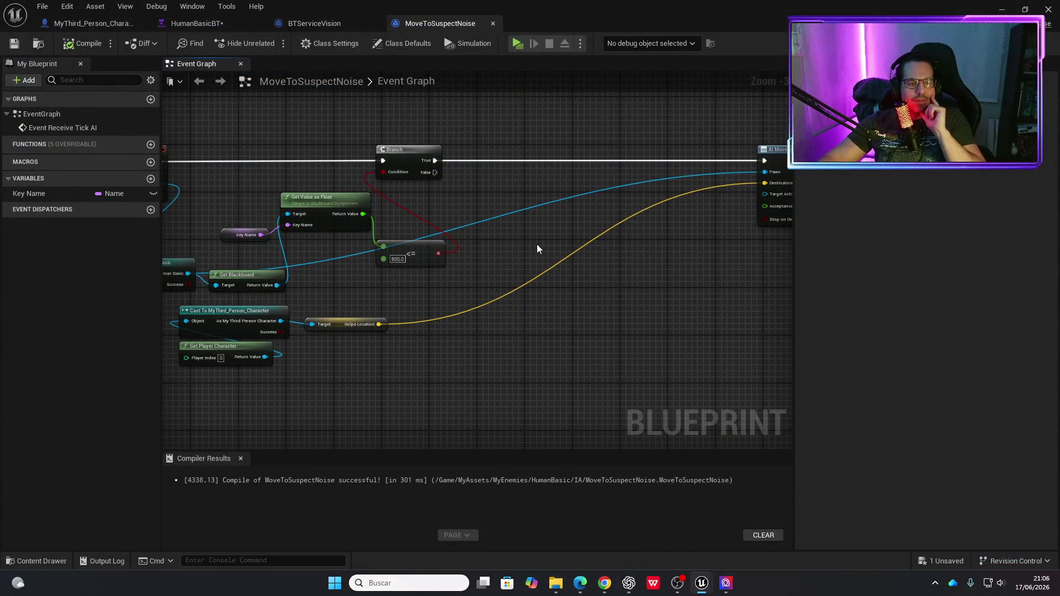
Reposition the Branch node in MoveToSuspectNoise, shifting it right and then slightly back left.
mouse_move(538, 246)
left_mouse_down()
mouse_move(509, 244)
mouse_move(637, 213)
mouse_move(664, 236)
left_mouse_up()
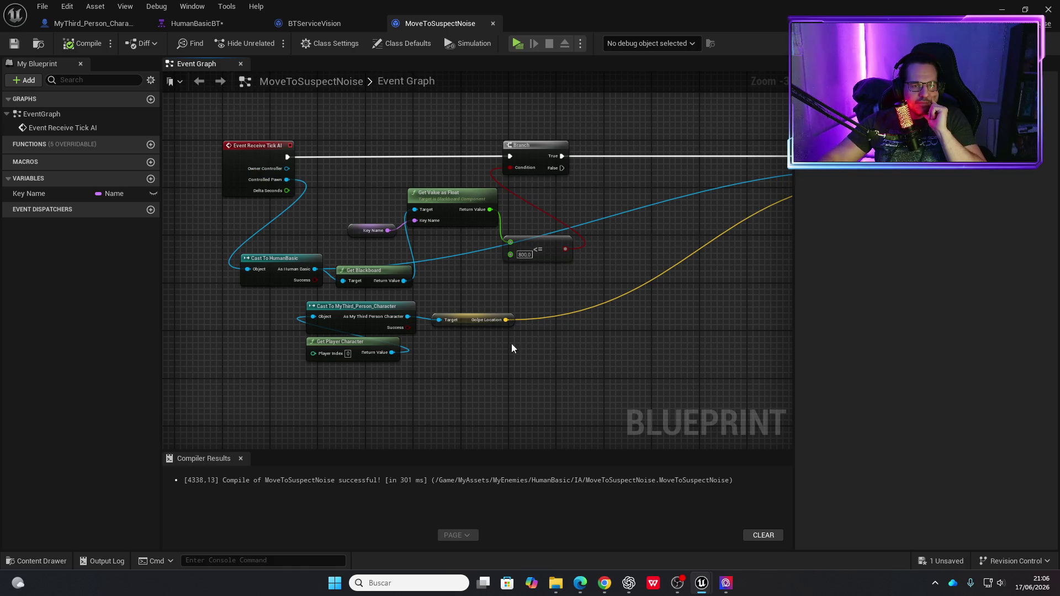
scroll(565, 195, "up", 1)
left_click_drag(575, 194, 399, 221)
scroll(400, 220, "up", 1)
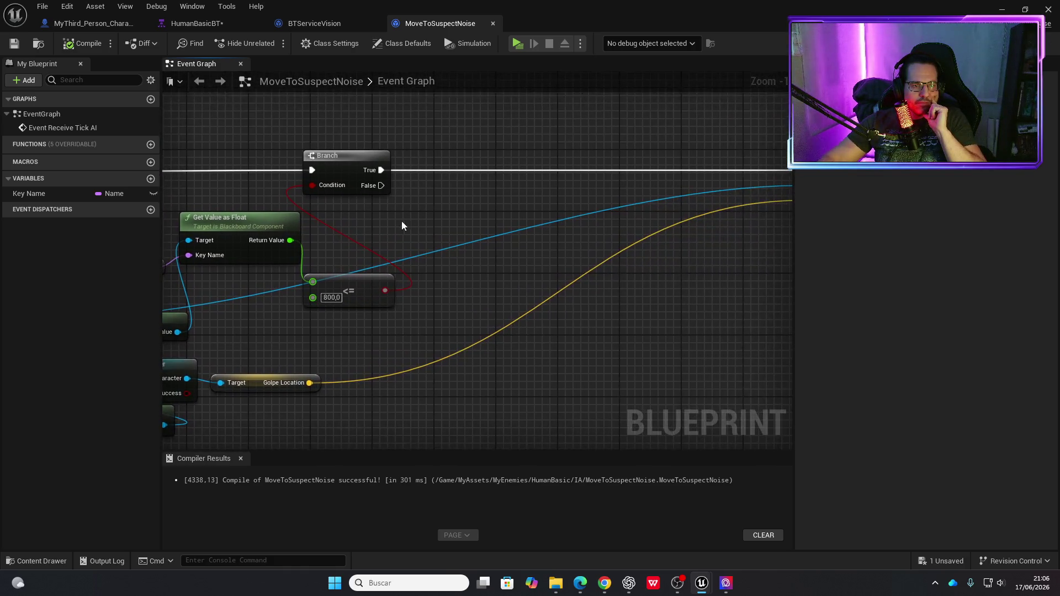
scroll(401, 225, "down", 2)
left_click_drag(535, 239, 364, 221)
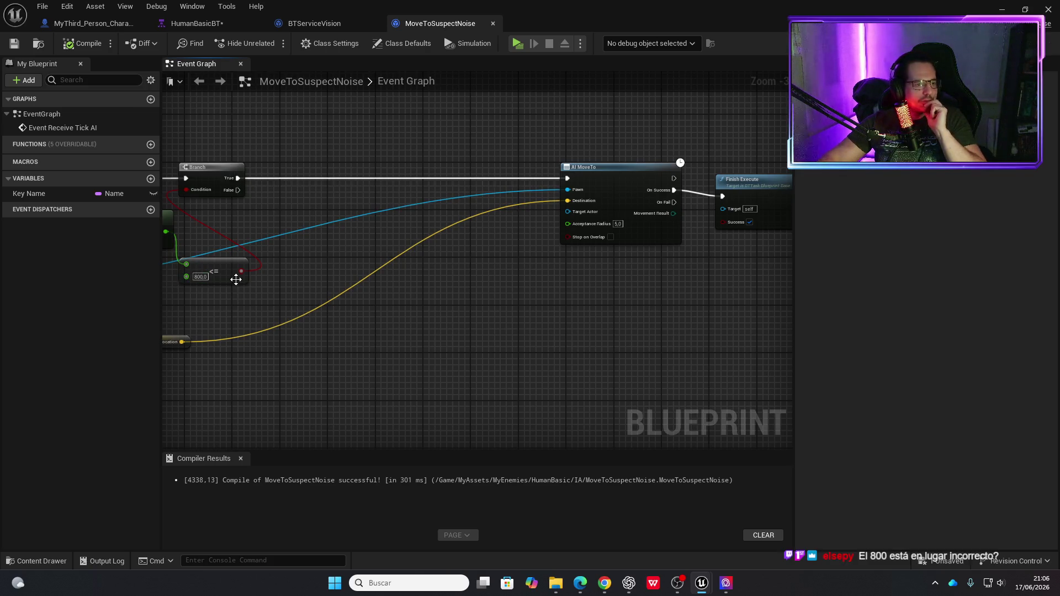
left_click_drag(251, 294, 461, 307)
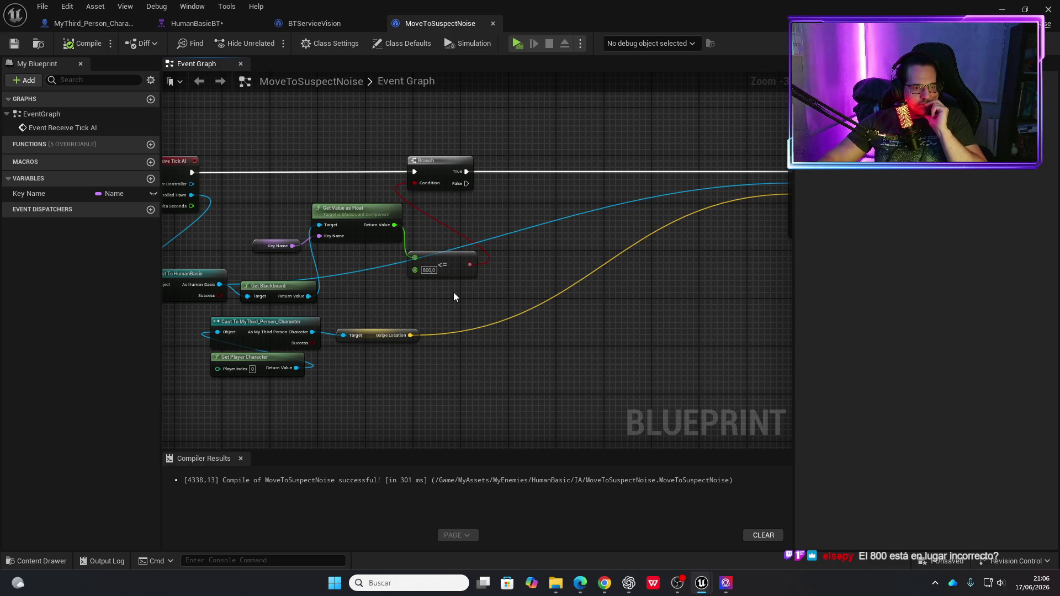
mouse_move(442, 158)
left_mouse_down()
mouse_move(449, 174)
mouse_move(535, 175)
left_mouse_up()
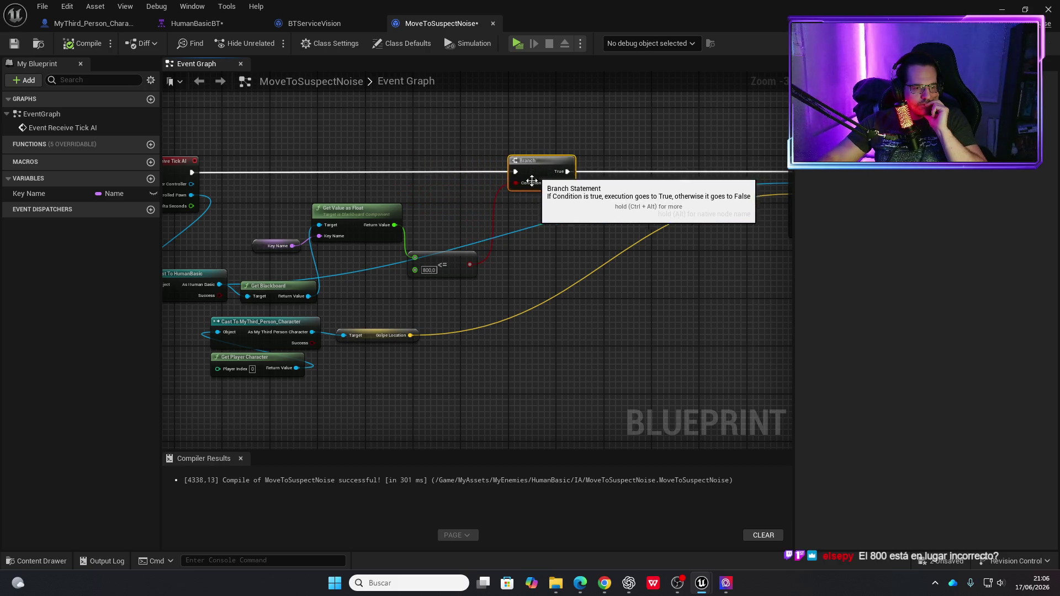
scroll(383, 260, "up", 3)
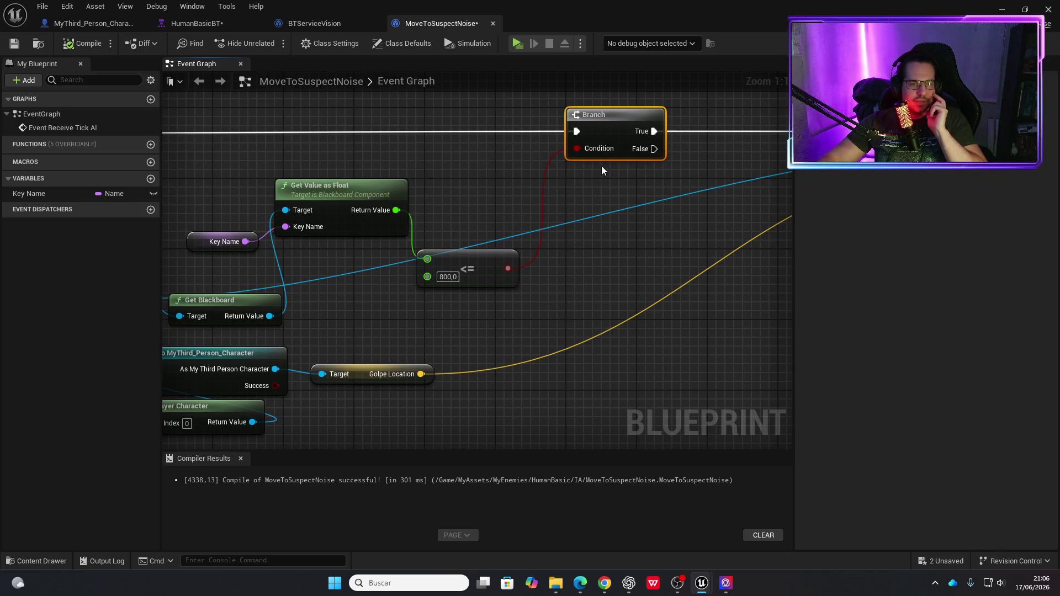
mouse_move(580, 276)
left_mouse_down()
mouse_move(497, 311)
mouse_move(423, 303)
left_mouse_up()
scroll(387, 289, "down", 2)
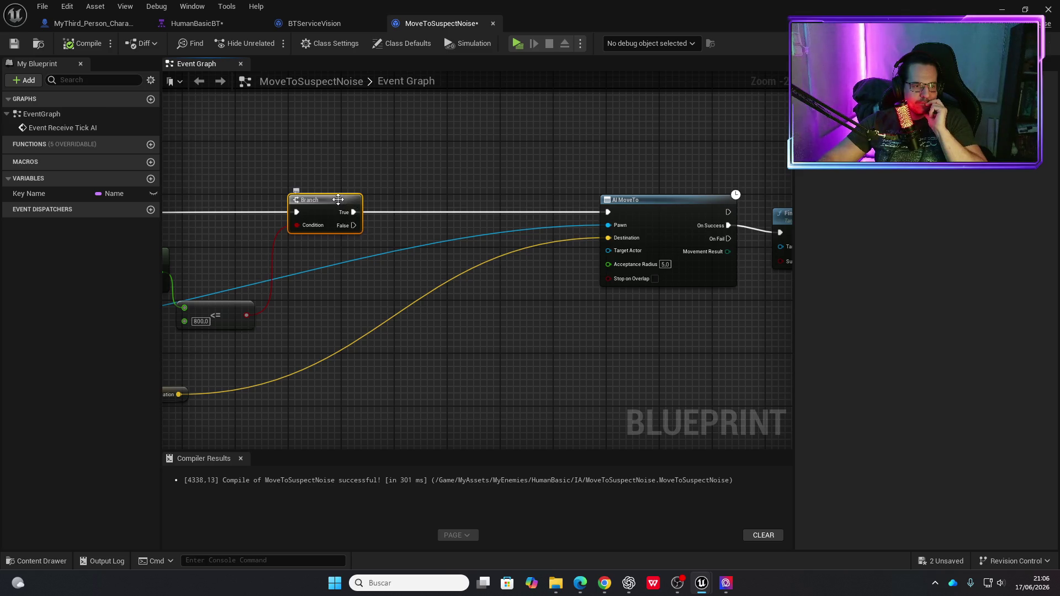
left_click_drag(340, 200, 327, 200)
Review the Receive Tick AI, cast and AI MoveTo nodes, then bring up the HumanBasicBT behavior tree.
mouse_move(322, 246)
left_mouse_down()
mouse_move(524, 243)
mouse_move(566, 257)
mouse_move(488, 262)
left_mouse_up()
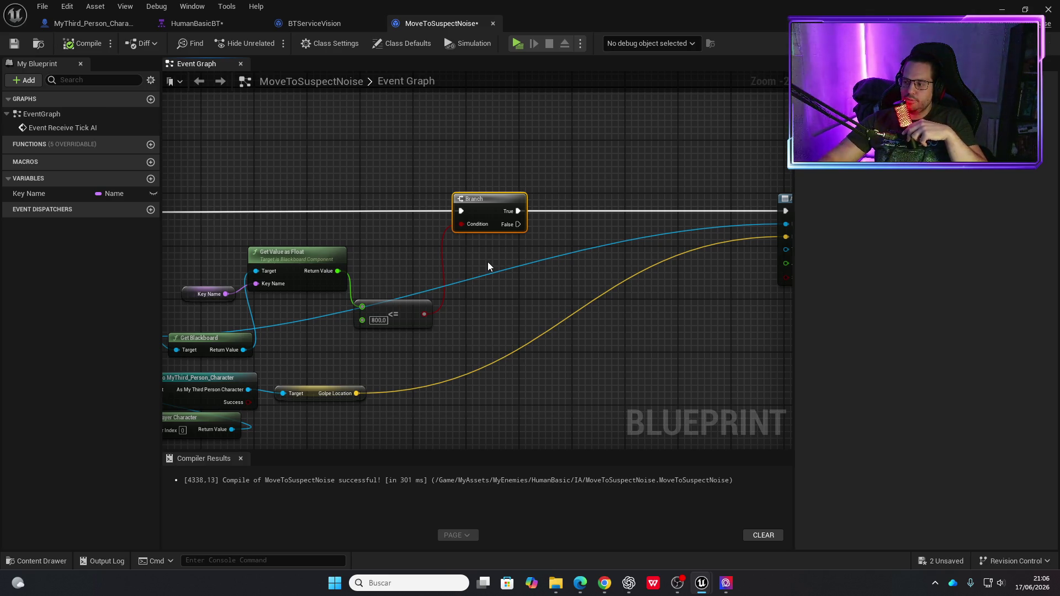
left_click_drag(462, 313, 541, 300)
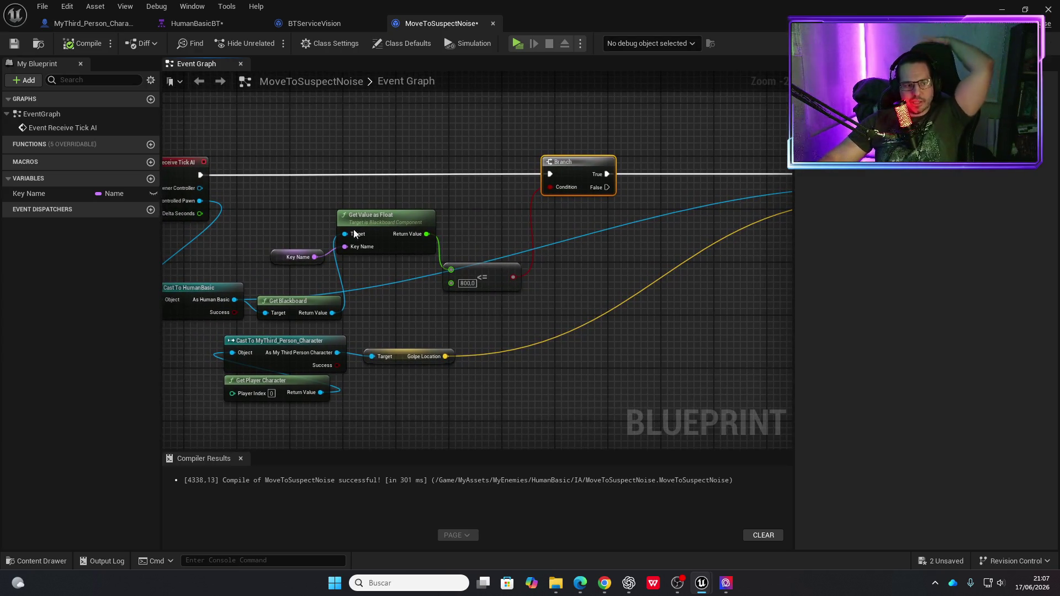
left_click_drag(364, 238, 466, 258)
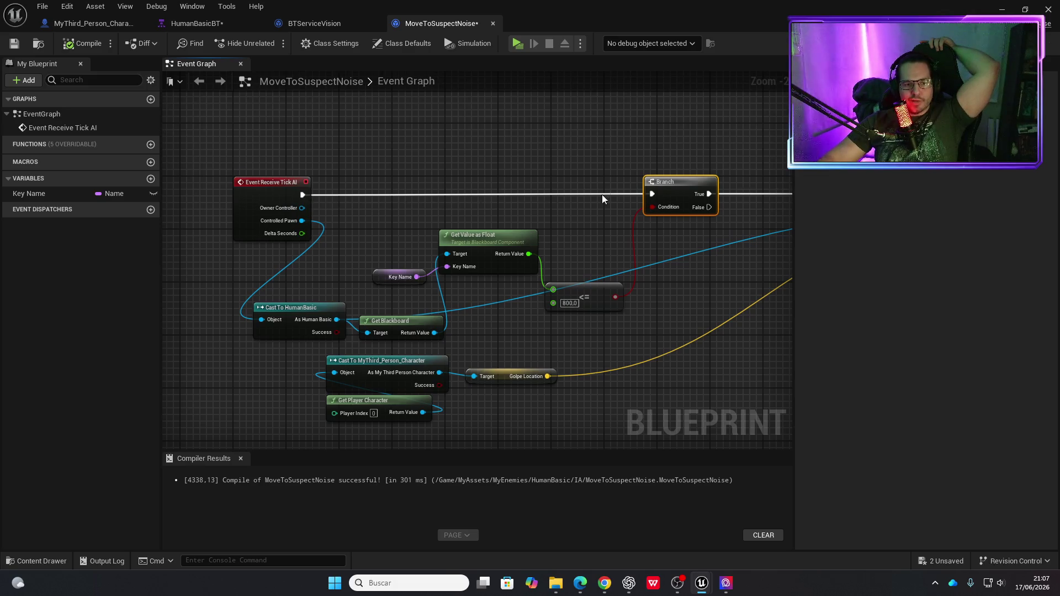
left_click_drag(561, 235, 327, 231)
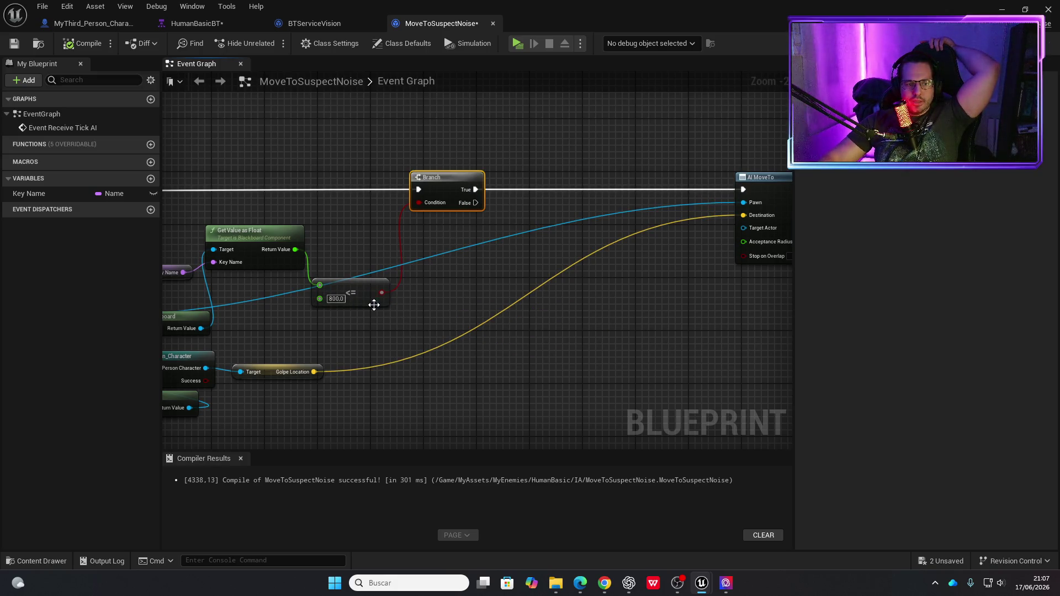
left_click_drag(377, 271, 511, 236)
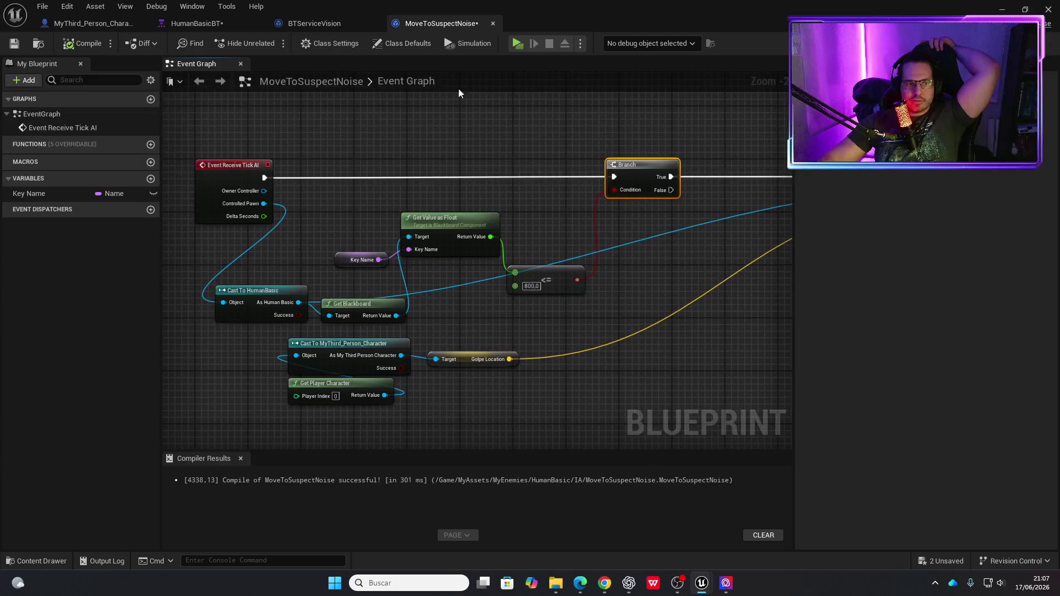
left_click(195, 23)
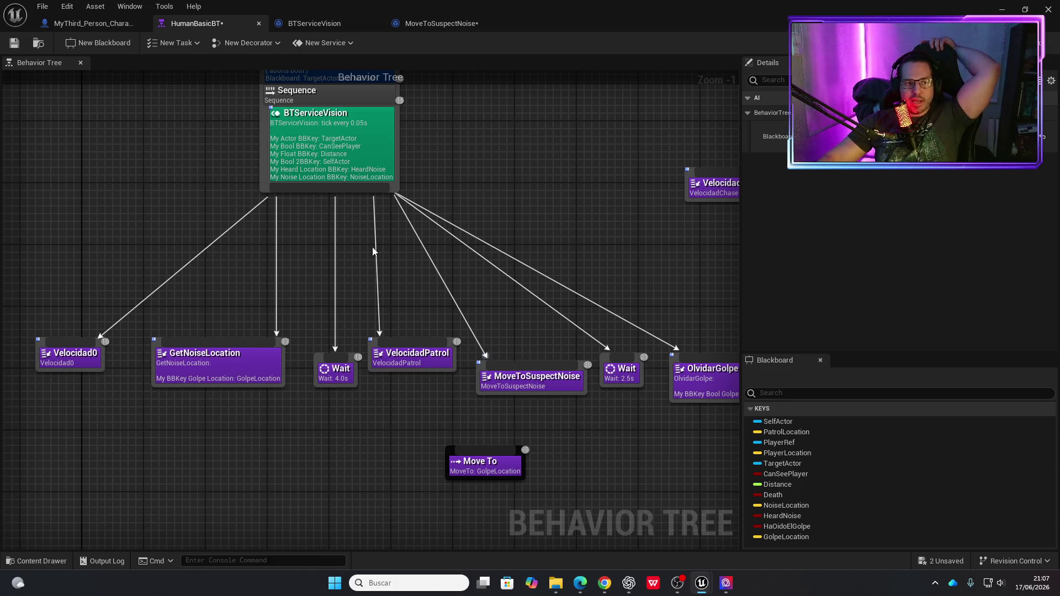
Check BTServiceVision, then return to MoveToSuspectNoise with AI MoveTo and the cast nodes in view.
left_click(346, 24)
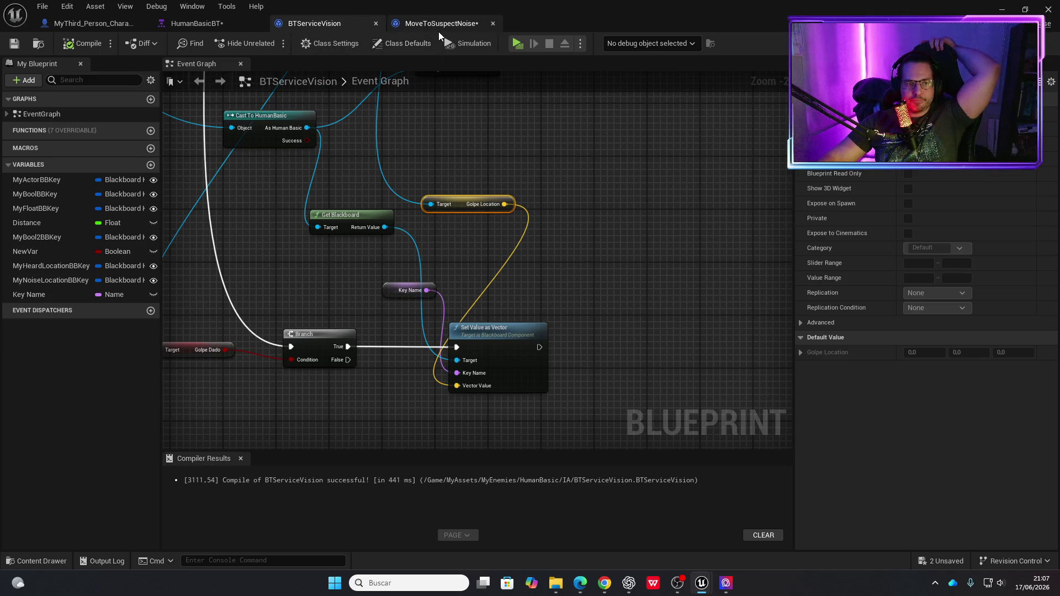
left_click(438, 28)
mouse_move(630, 257)
left_mouse_down()
mouse_move(369, 321)
mouse_move(373, 279)
mouse_move(417, 271)
left_mouse_up()
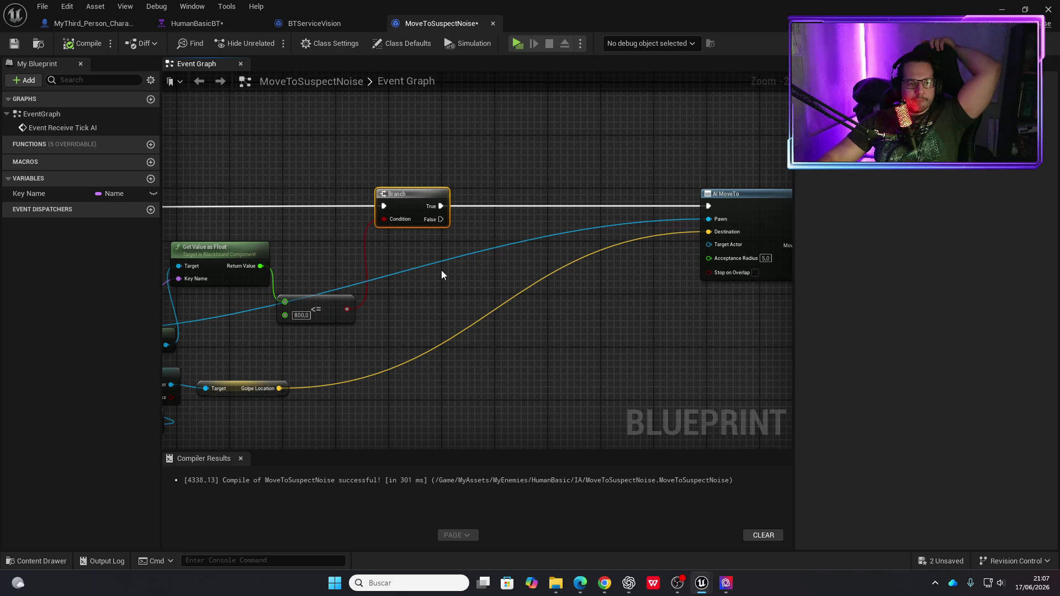
mouse_move(436, 275)
left_mouse_down()
mouse_move(646, 225)
mouse_move(509, 242)
mouse_move(440, 267)
left_mouse_up()
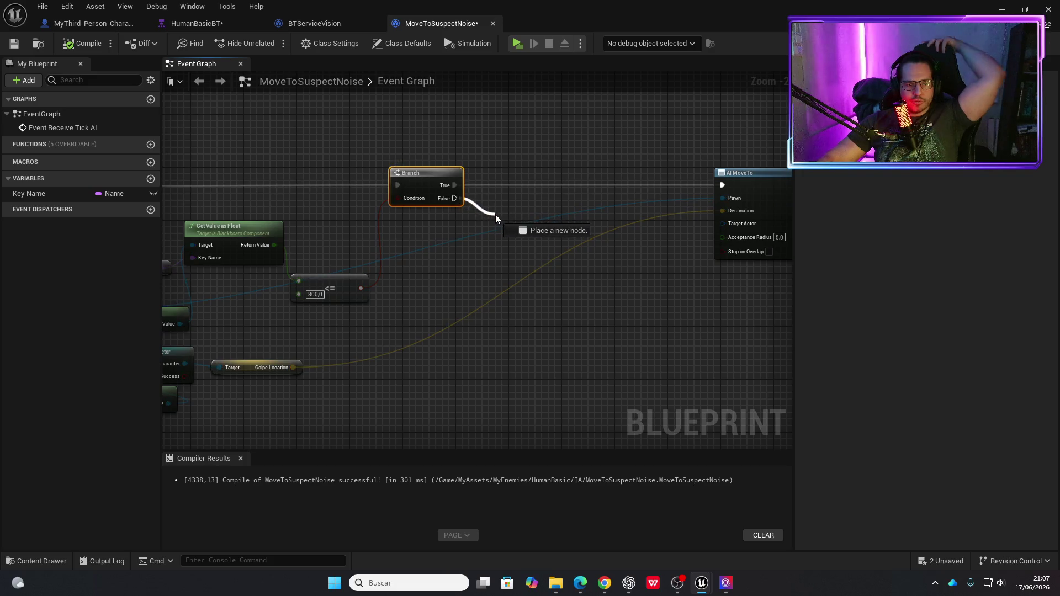
Add a Do Once node on the Branch's False output, wire Completed into AI MoveTo, and play.
left_click_drag(495, 214, 499, 214)
type("do once")
key("Return")
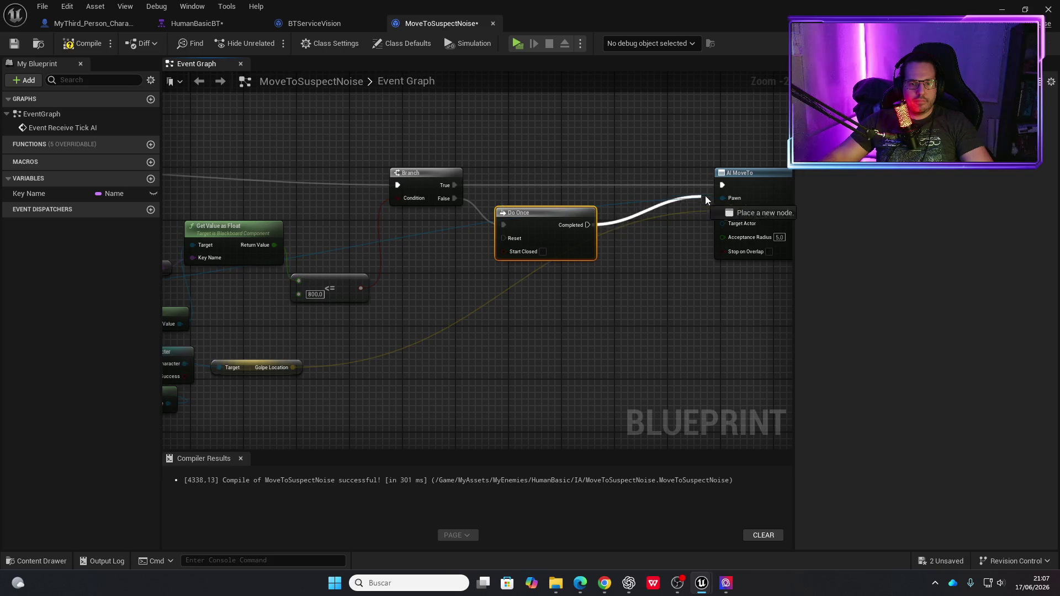
left_click_drag(728, 187, 723, 187)
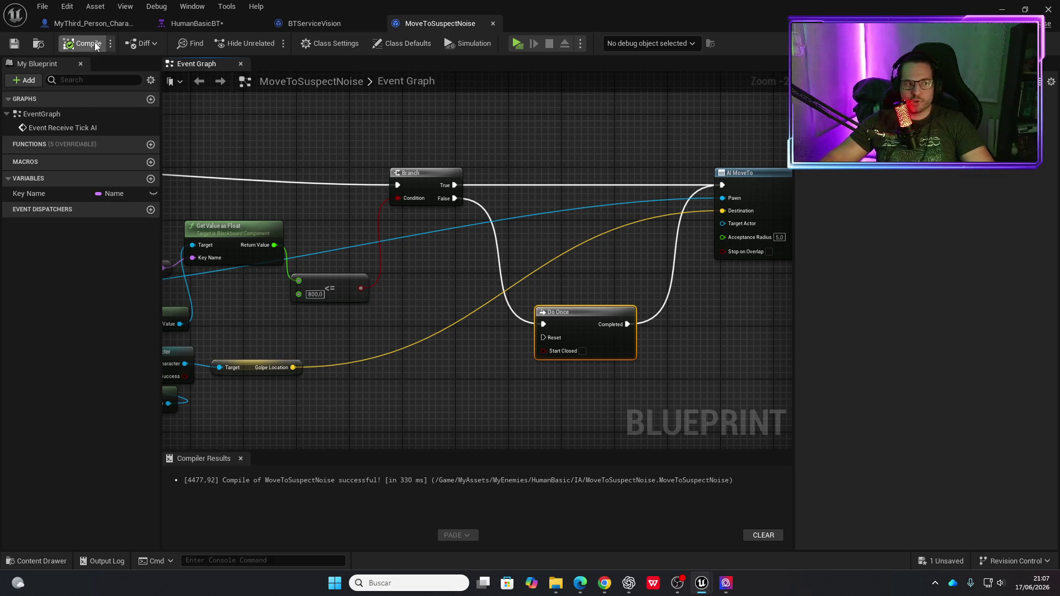
left_click(517, 44)
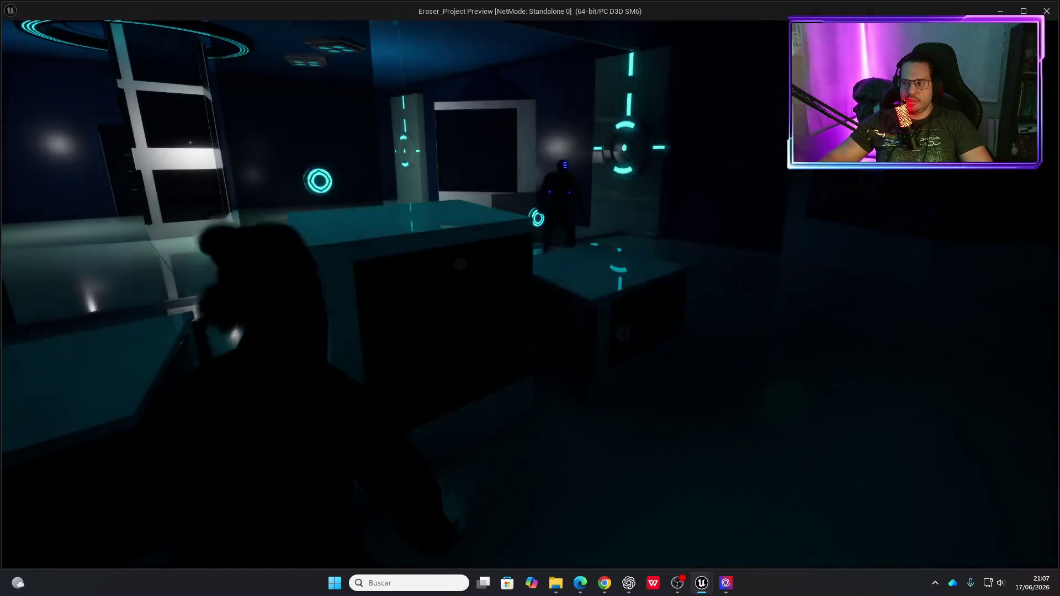
Walk the character around the white table and back away until the enemy's red ! alert appears, then exit.
key("w")
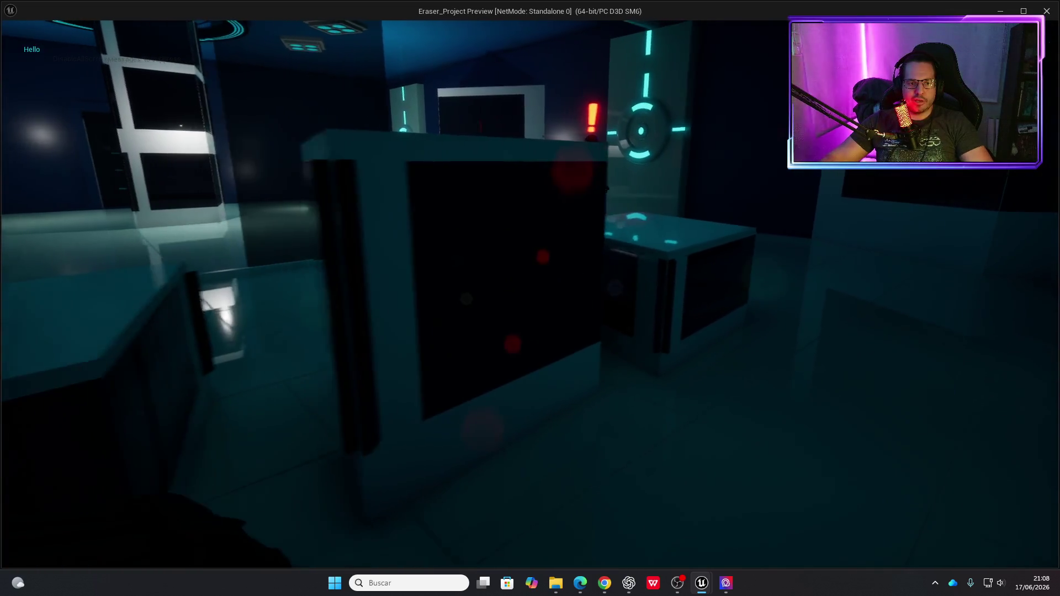
key("s")
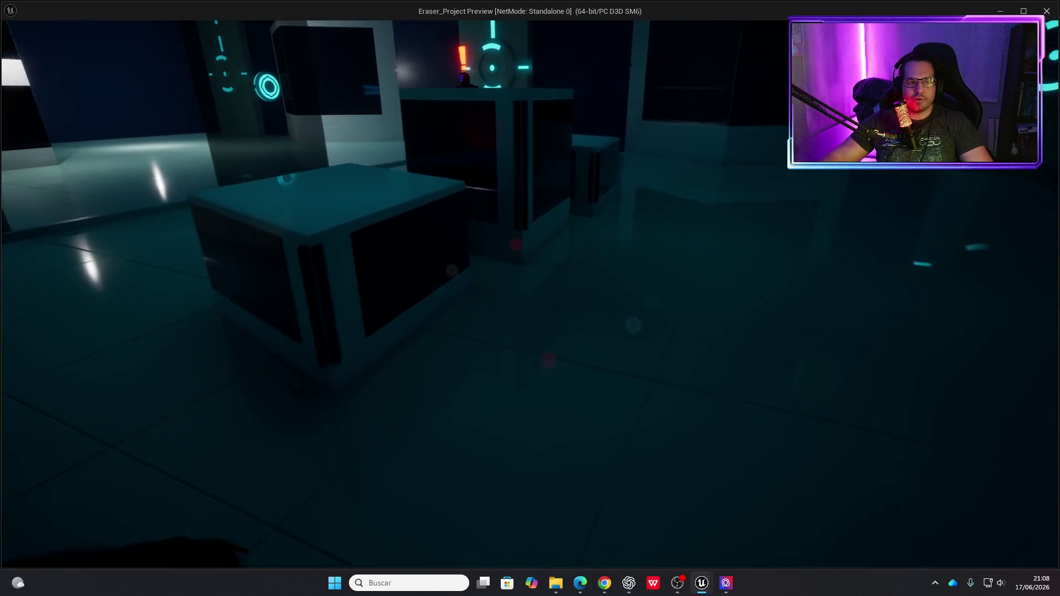
key("w")
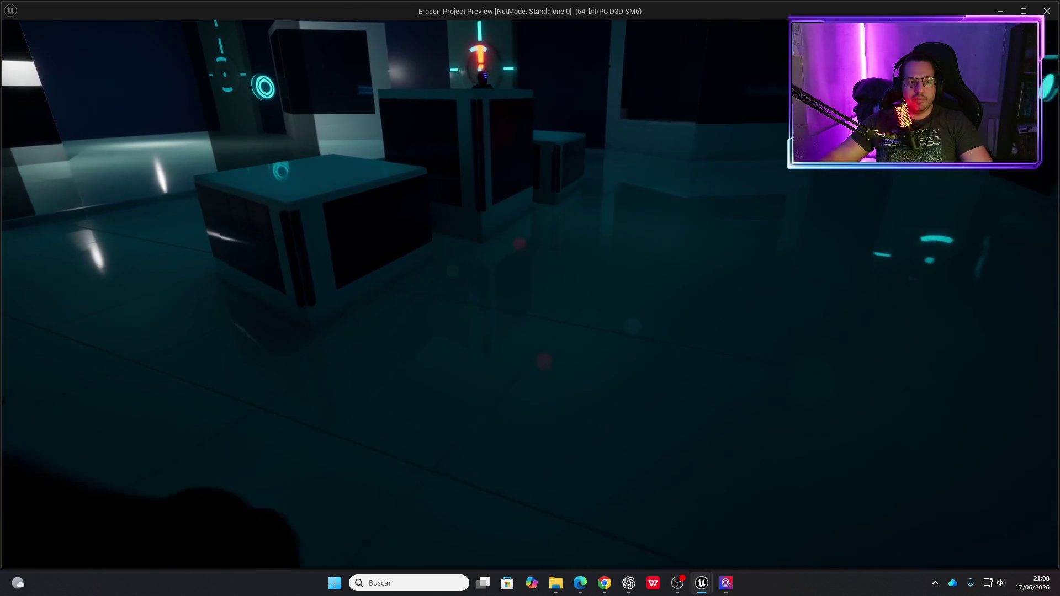
key("w")
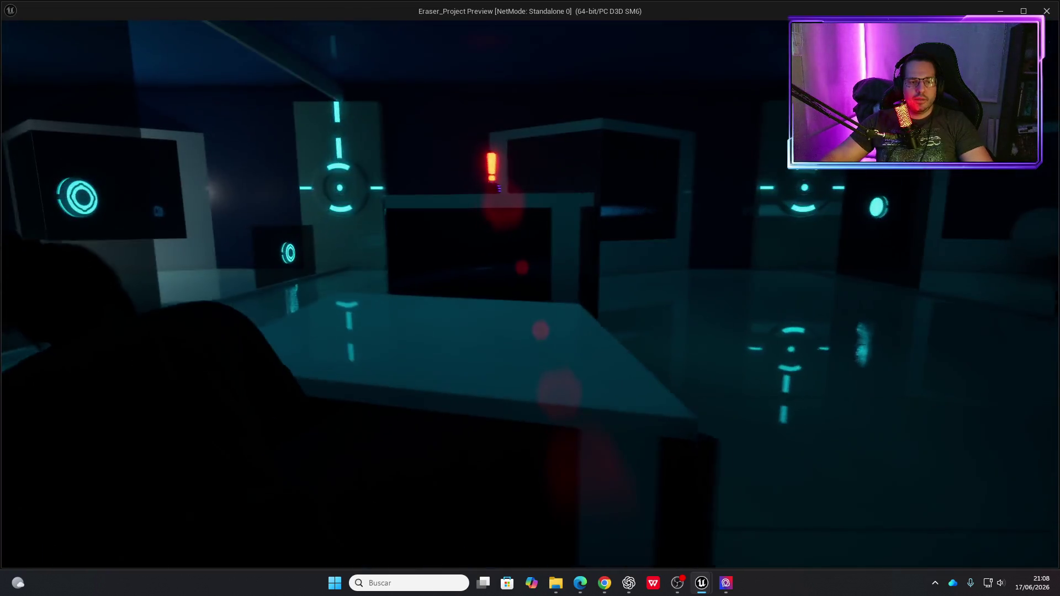
key("w")
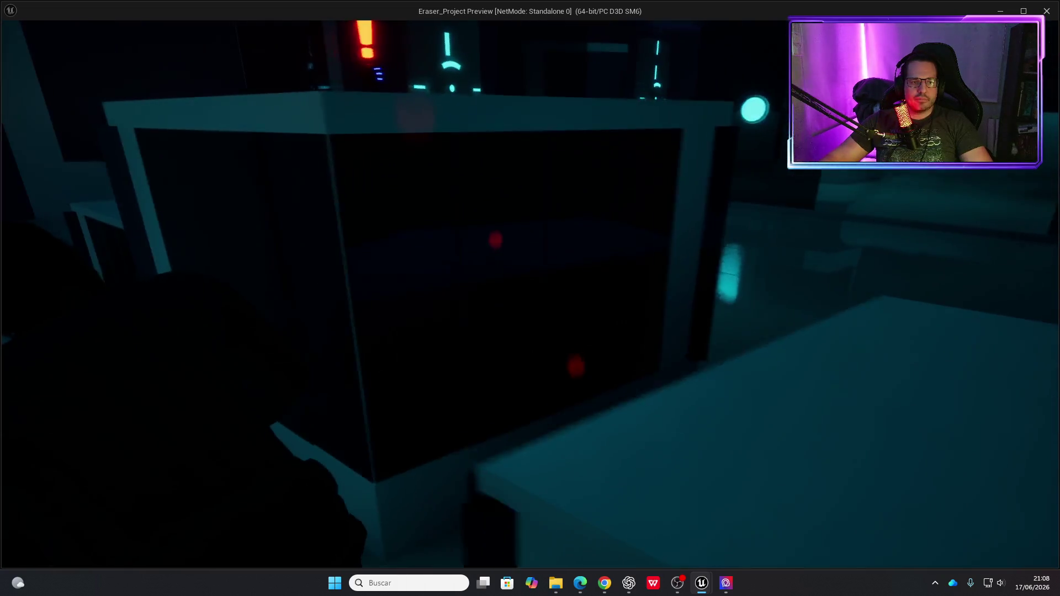
key("s")
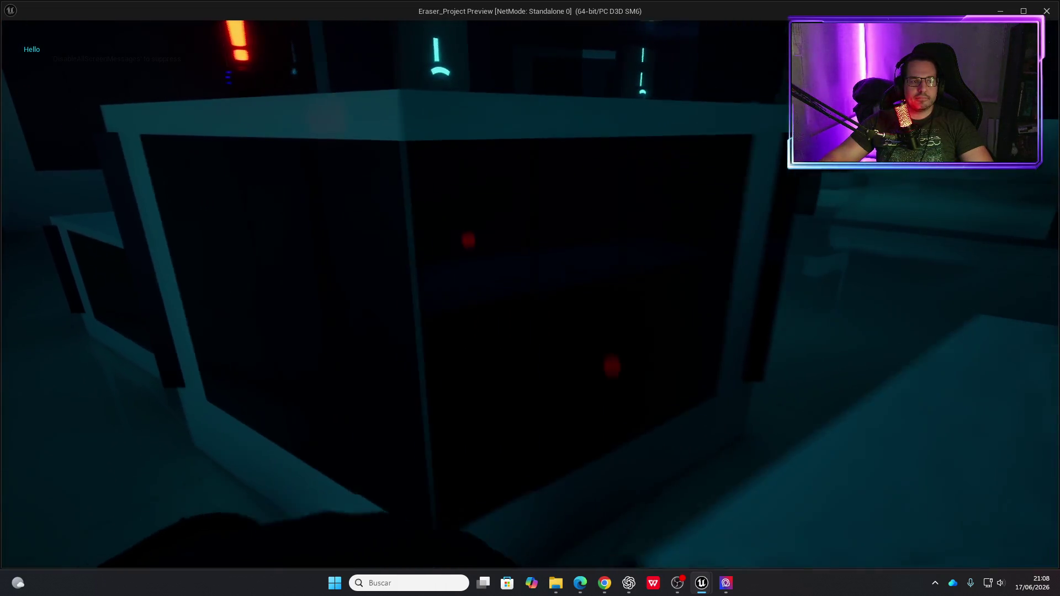
key("s")
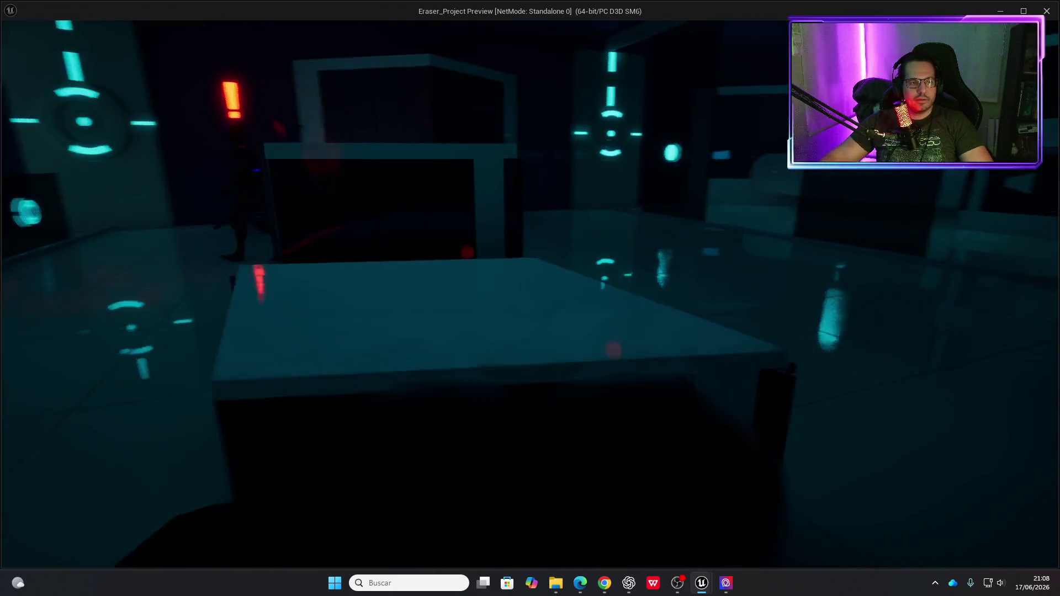
key("s")
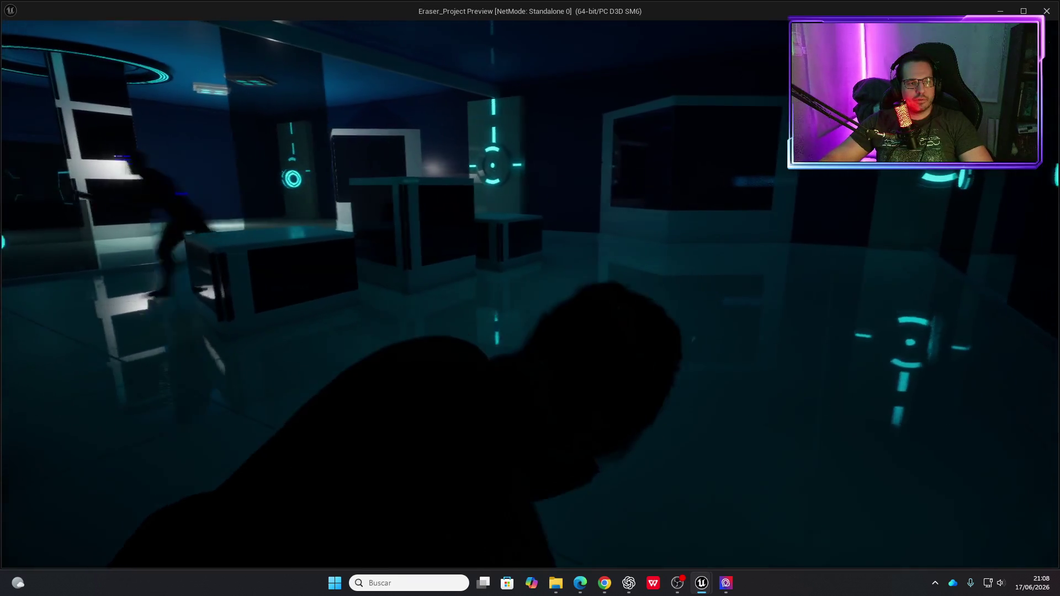
key("Escape")
Relaunch the standalone preview, move back and left toward the pillar, exit, and launch again.
left_click(522, 46)
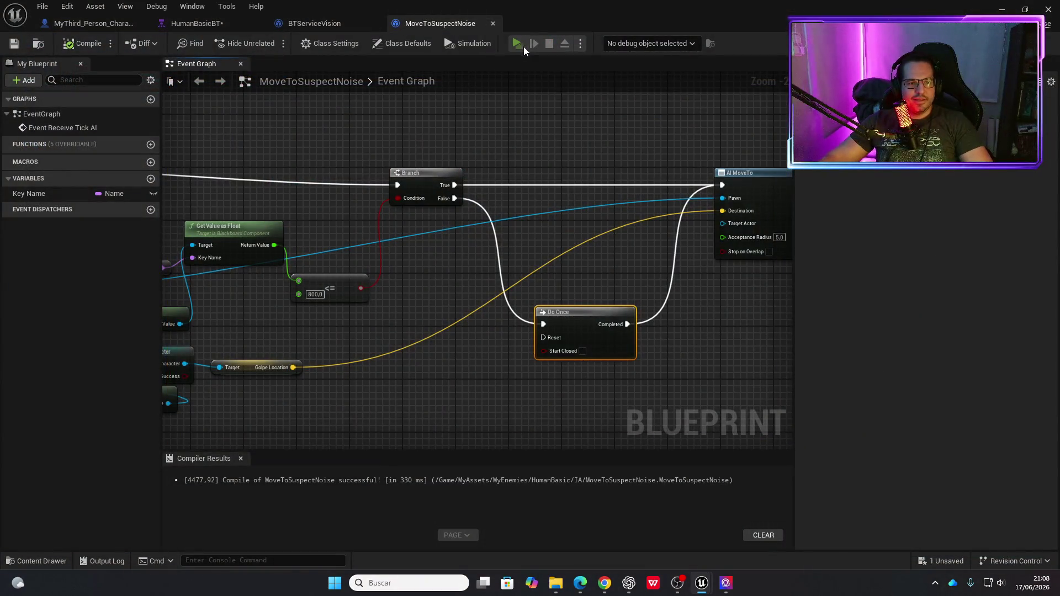
key("s")
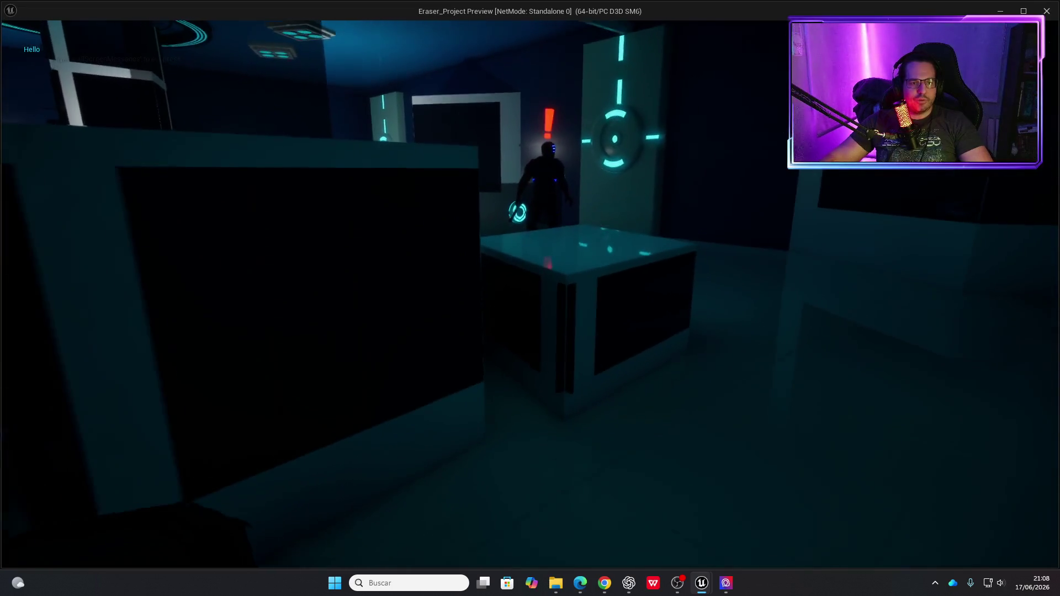
key("a")
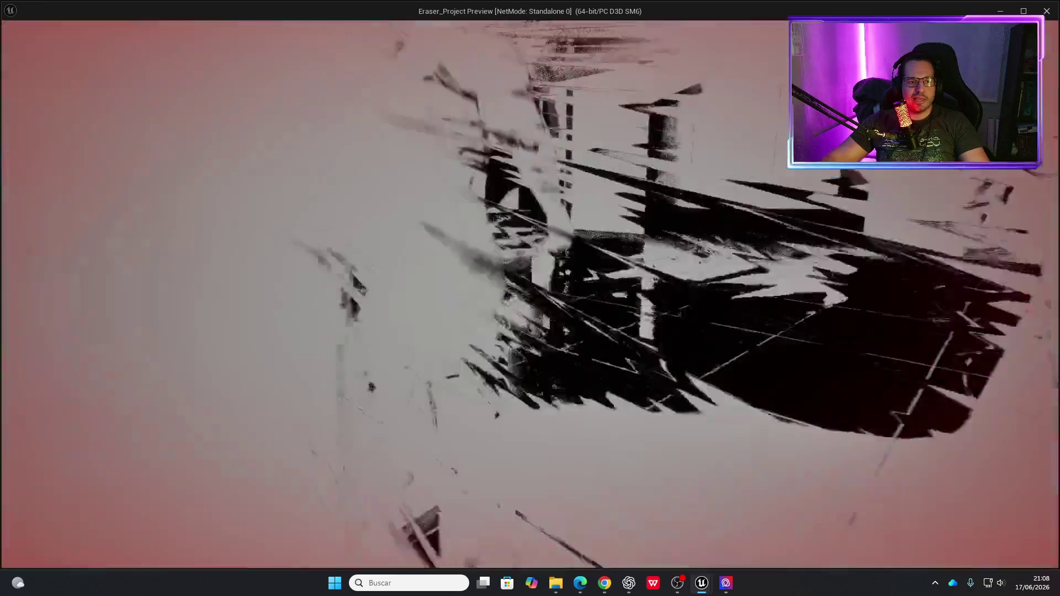
key("Escape")
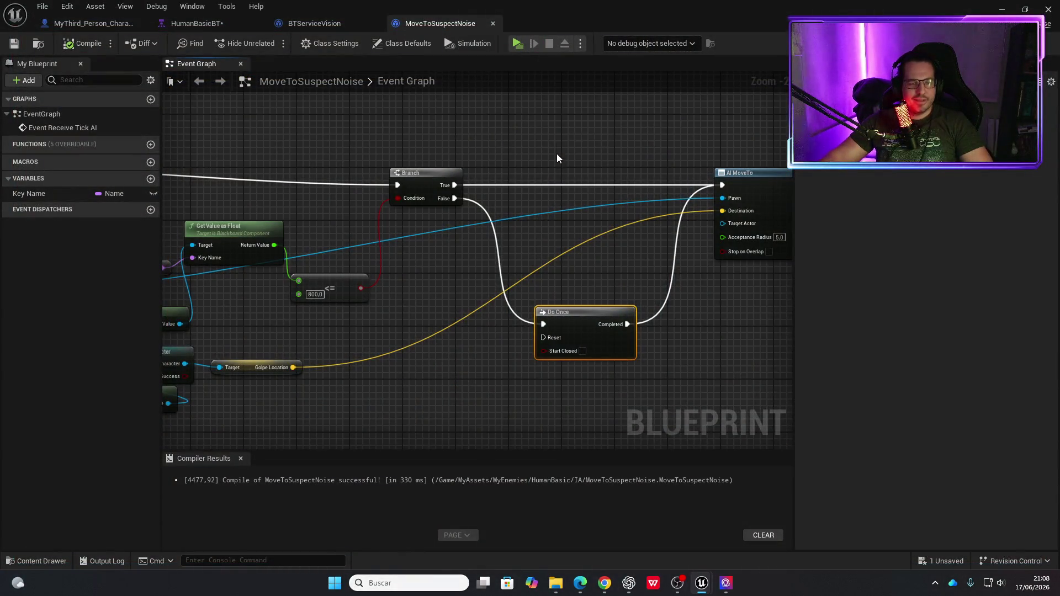
left_click(514, 46)
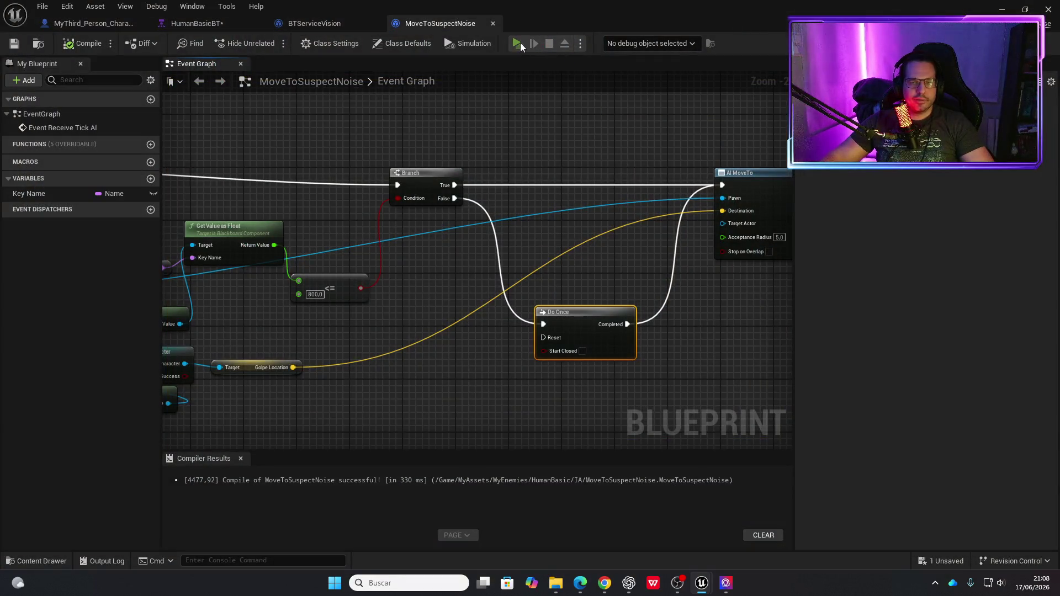
left_click(517, 43)
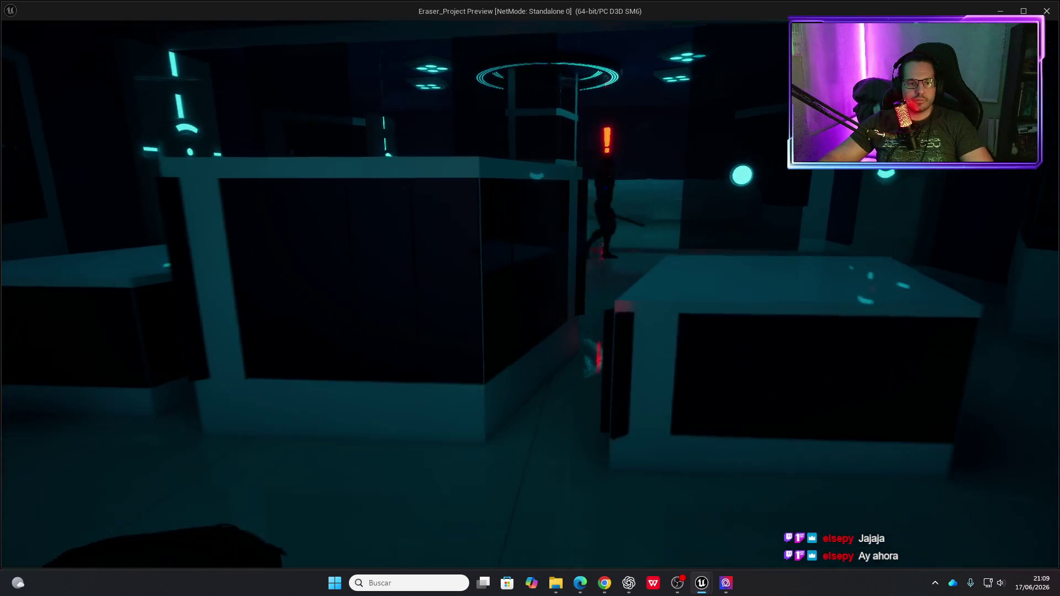
key("Escape")
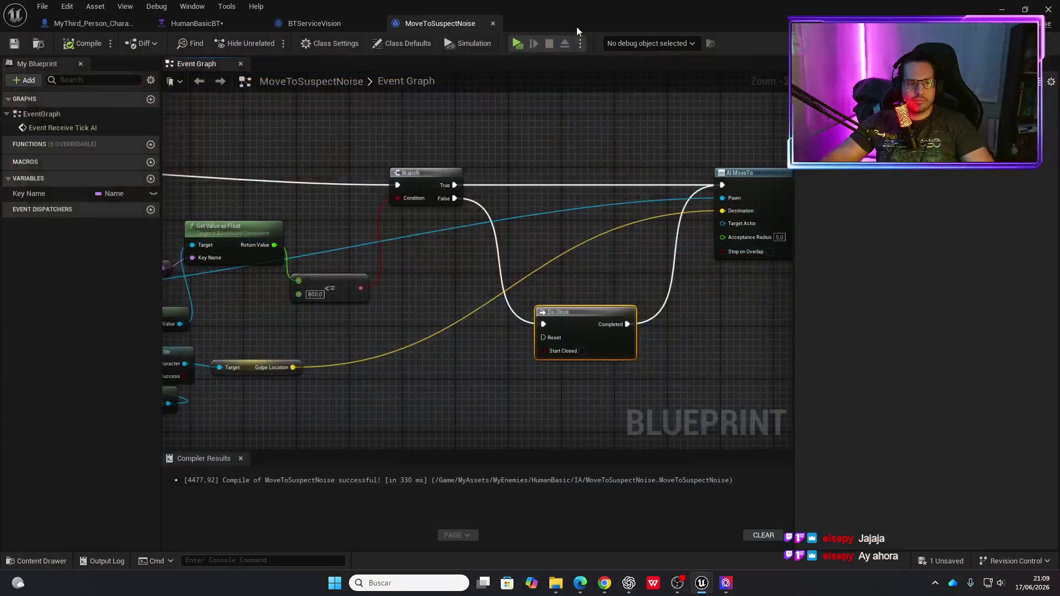
left_click(521, 45)
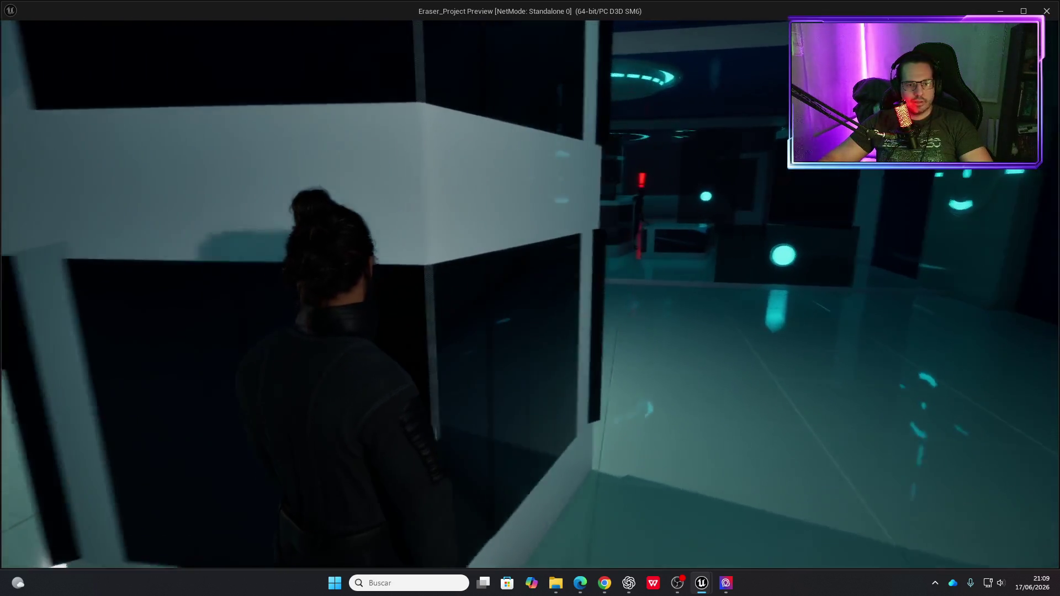
key("Escape")
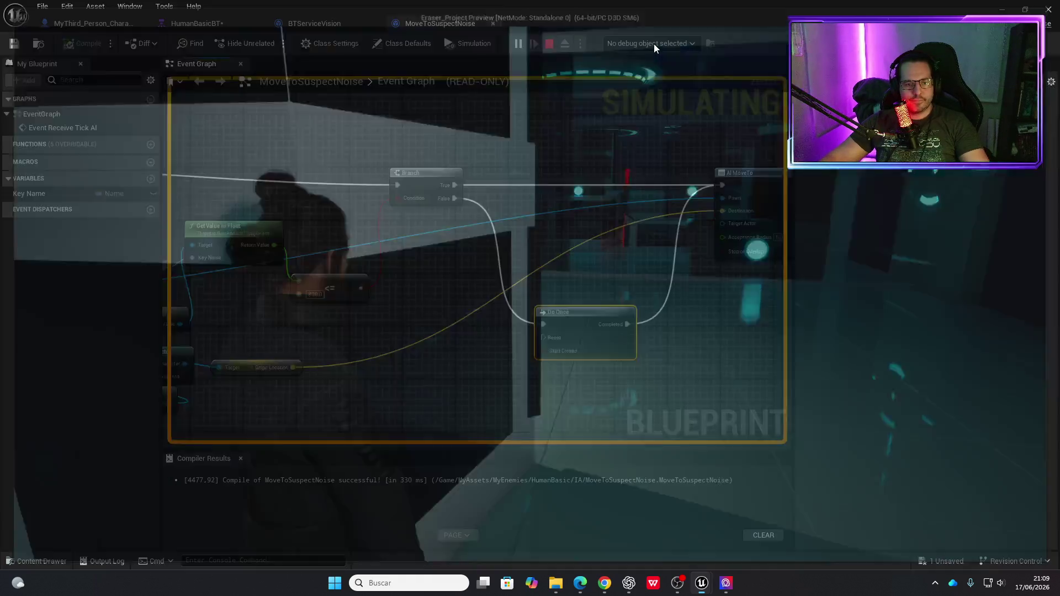
left_click_drag(706, 309, 711, 212)
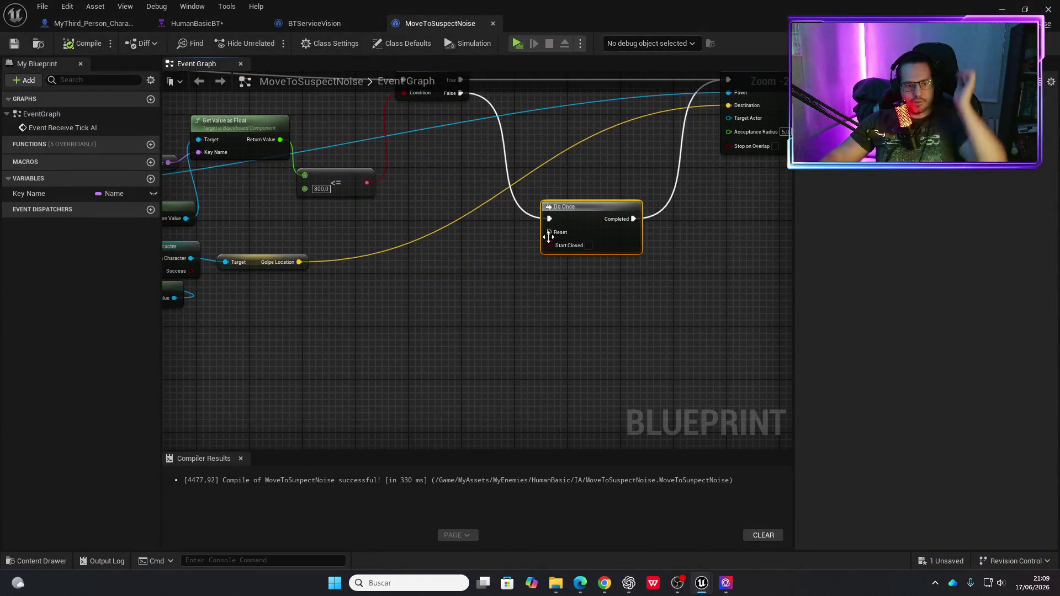
Add a custom event named resetdoonce and wire it to the Do Once node's Reset input.
right_click(467, 316)
type("c8us")
key("BackSpace")
key("BackSpace")
key("BackSpace")
type("us")
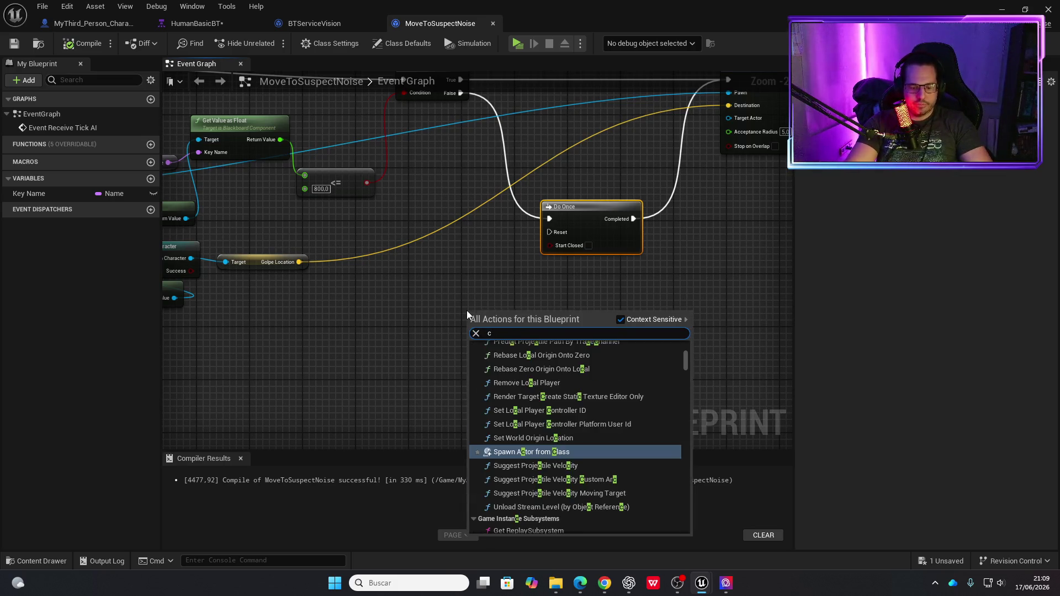
key("Return")
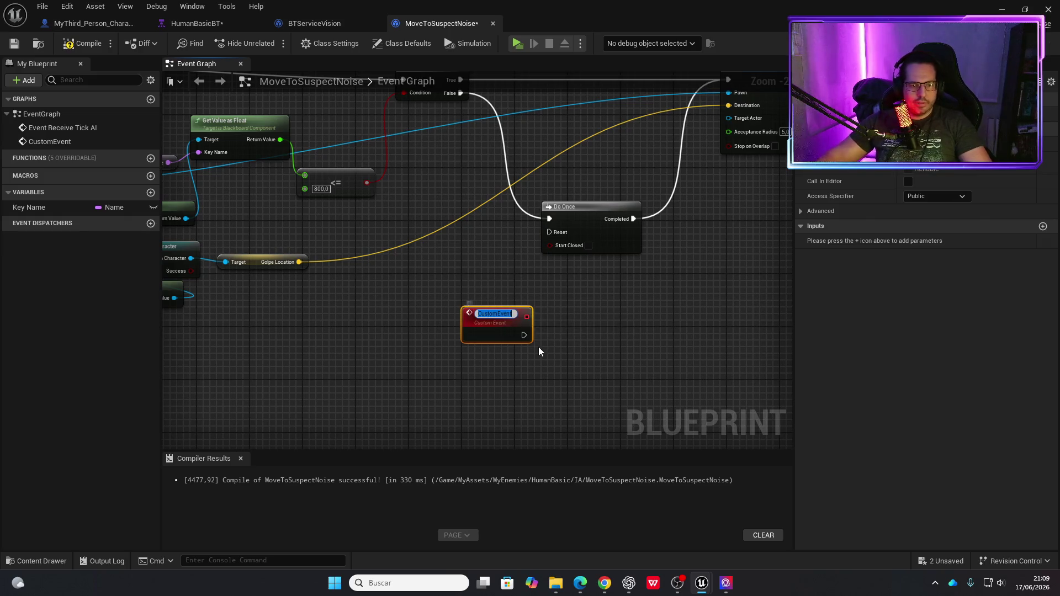
type("resetdon")
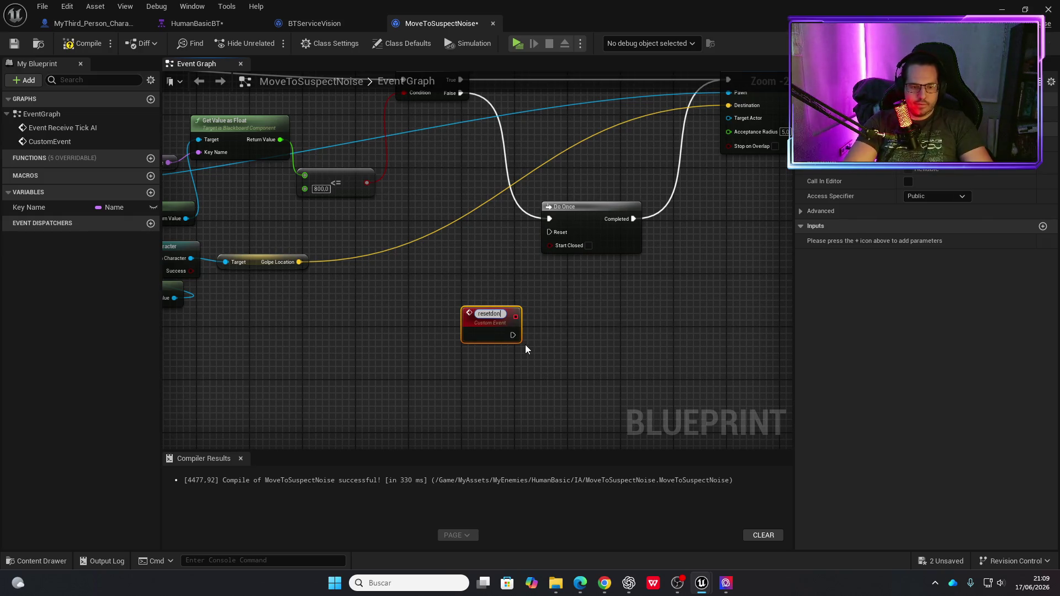
key("BackSpace")
type("once")
key("Return")
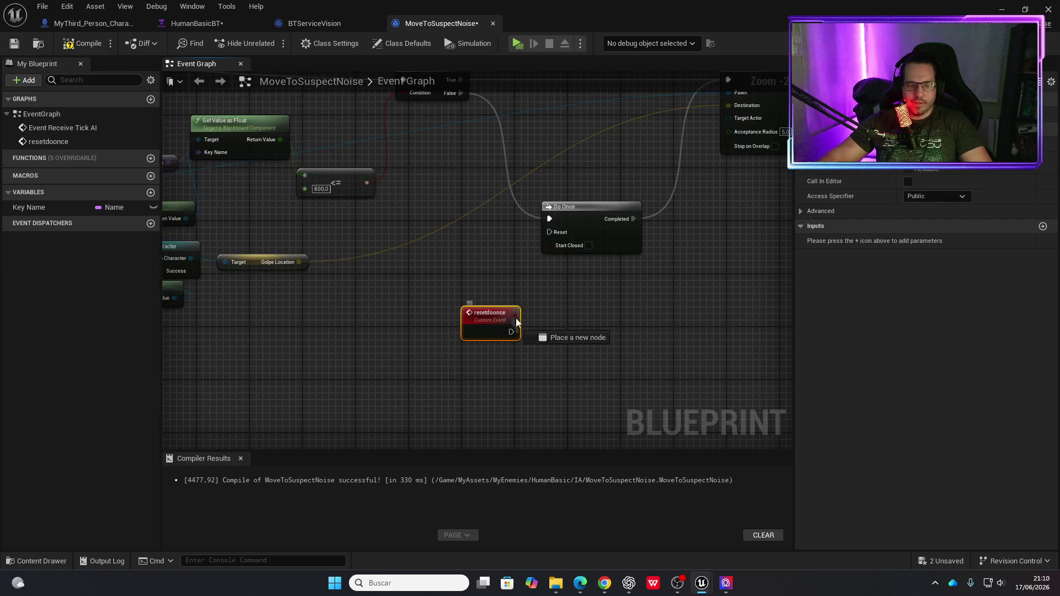
left_click_drag(551, 236, 551, 236)
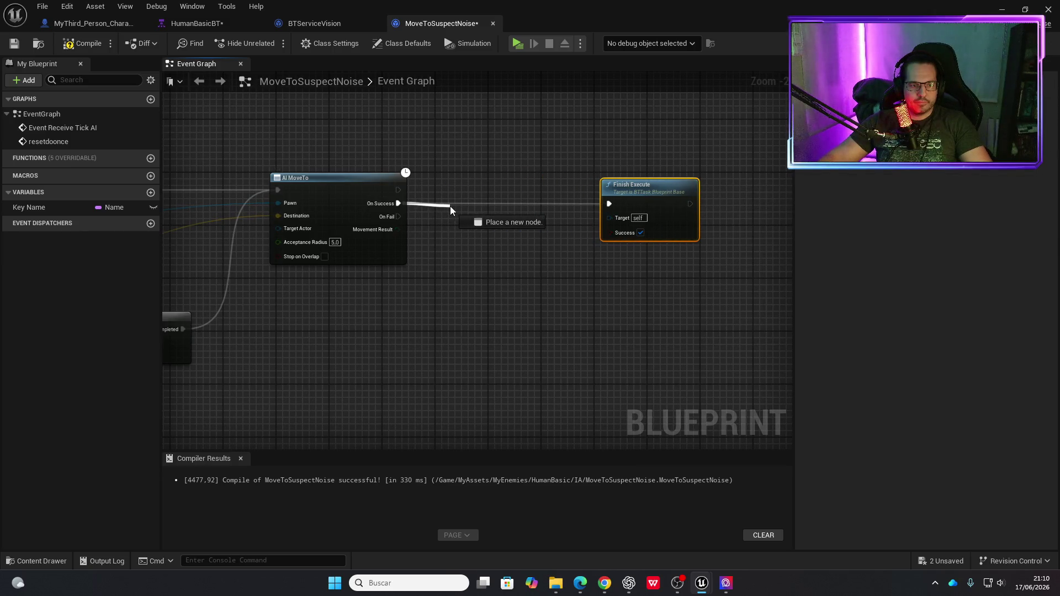
Call resetdoonce from AI MoveTo's On Success before Finish Execute.
left_click_drag(450, 207, 450, 208)
type("reset do o")
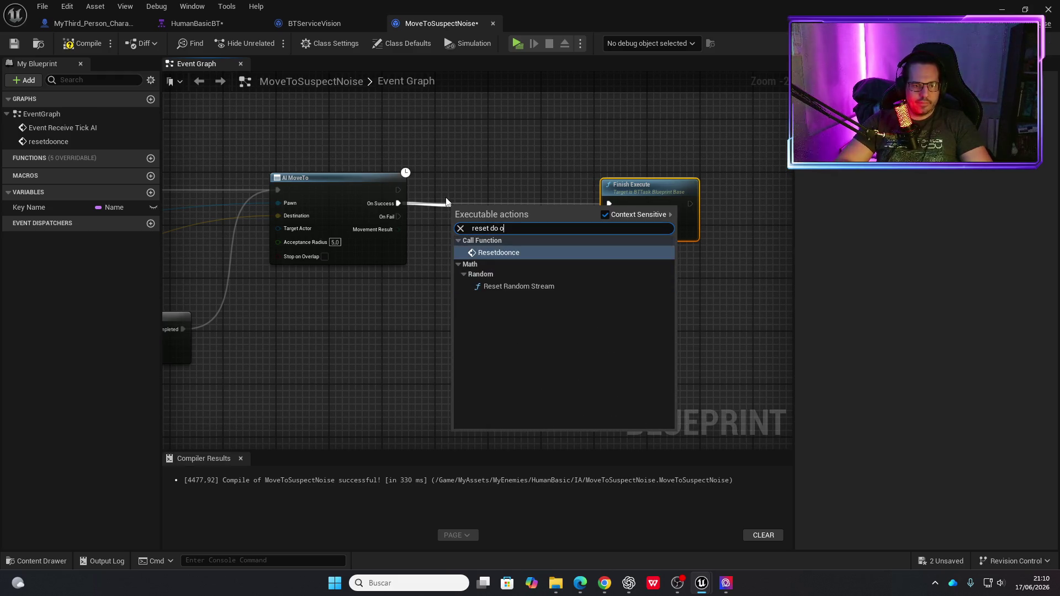
key("Return")
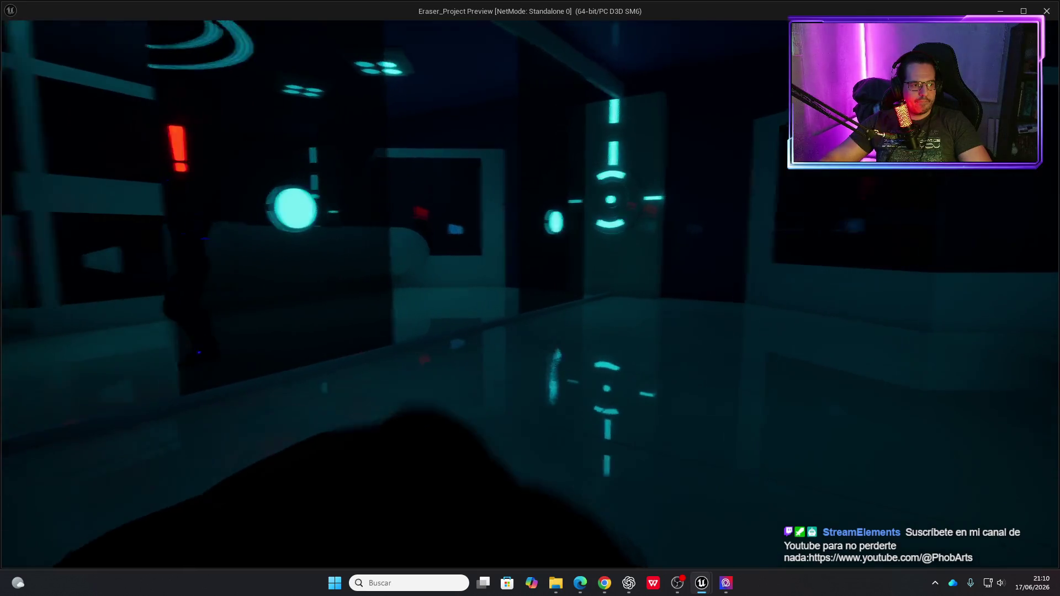
Walk the character past the tables near the enemy to trigger its hearing, then close the preview.
key("w")
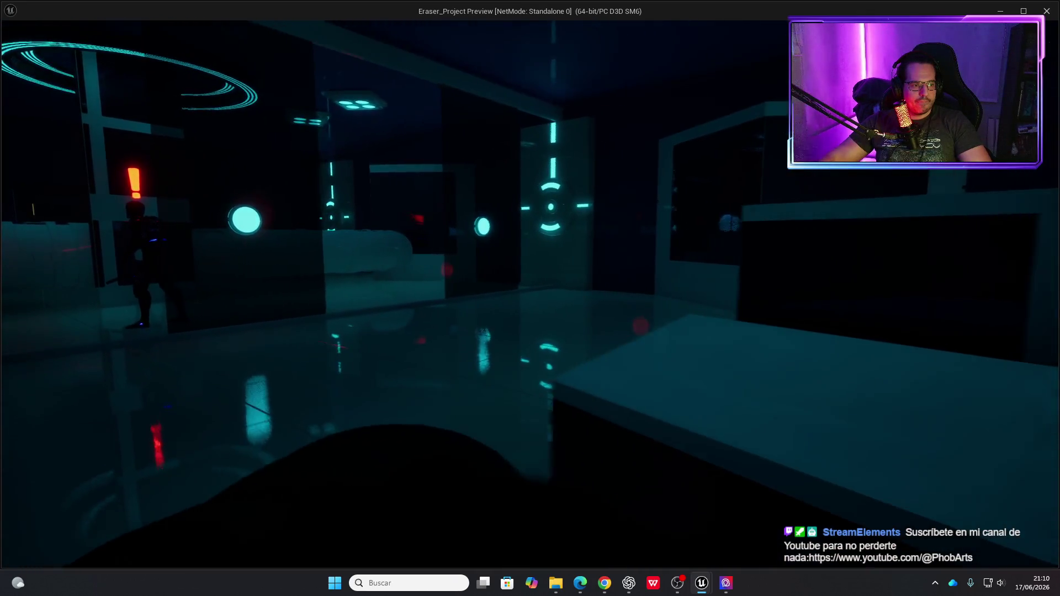
key("w")
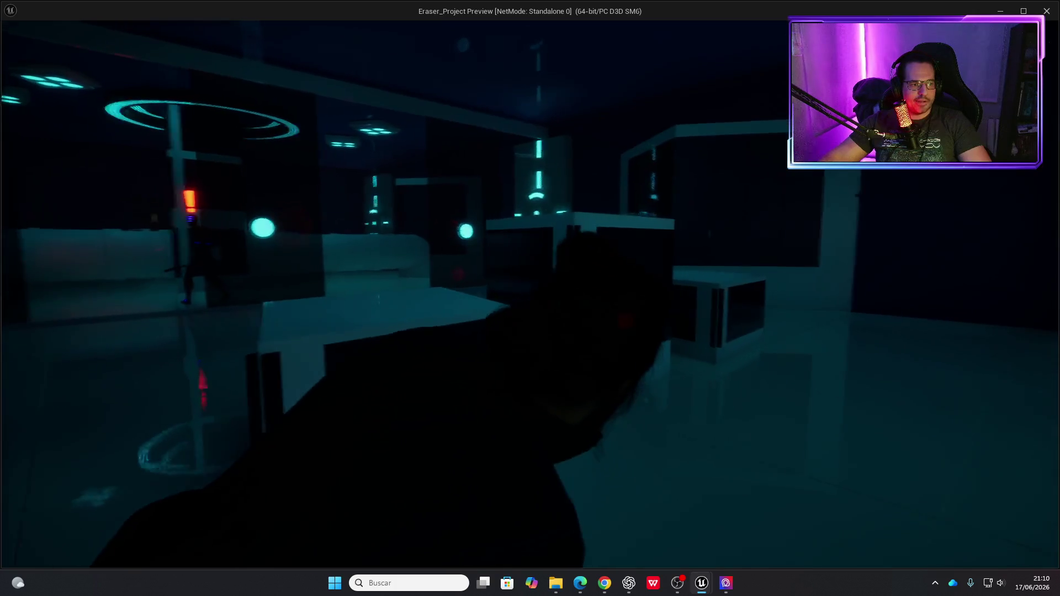
key("w")
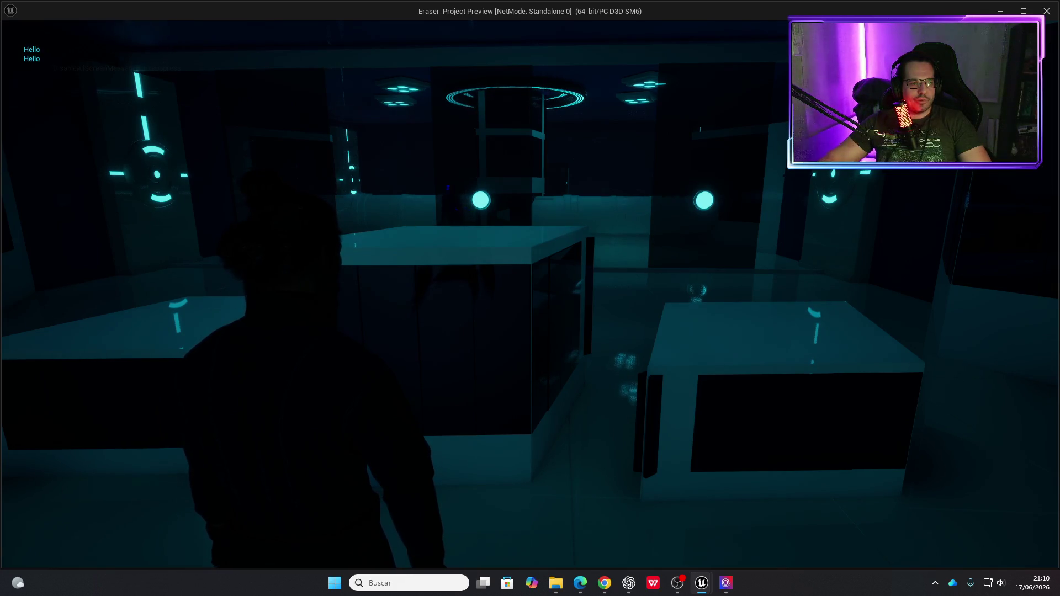
key("w")
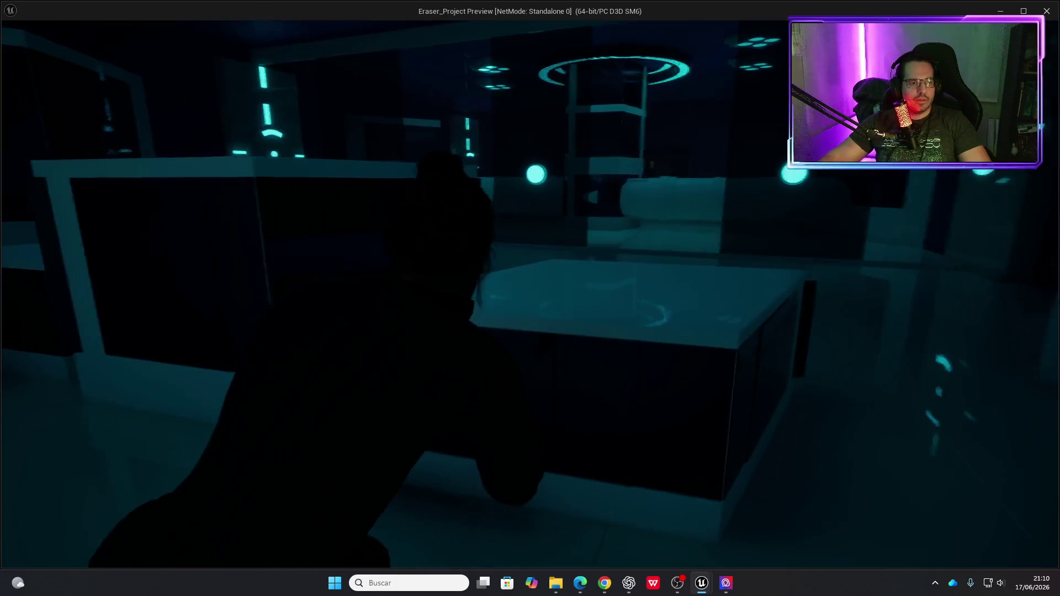
key("w")
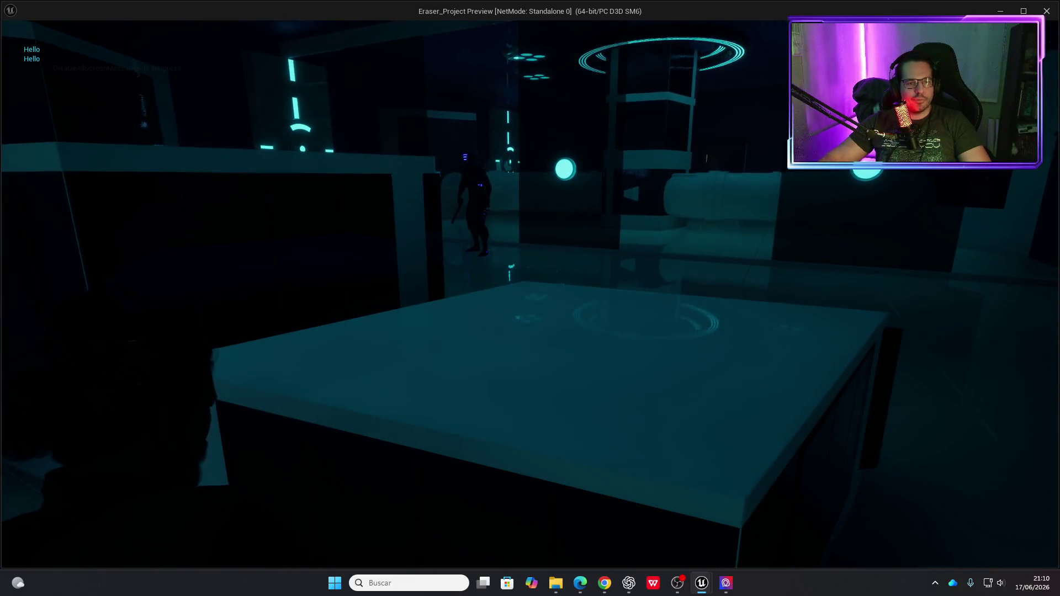
key("w")
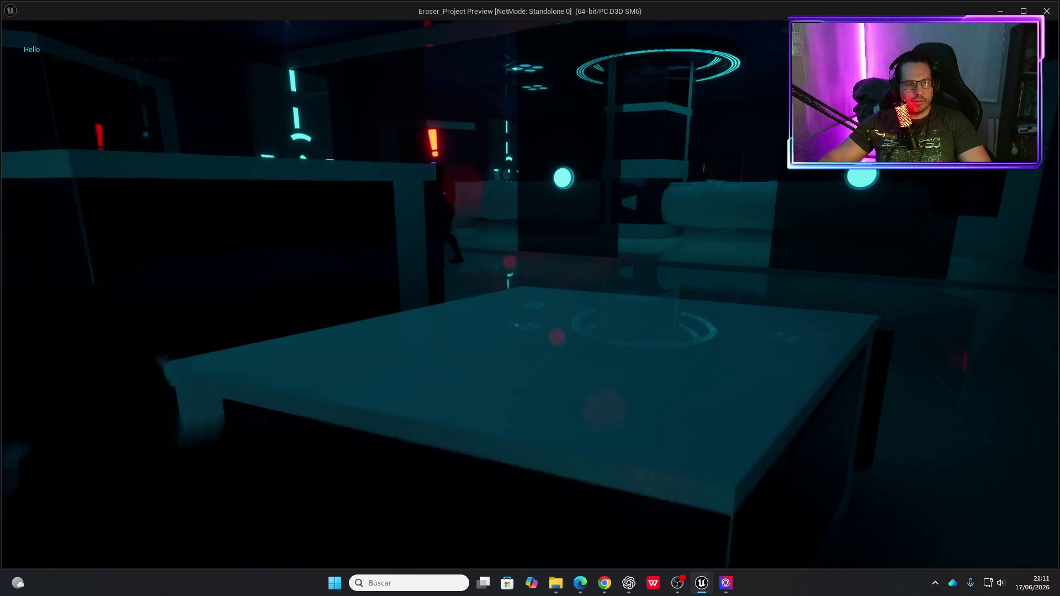
key("w")
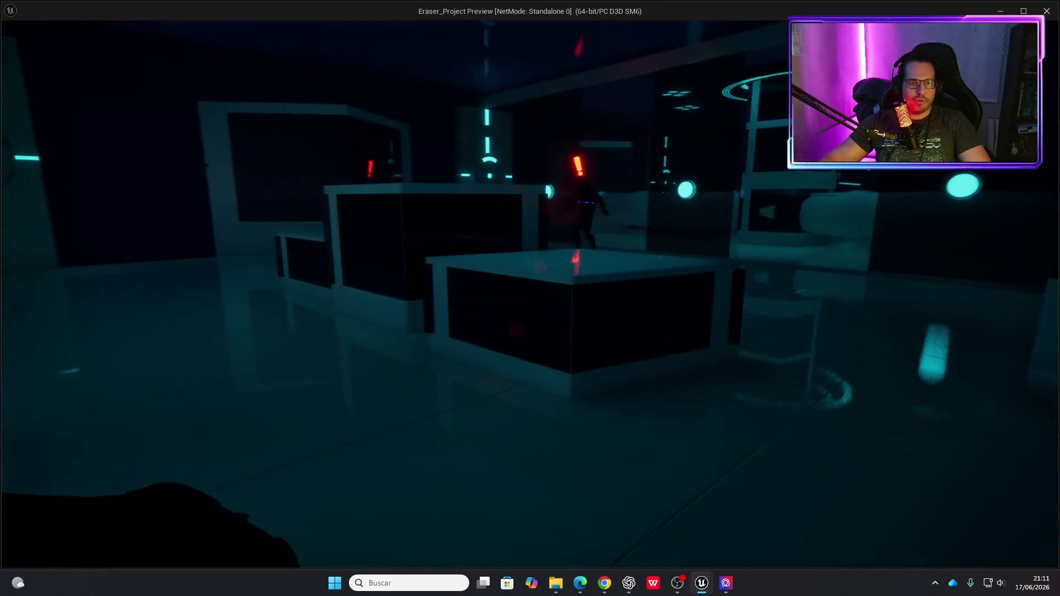
key("w")
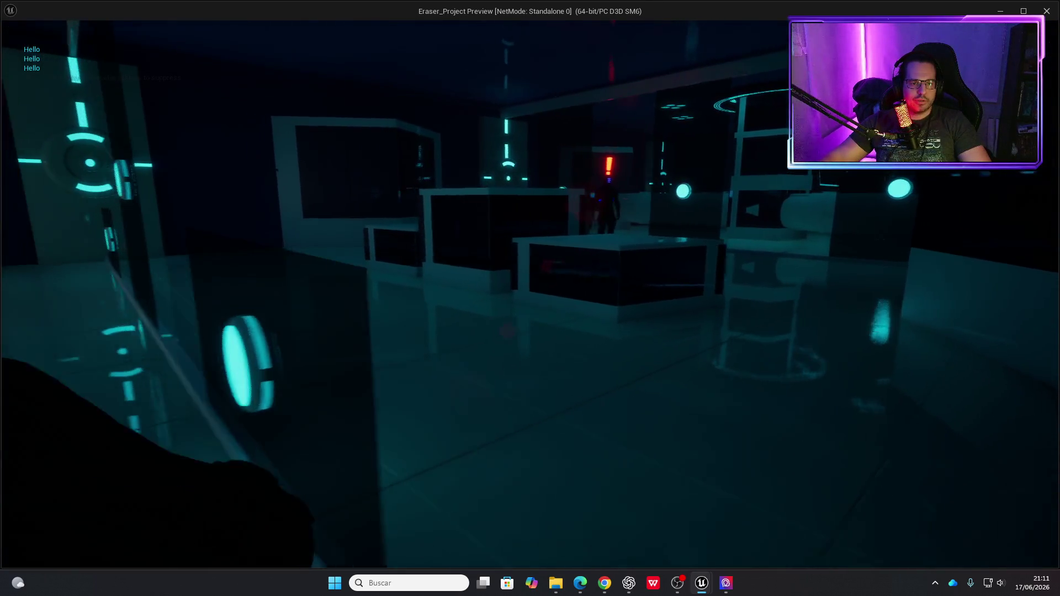
key("w")
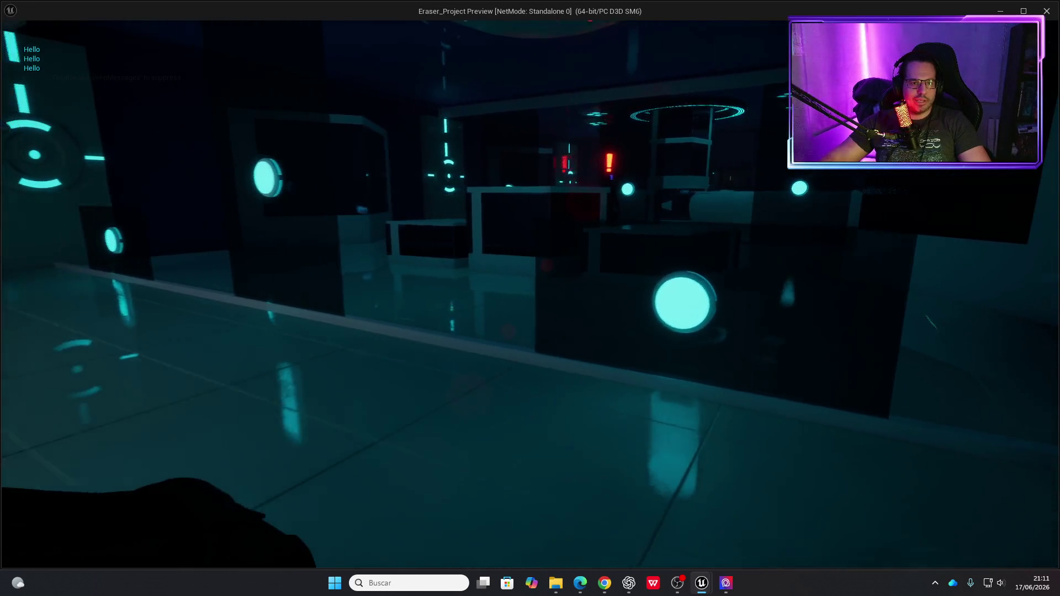
key("w")
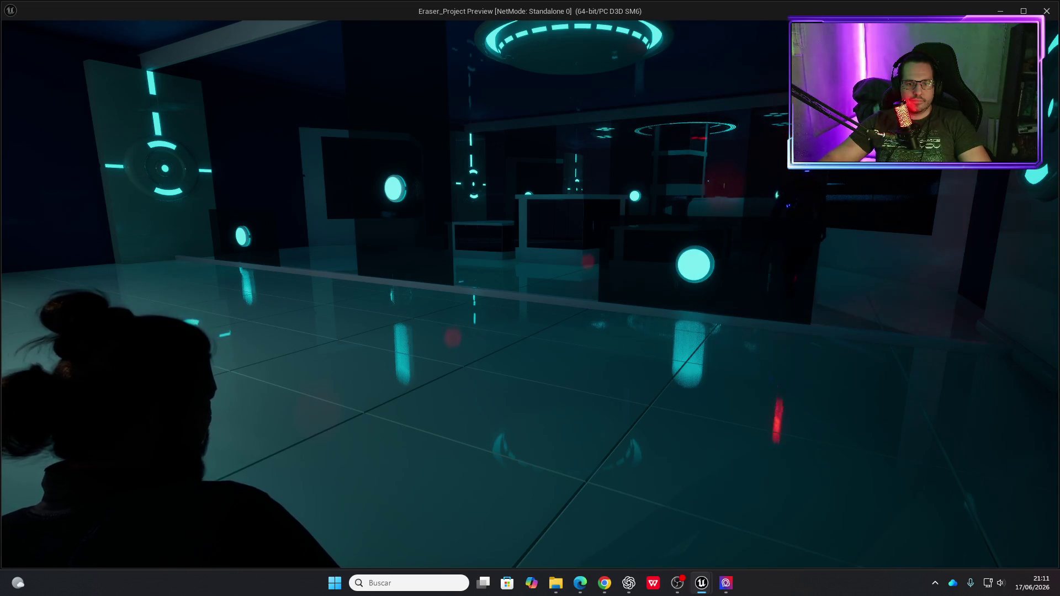
key("Escape")
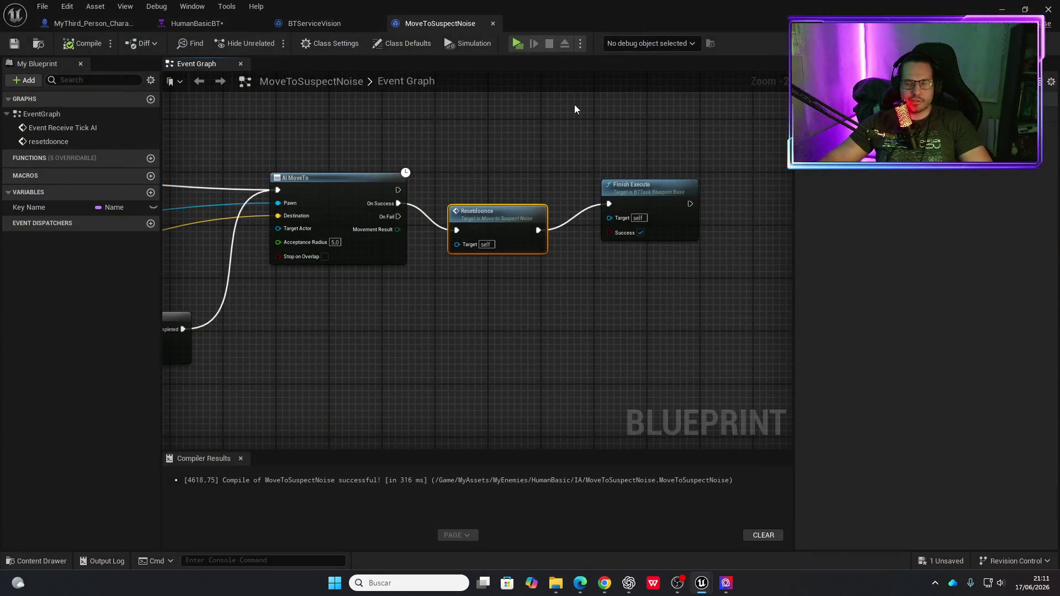
Bring the Branch, Do Once and Get Value as Float nodes into view and stop the test play.
mouse_move(317, 341)
left_mouse_down()
mouse_move(550, 340)
mouse_move(624, 283)
left_mouse_up()
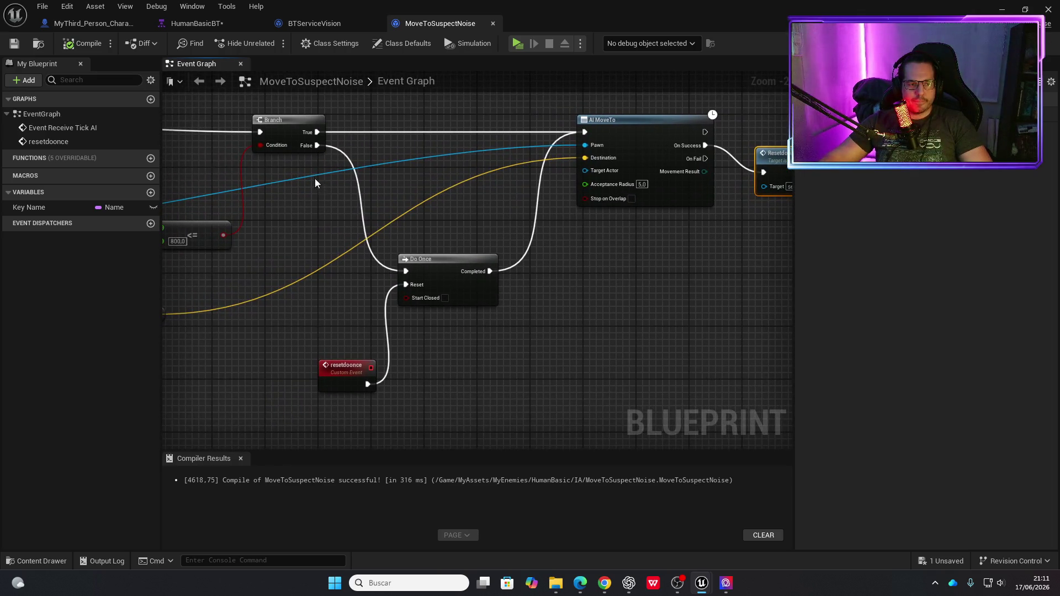
left_click_drag(473, 364, 573, 332)
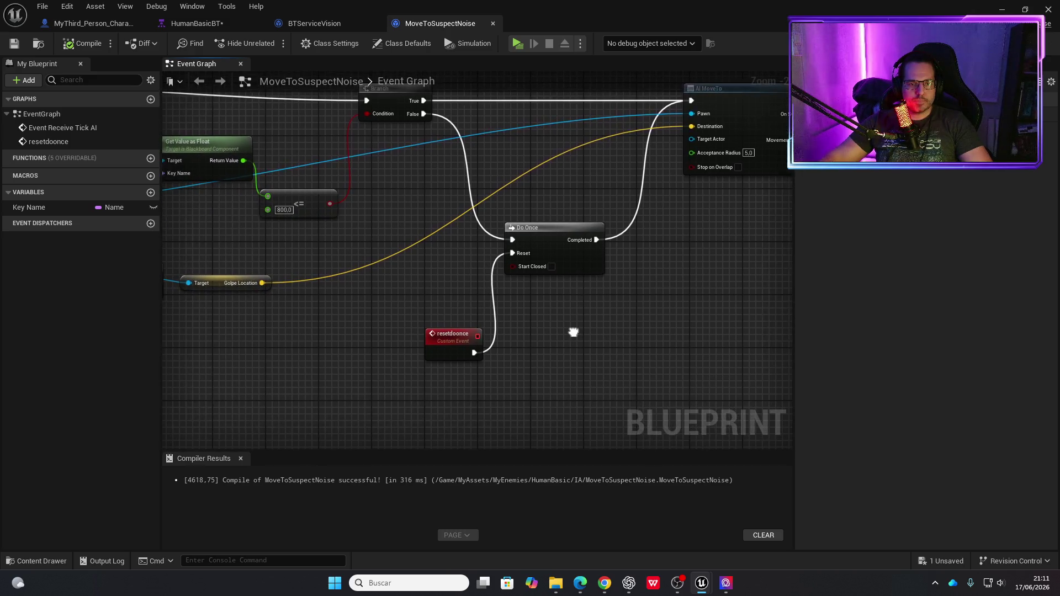
left_click(518, 48)
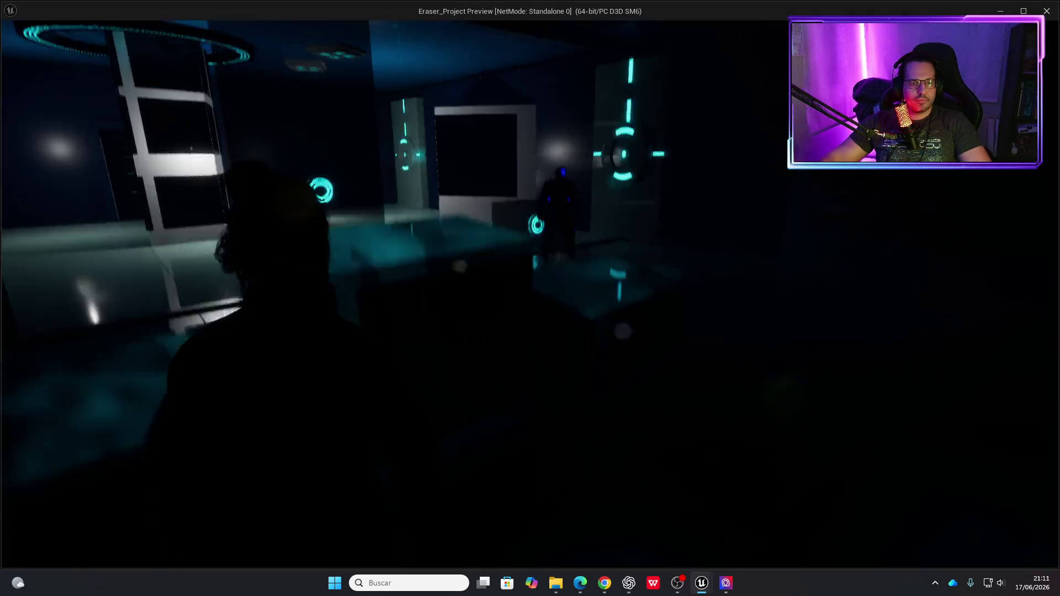
key("Escape")
Add a Print String driven by the tick event that prints the blackboard float value.
mouse_move(511, 208)
left_mouse_down()
mouse_move(517, 371)
mouse_move(622, 306)
left_mouse_up()
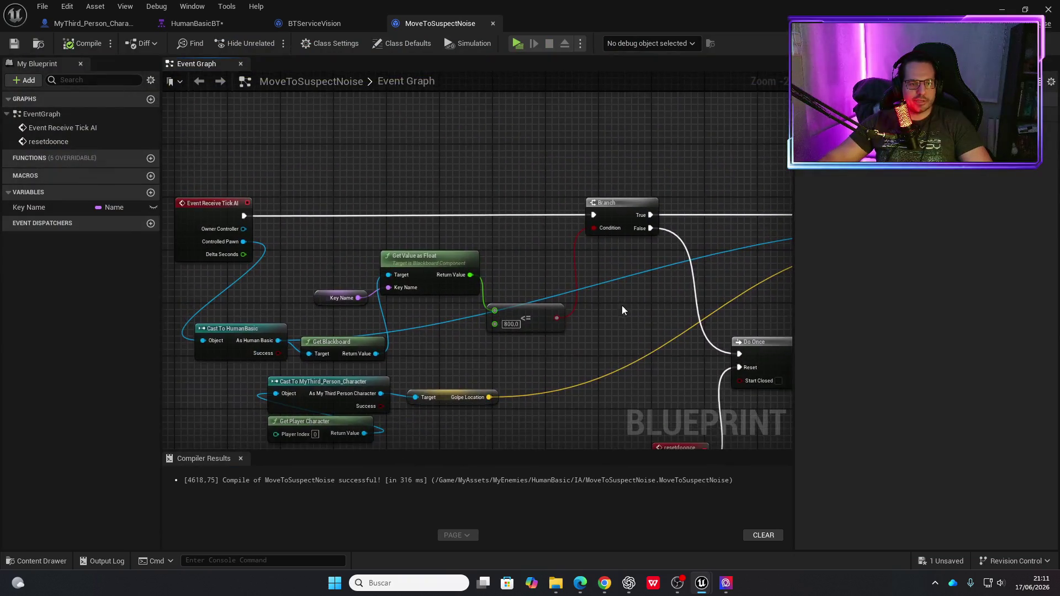
right_click(496, 216)
type("pri")
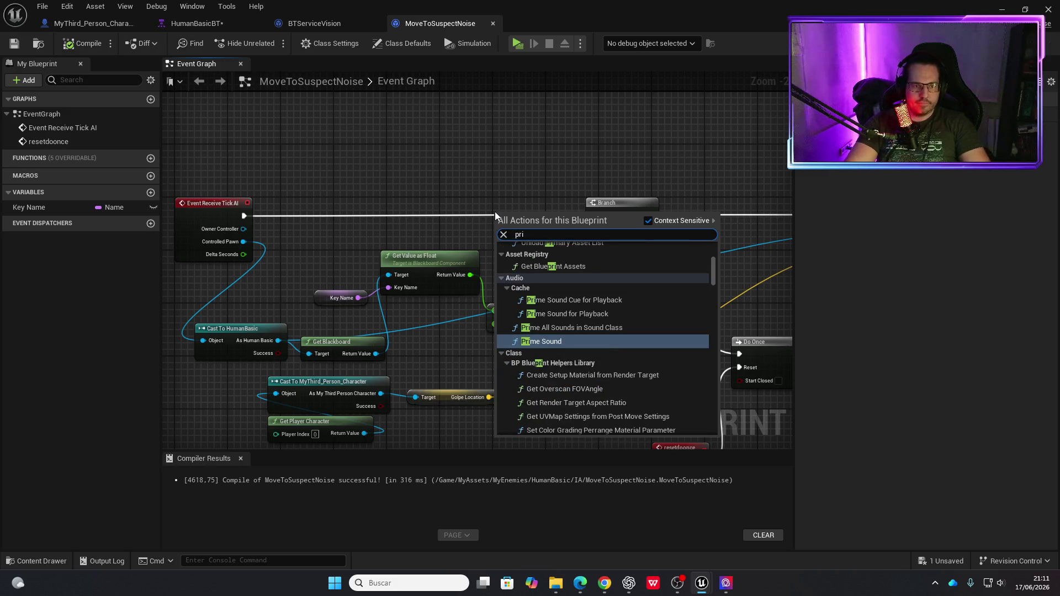
type("nt st")
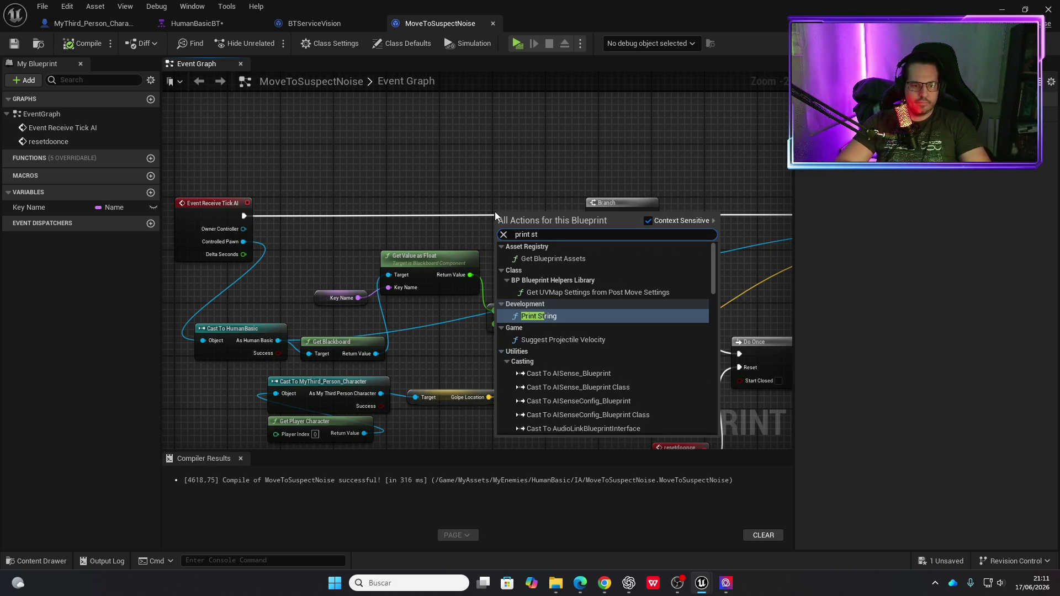
key("Return")
mouse_move(470, 275)
left_mouse_down()
mouse_move(503, 241)
mouse_move(502, 226)
left_mouse_up()
mouse_move(543, 228)
left_mouse_down()
mouse_move(554, 228)
mouse_move(545, 205)
mouse_move(464, 233)
left_mouse_up()
Delete the Print String again, reconnect Event Receive Tick AI to the Branch, and switch to BTServiceVision.
key("Delete")
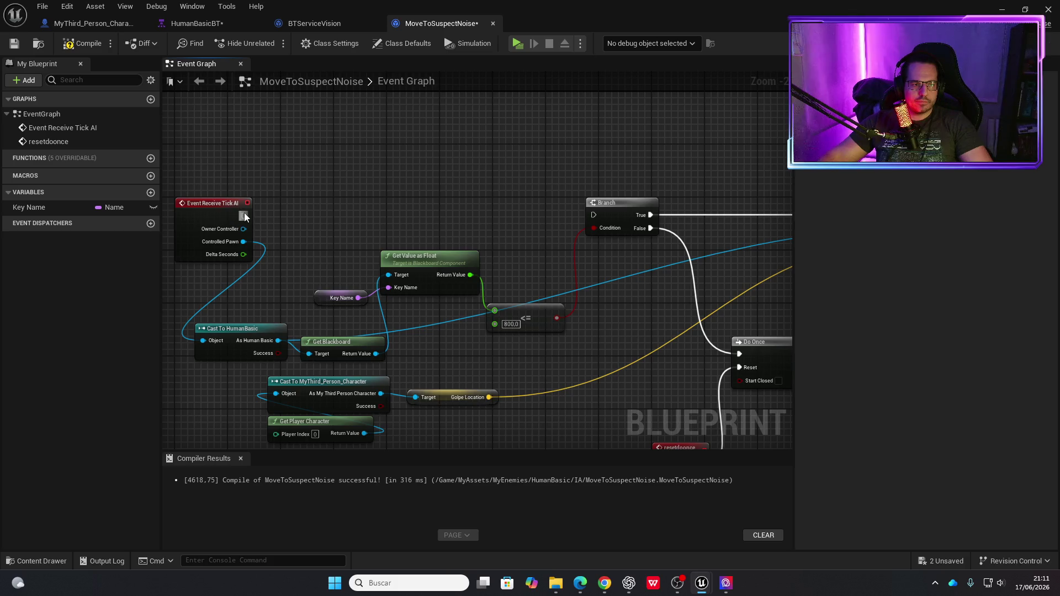
left_click_drag(244, 216, 531, 208)
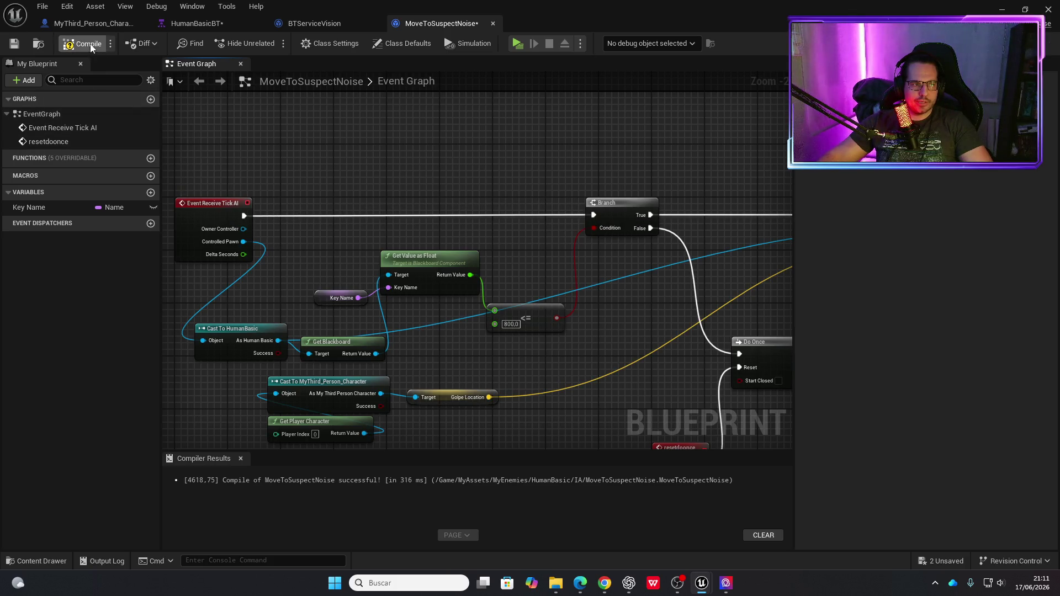
left_click(310, 25)
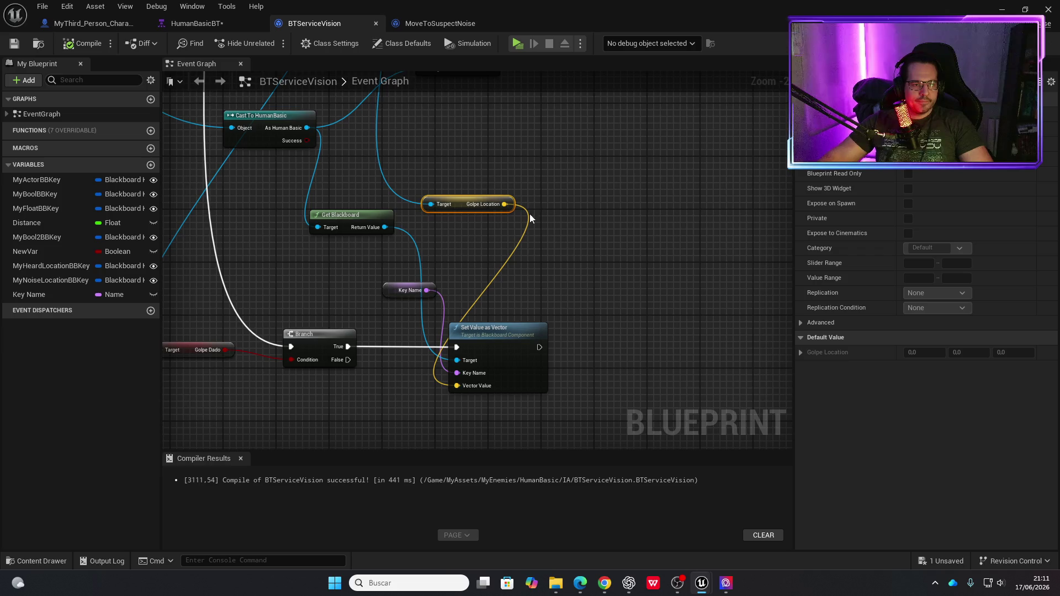
Select and delete the Golpe Dado Branch, Get Blackboard, Golpe Location and Set Value as Vector nodes.
scroll(587, 275, "down", 2)
scroll(448, 247, "up", 2)
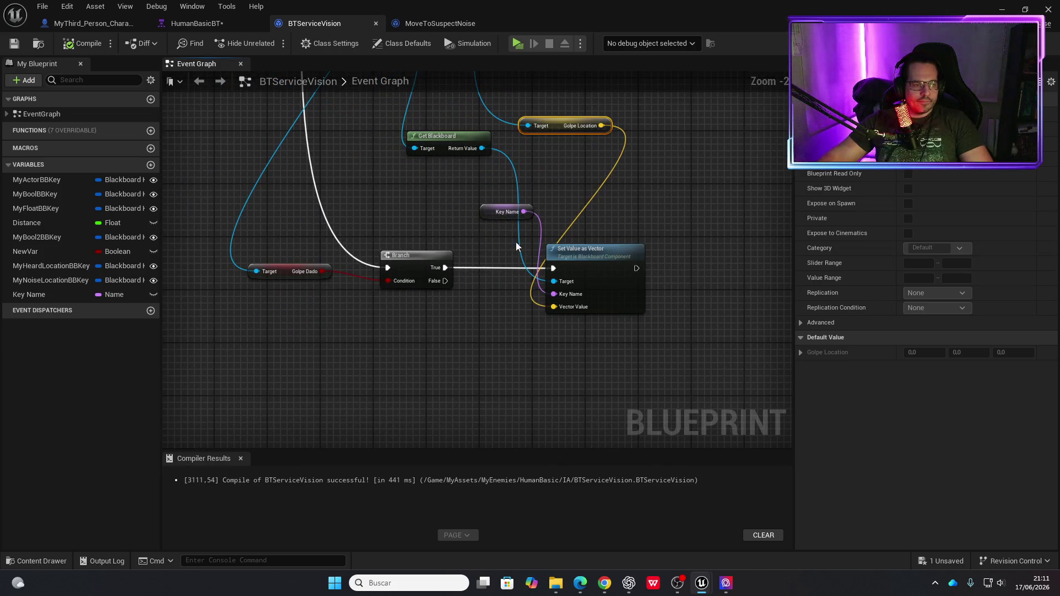
scroll(699, 331, "down", 1)
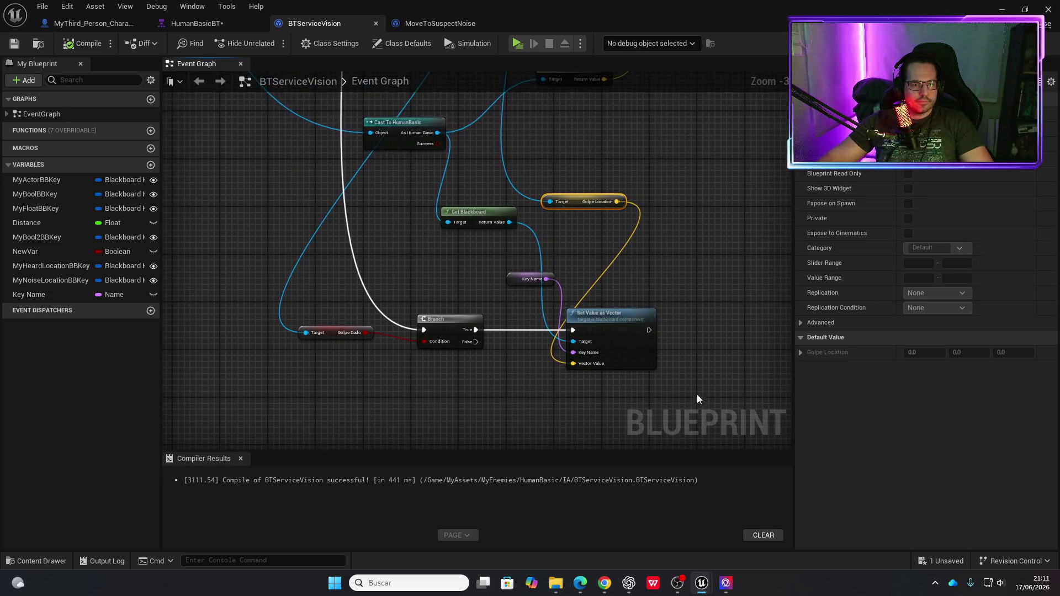
left_click_drag(684, 397, 538, 295)
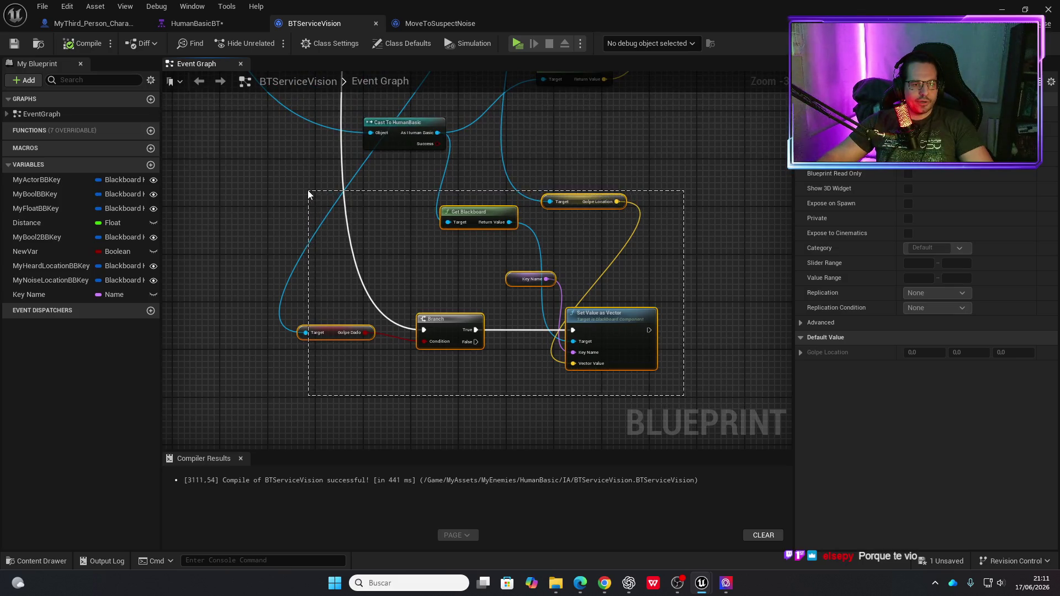
left_click_drag(308, 191, 312, 201)
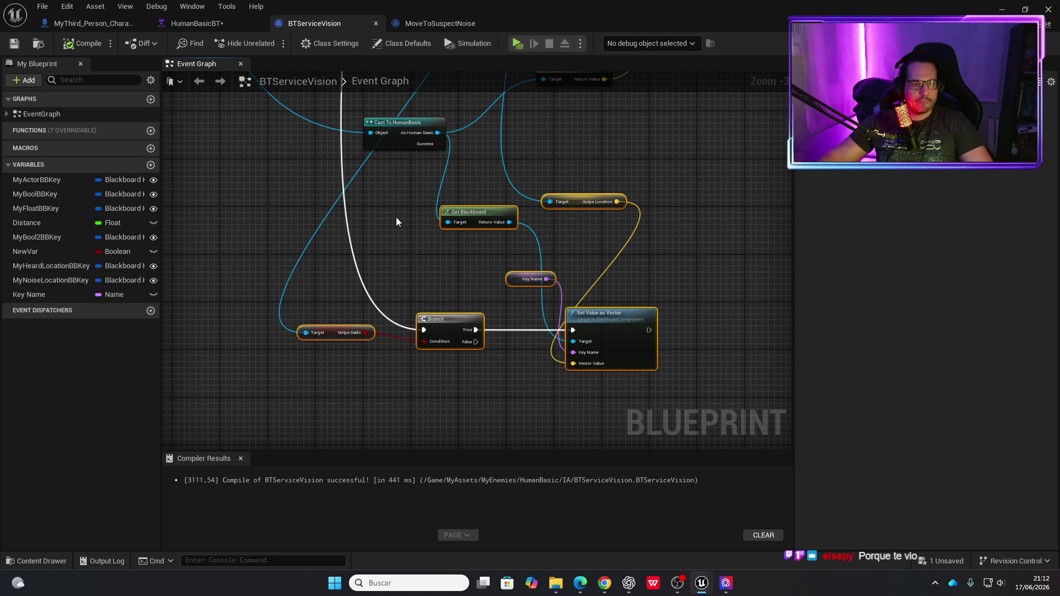
key("Delete")
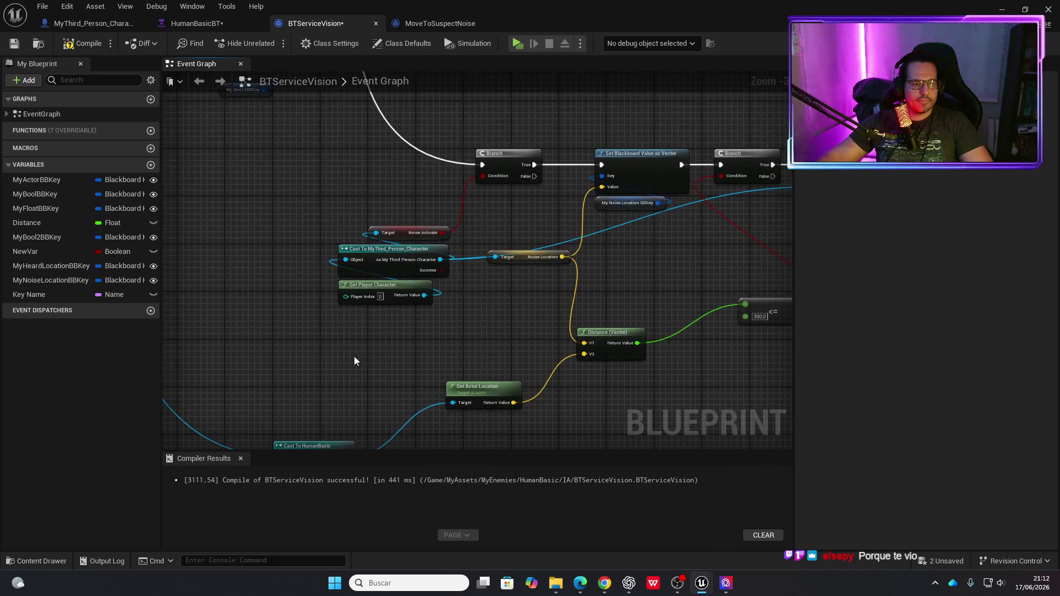
Inspect the Distance calculation and comparison Branch, pulling a wire from Distance without adding a node.
scroll(354, 361, "down", 2)
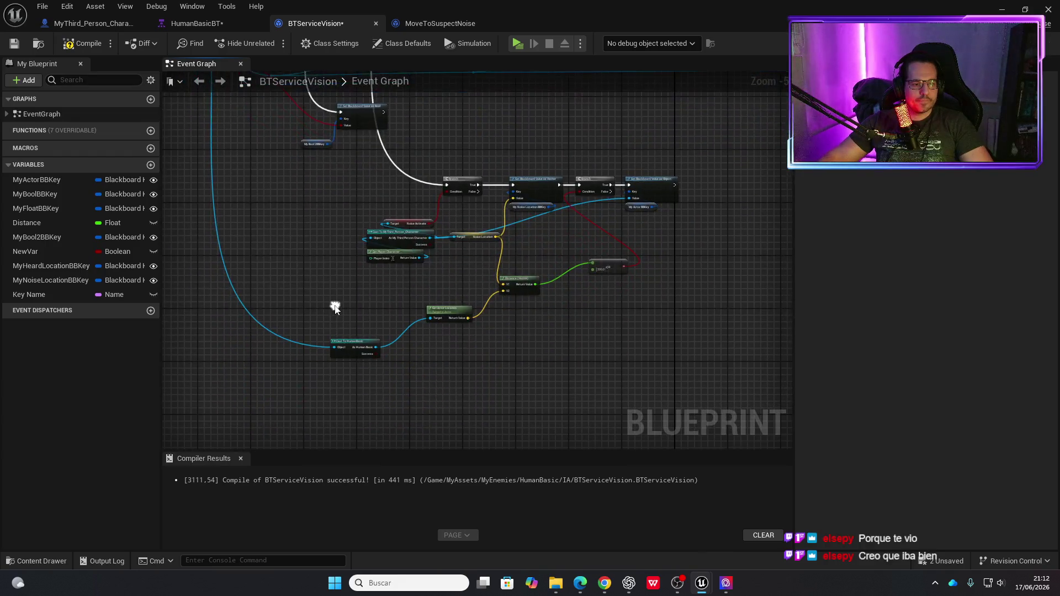
scroll(336, 308, "up", 2)
scroll(430, 298, "down", 2)
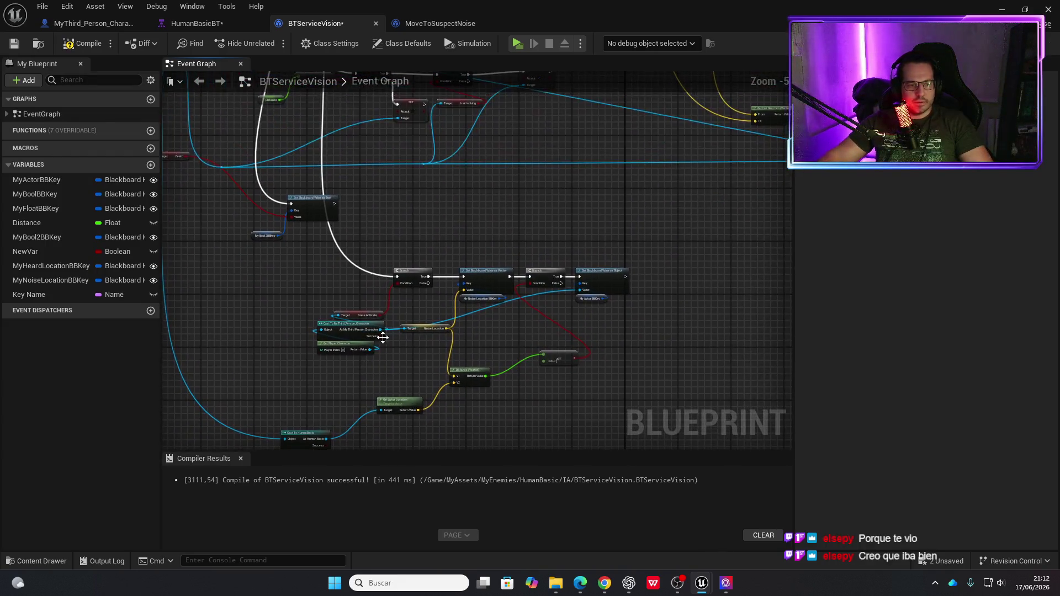
scroll(381, 346, "up", 2)
scroll(421, 277, "down", 2)
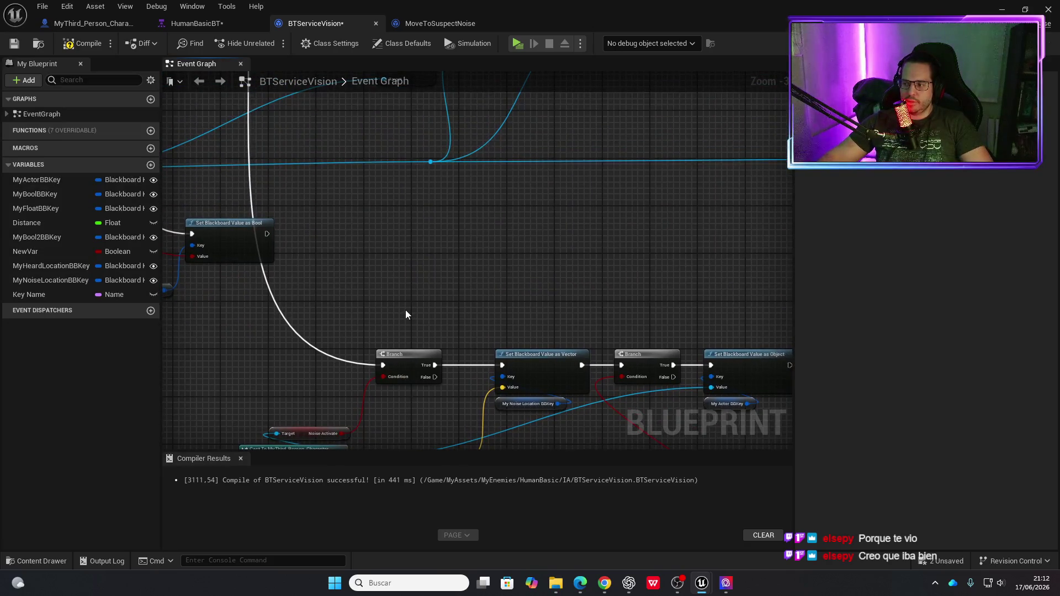
scroll(397, 243, "up", 1)
scroll(430, 326, "up", 2)
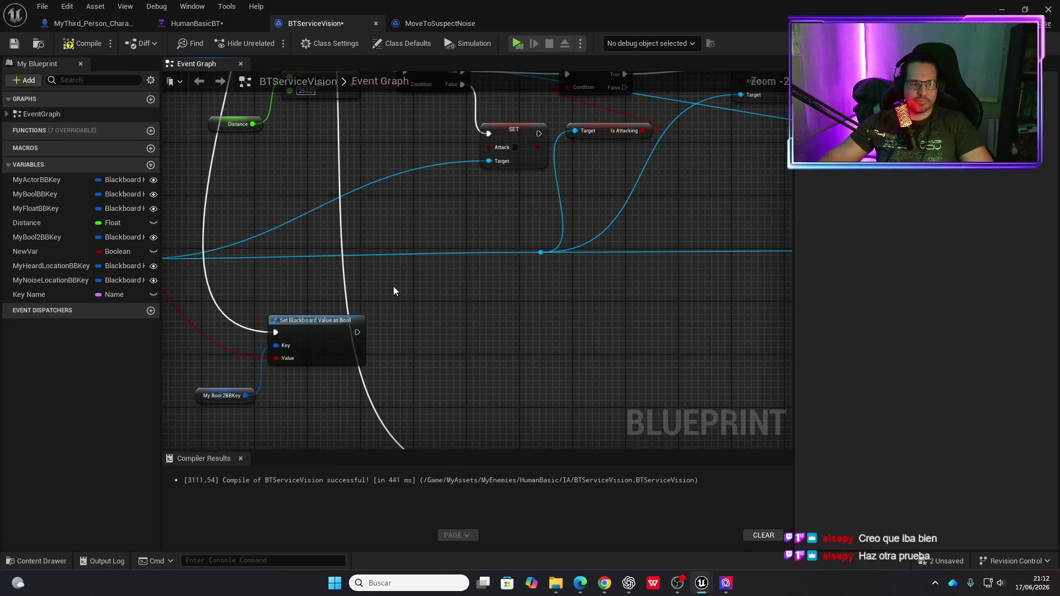
left_click_drag(394, 292, 473, 360)
left_click_drag(369, 263, 438, 349)
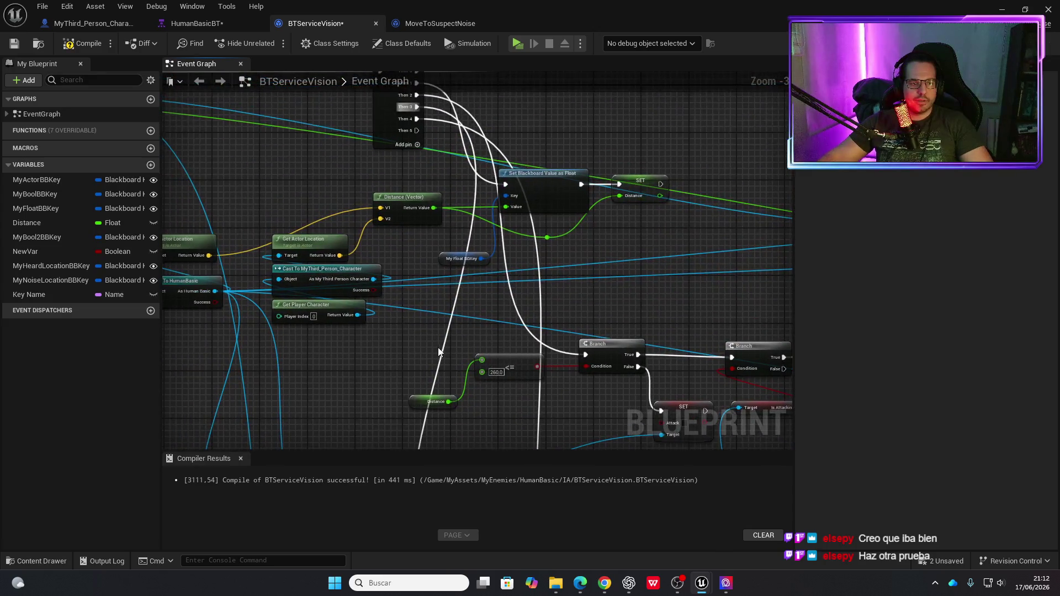
scroll(360, 277, "down", 1)
left_click_drag(370, 320, 485, 413)
left_click(450, 342)
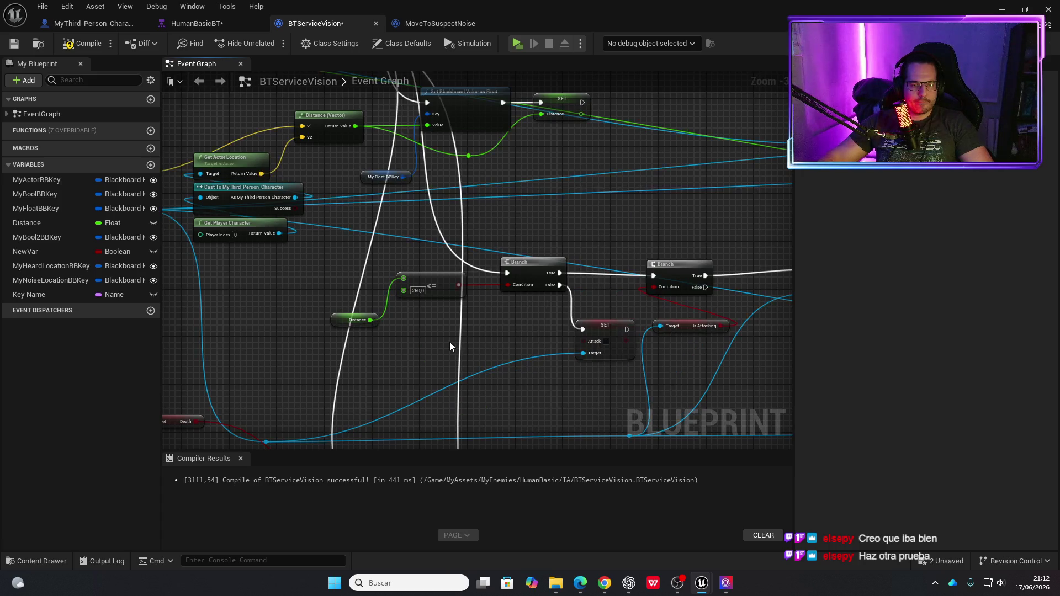
Add a Print String node and feed the Distance value into its In String.
right_click(515, 403)
type("prints")
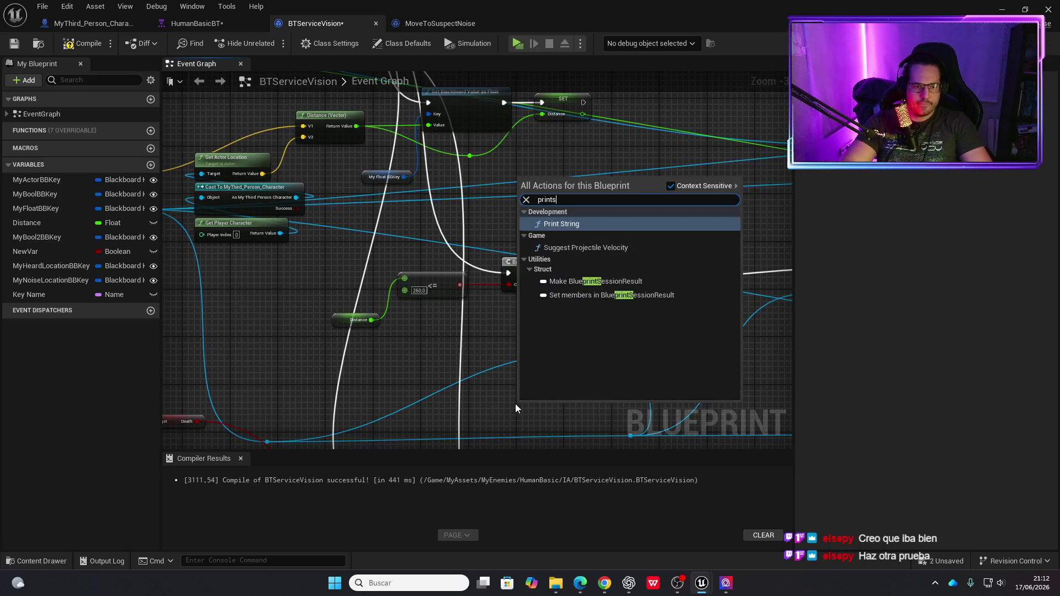
key("Return")
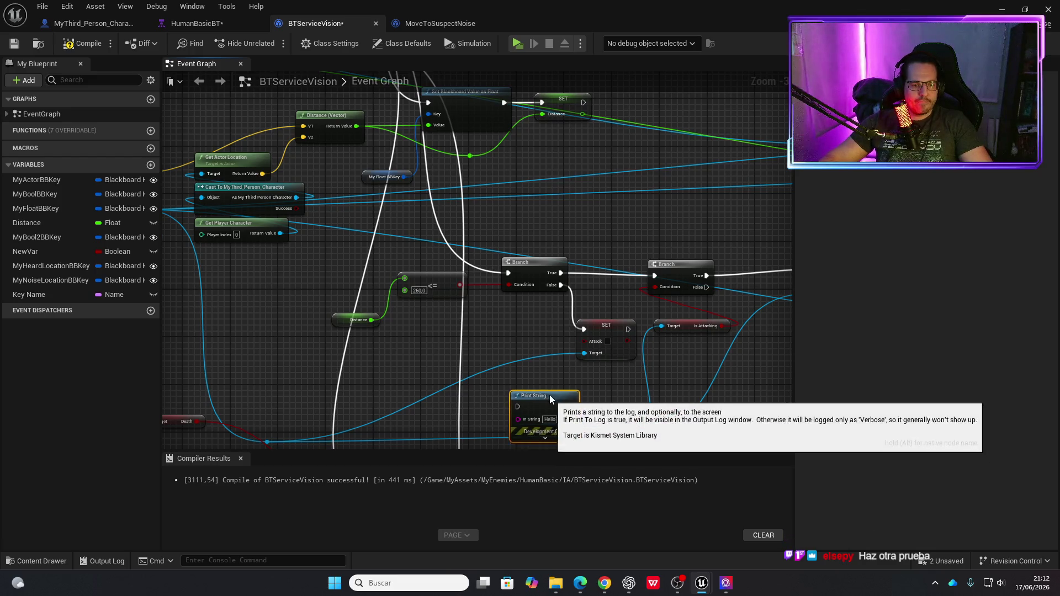
left_click_drag(552, 403, 546, 380)
left_click_drag(370, 320, 467, 372)
left_click_drag(508, 402, 511, 404)
Drive Print String from the Sequence's fifth output, compile BTServiceVision, and launch the preview.
mouse_move(332, 188)
left_mouse_down()
mouse_move(437, 396)
mouse_move(440, 367)
left_mouse_up()
left_click_drag(497, 201, 499, 200)
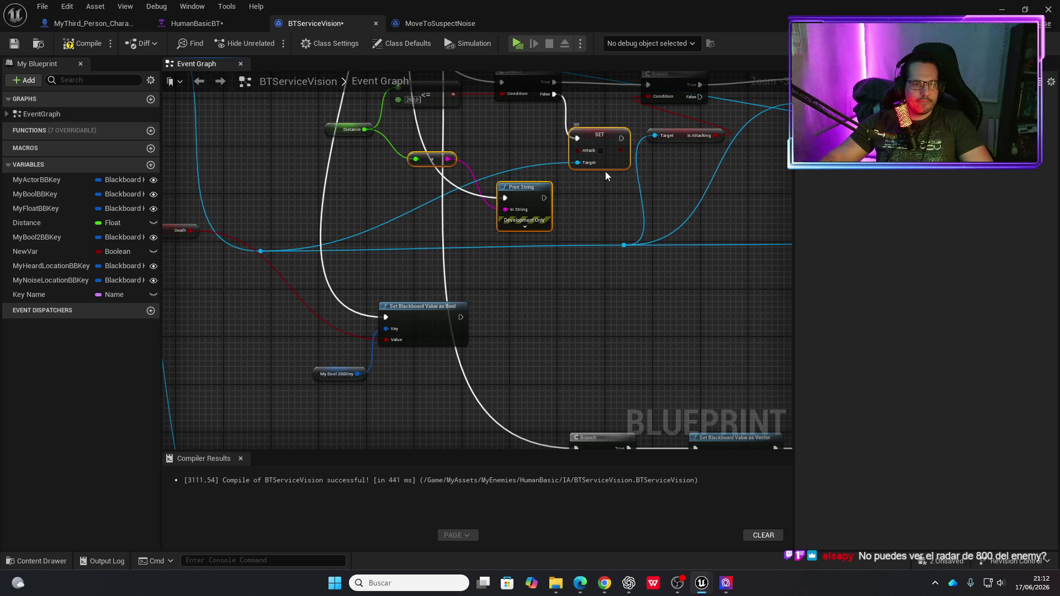
mouse_move(535, 186)
left_mouse_down()
mouse_move(569, 287)
mouse_move(647, 305)
left_mouse_up()
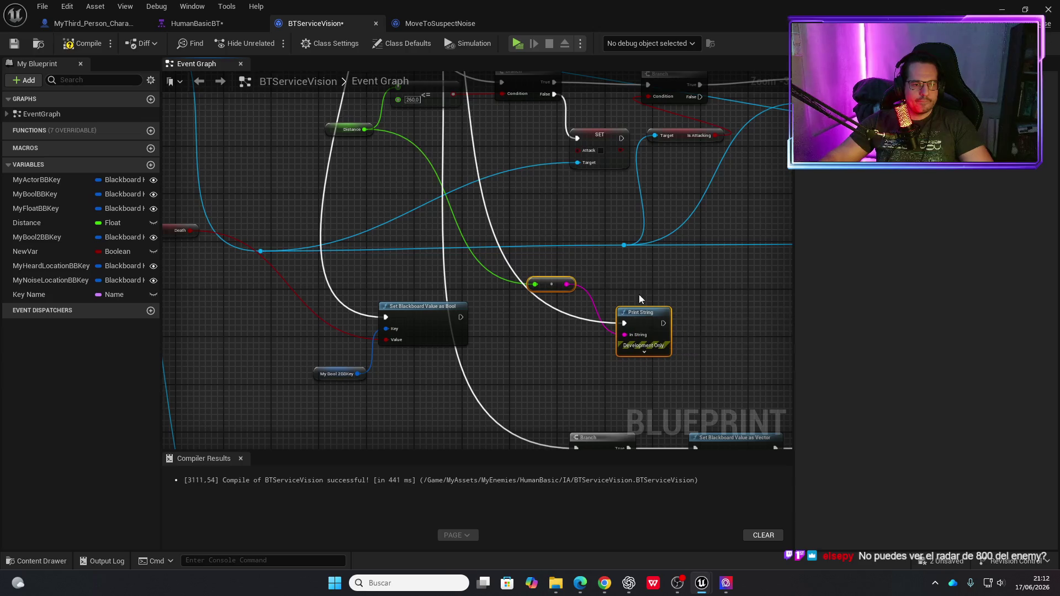
left_click(88, 45)
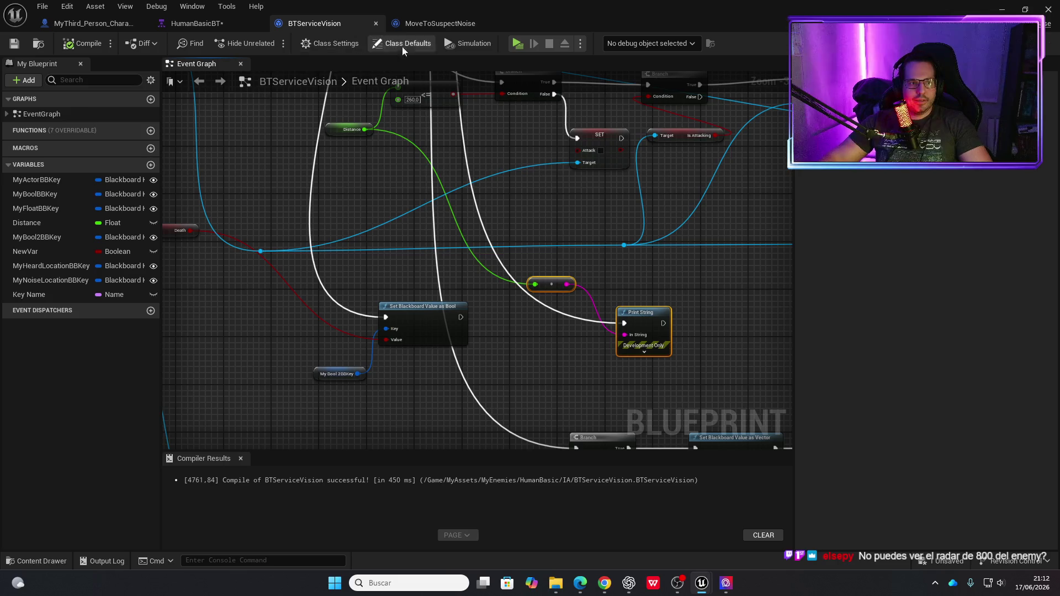
left_click(515, 48)
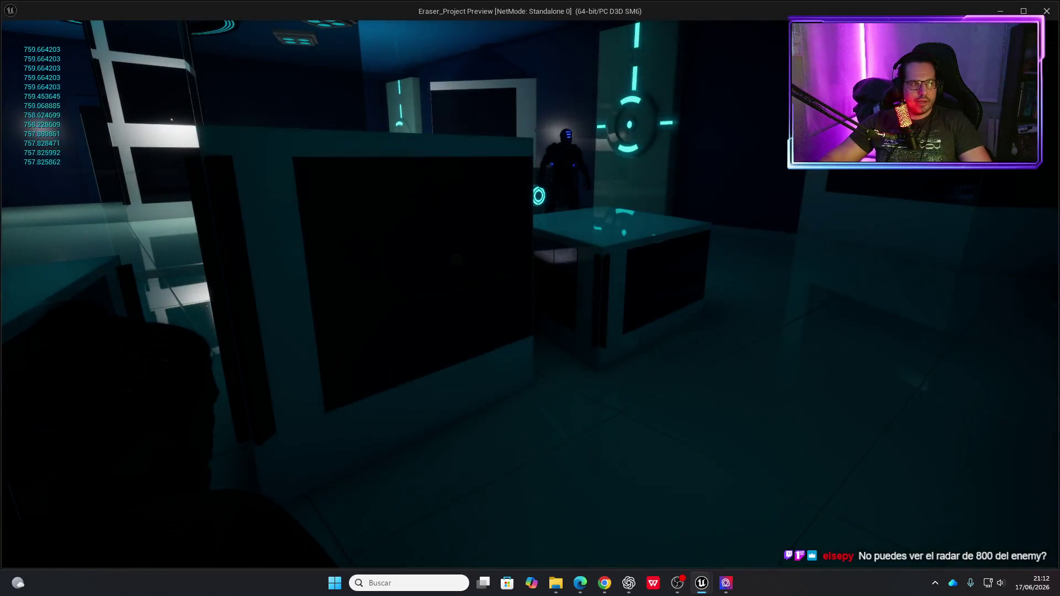
key("s")
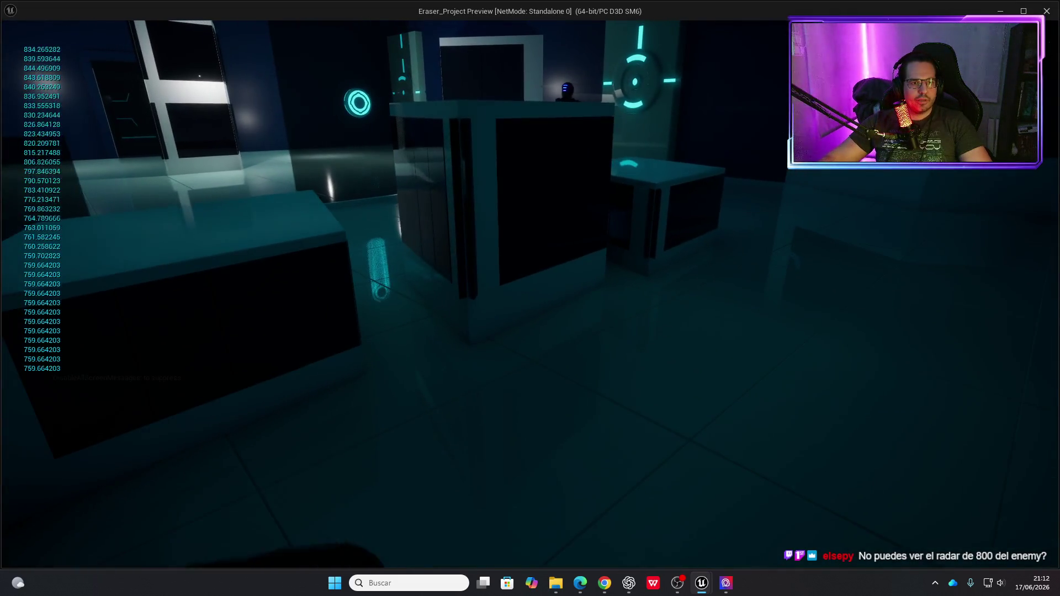
key("s")
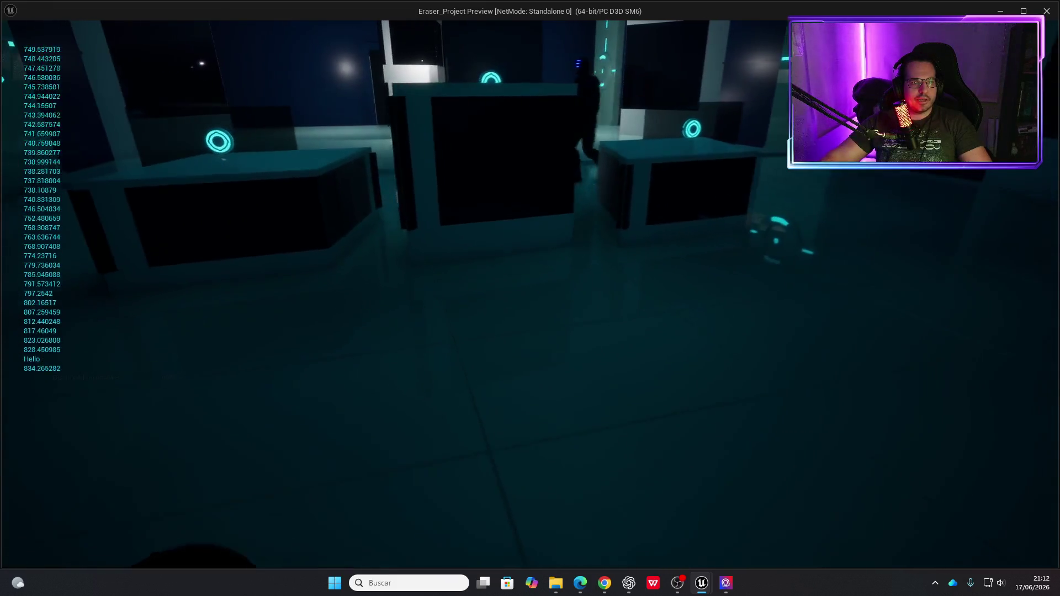
key("s")
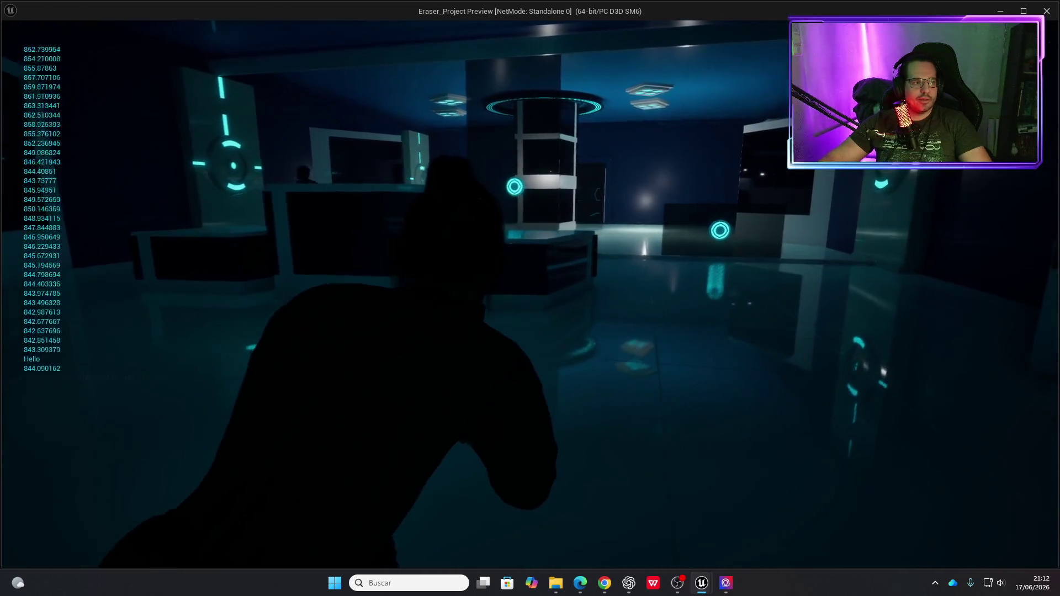
key("w")
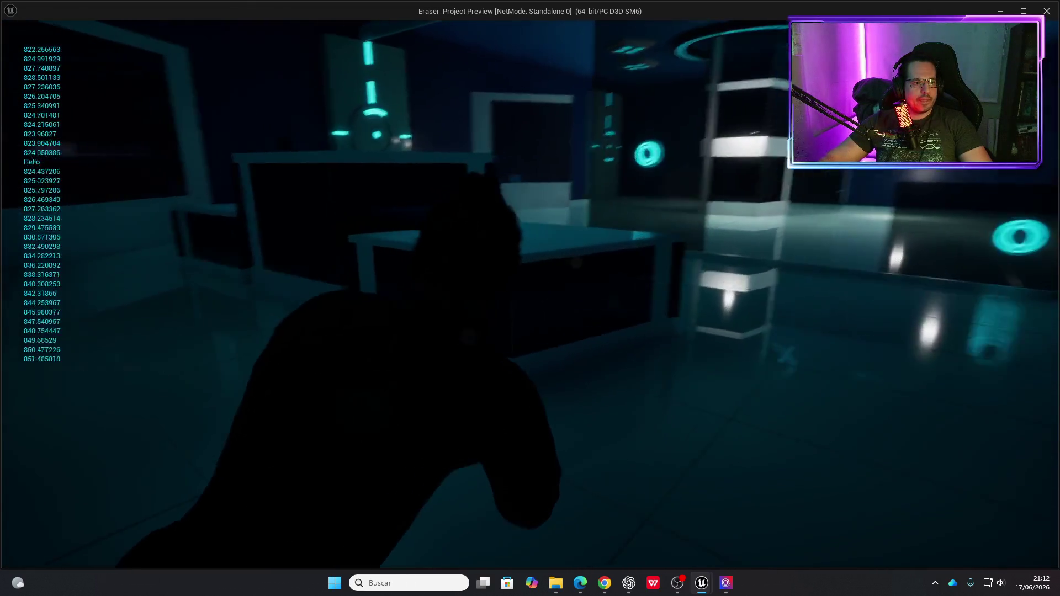
key("w")
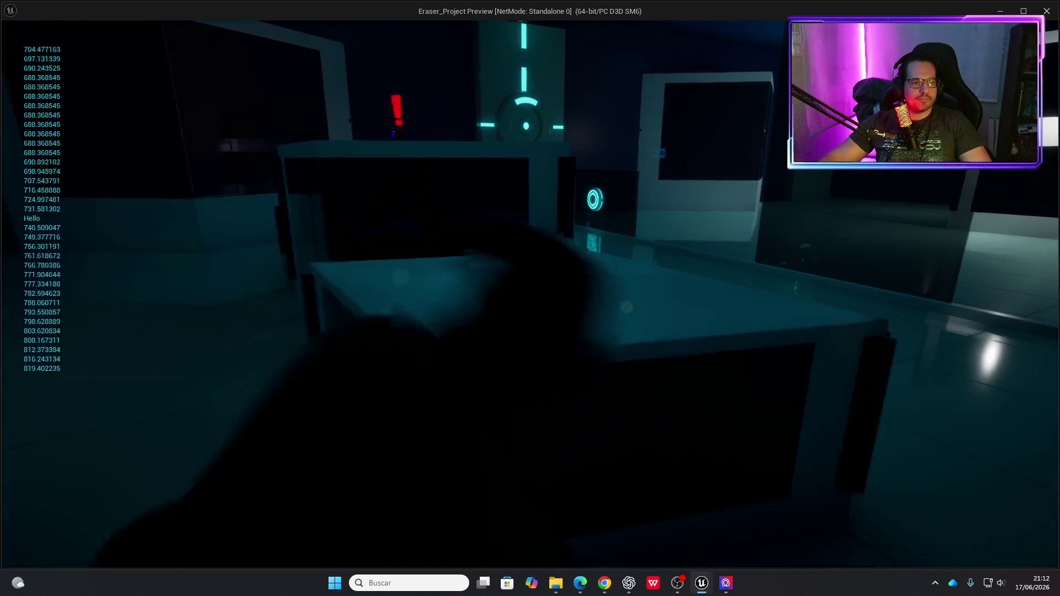
key("s")
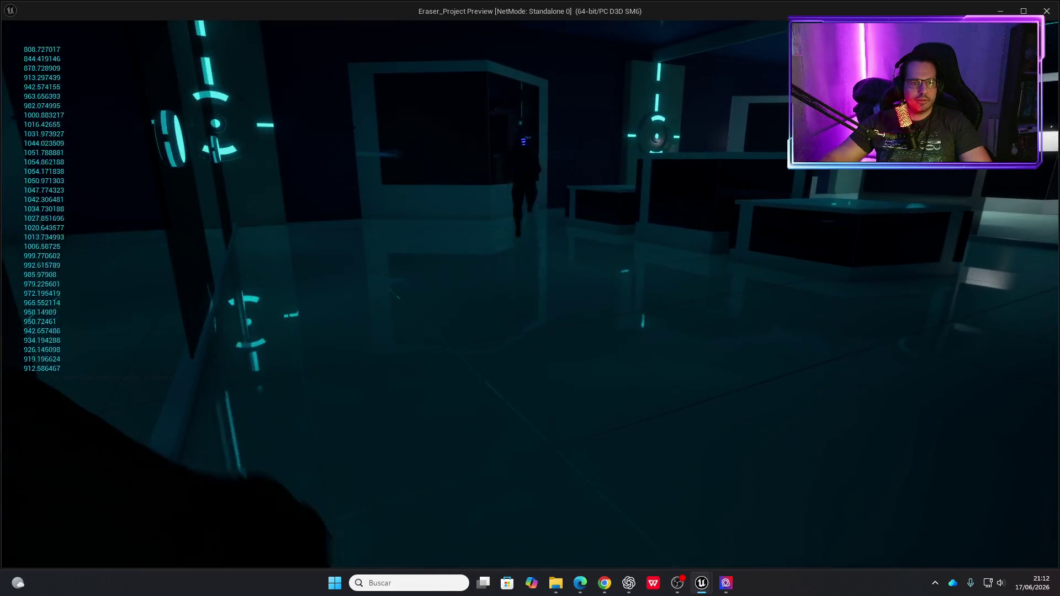
key("Escape")
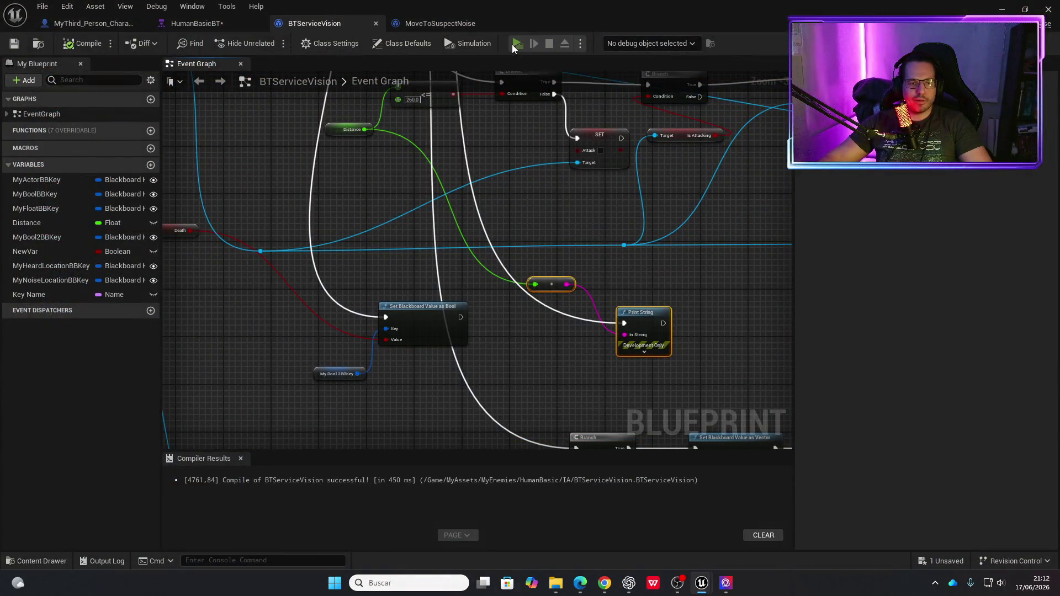
Launch the standalone preview and walk toward and away from the enemy while watching the printed distances.
left_click(516, 44)
key("s")
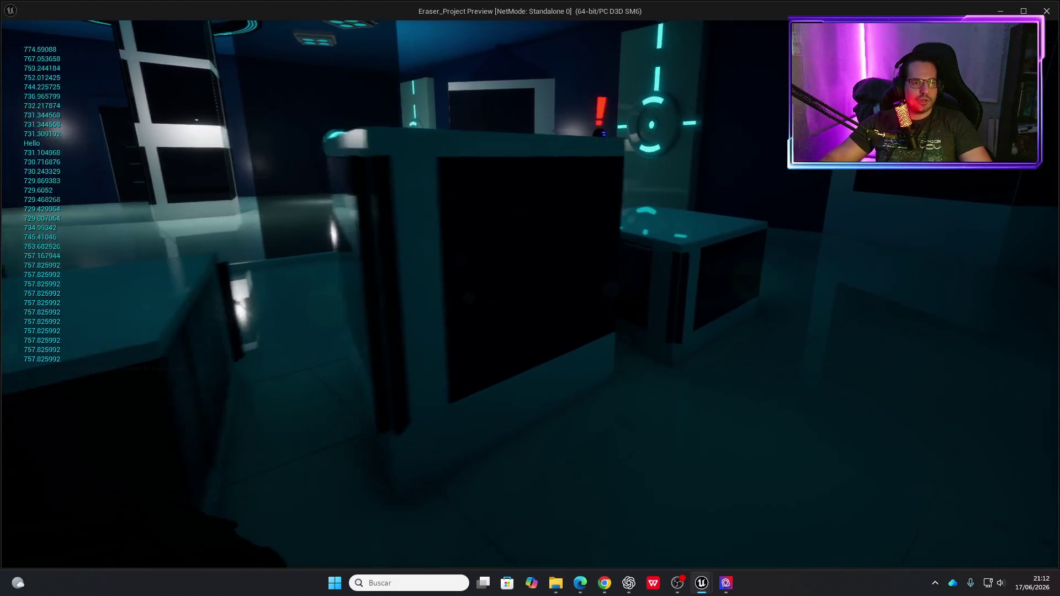
key("s")
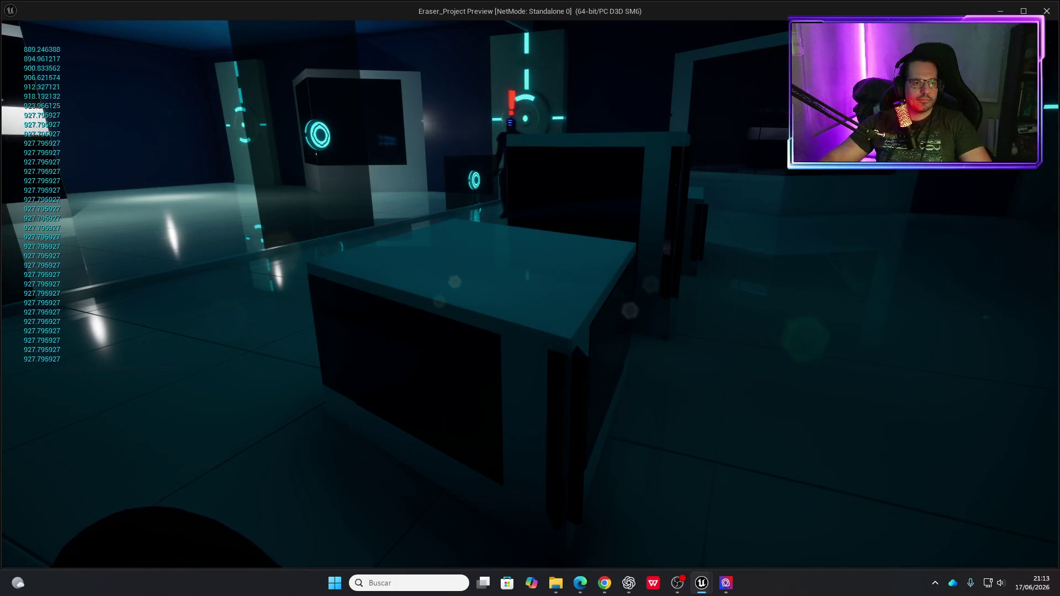
key("w")
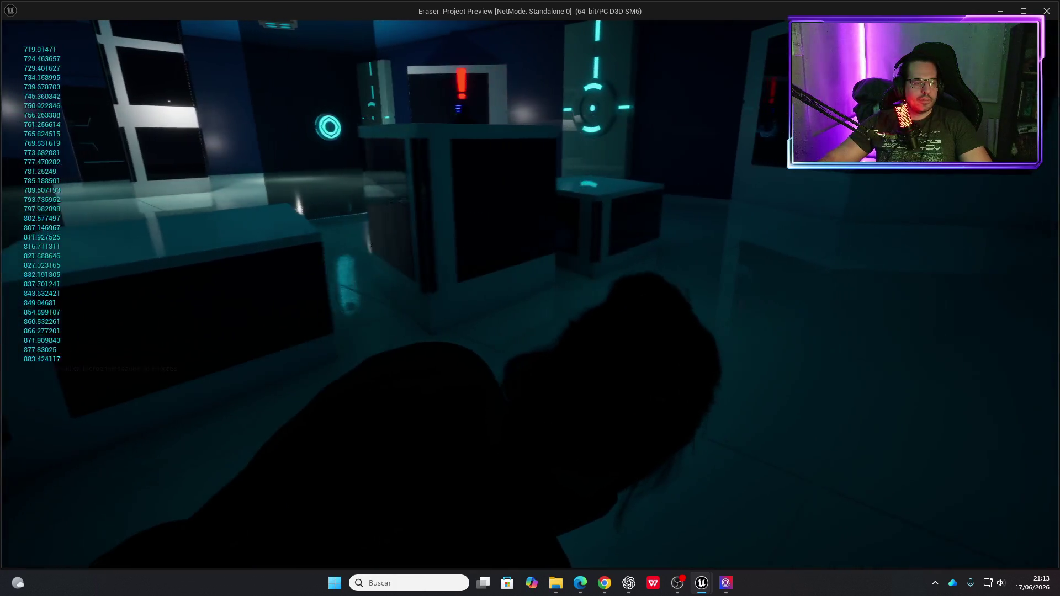
key("w")
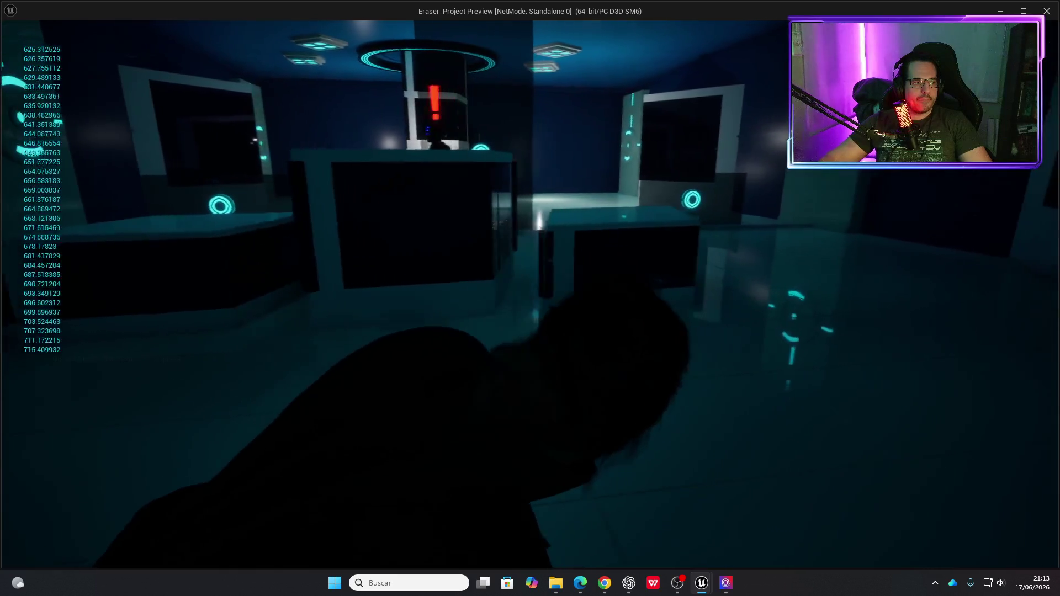
key("s")
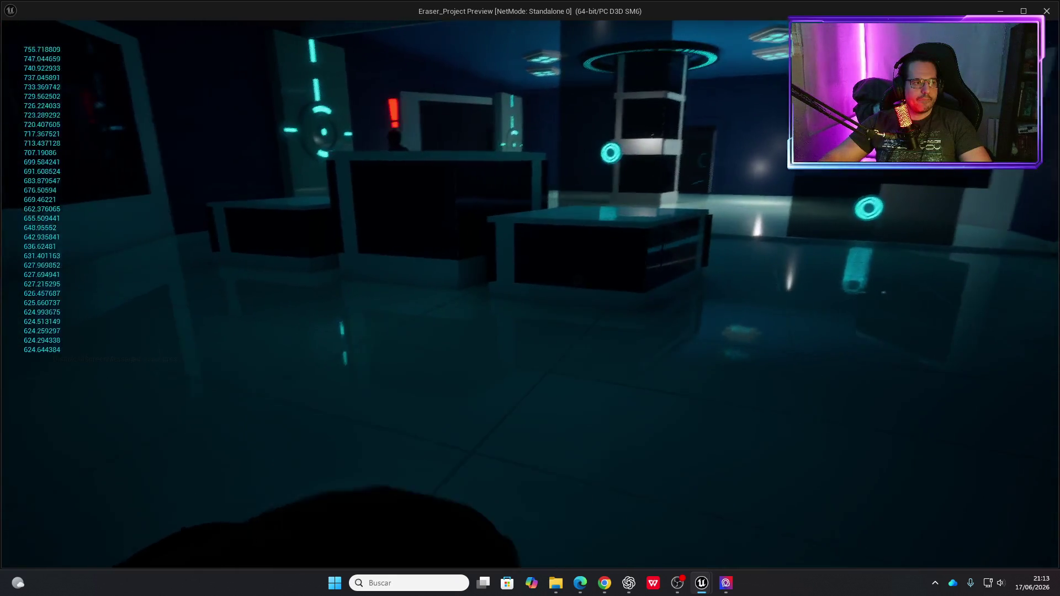
key("s")
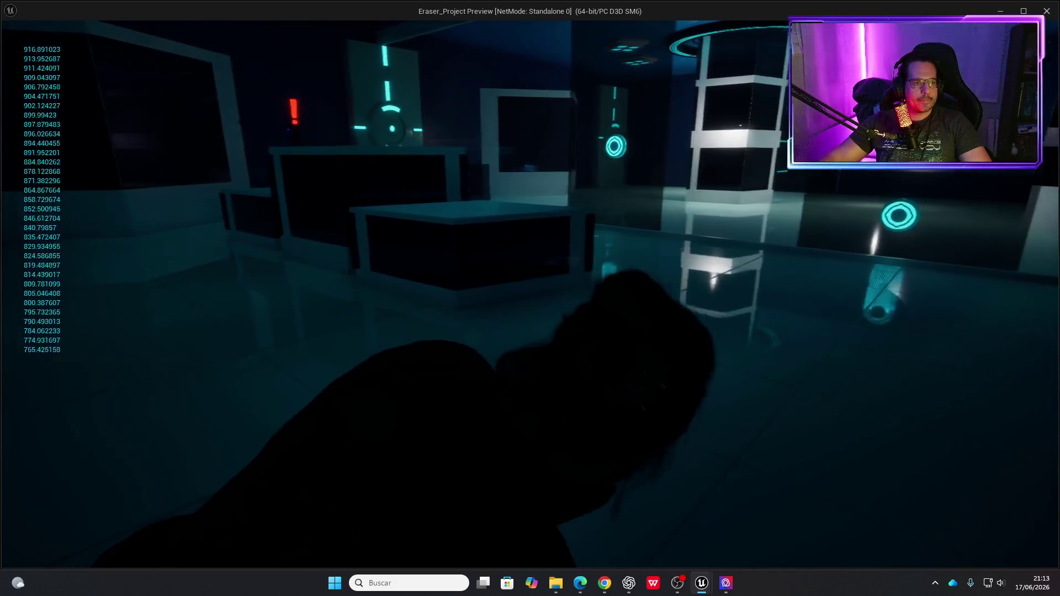
key("s")
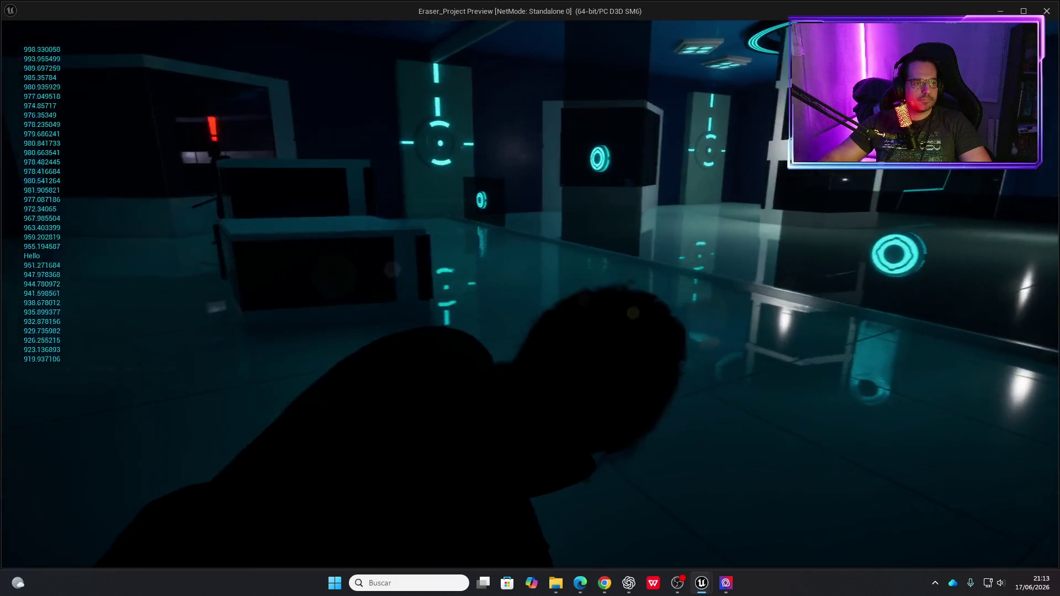
key("s")
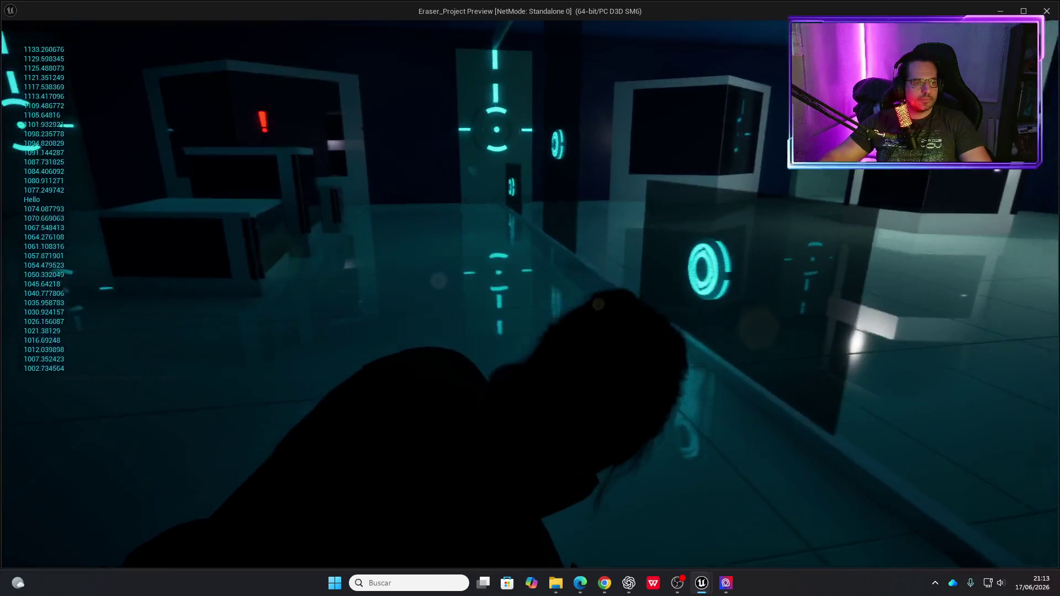
key("s")
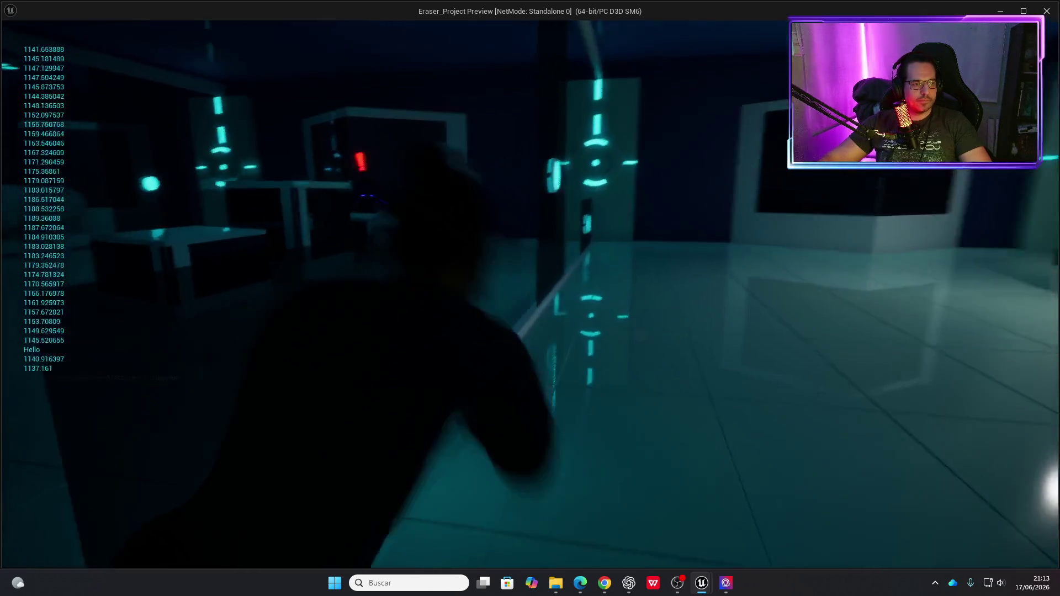
key("s")
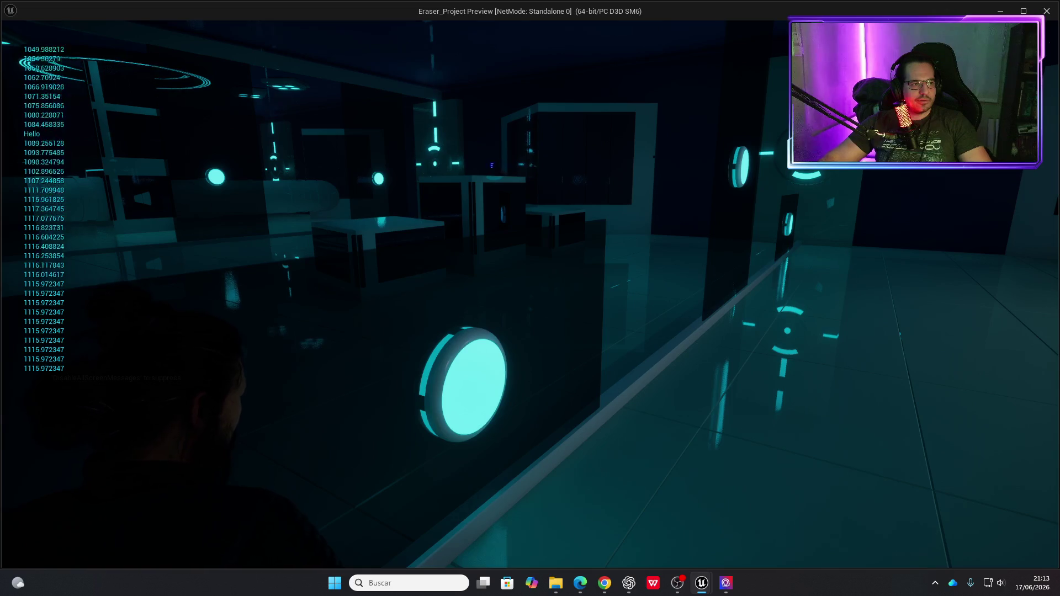
Walk through the room and back toward the enemy, then close the preview with Esc.
key("w")
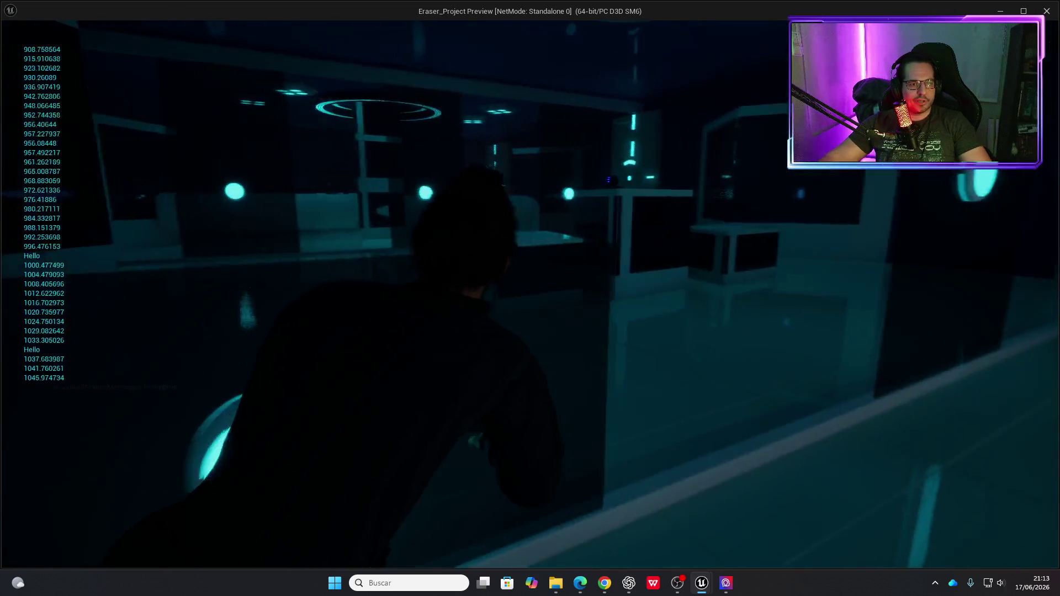
key("w")
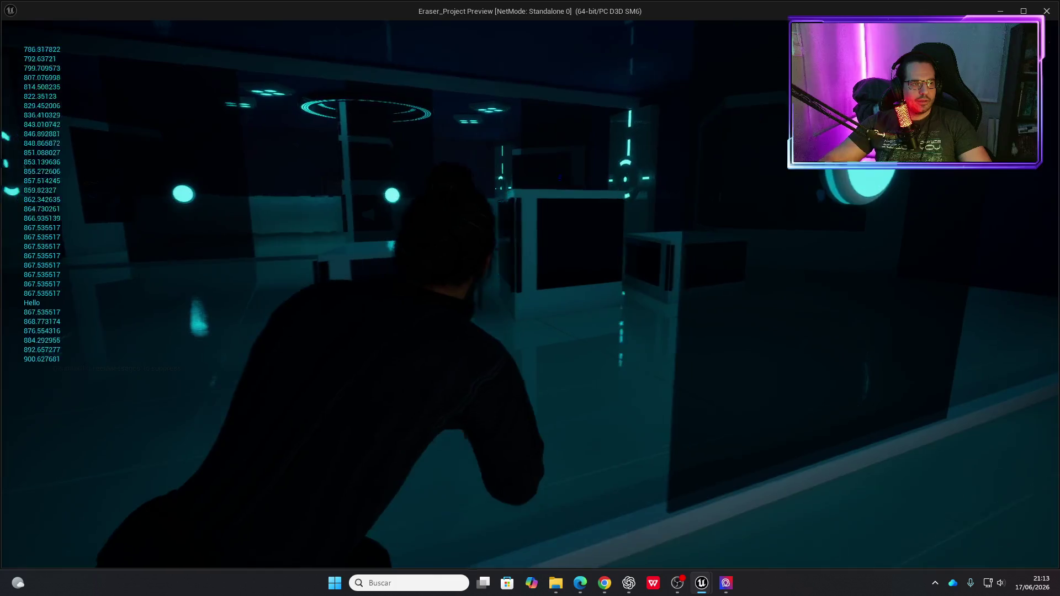
key("w")
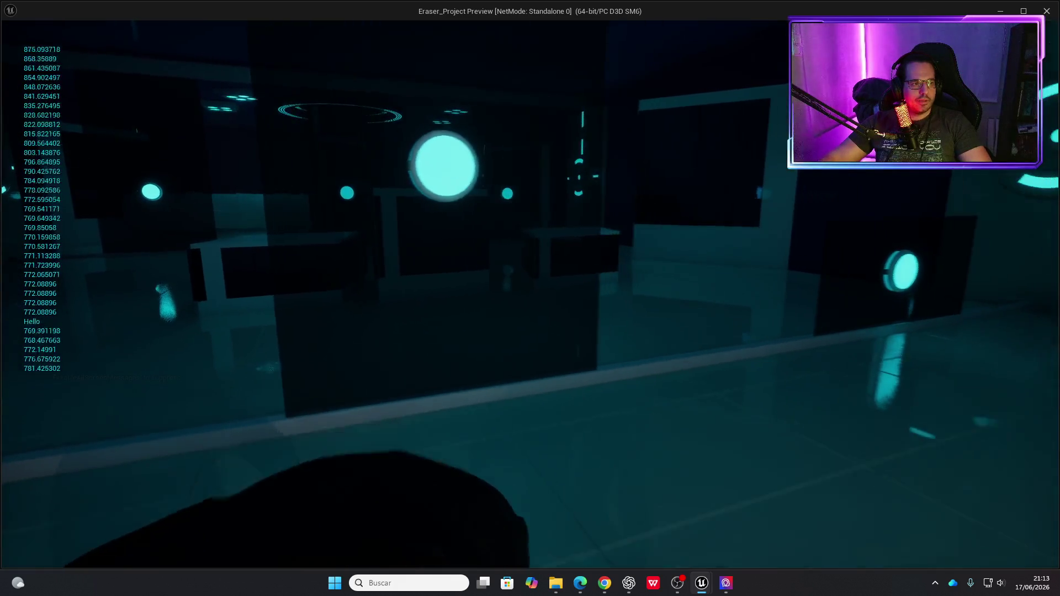
key("w")
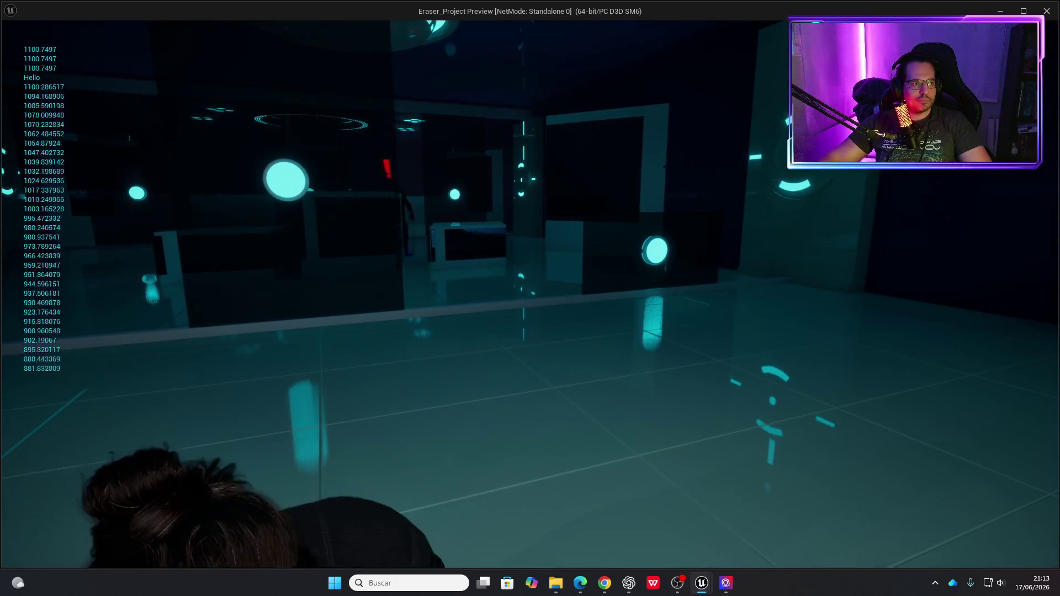
key("w")
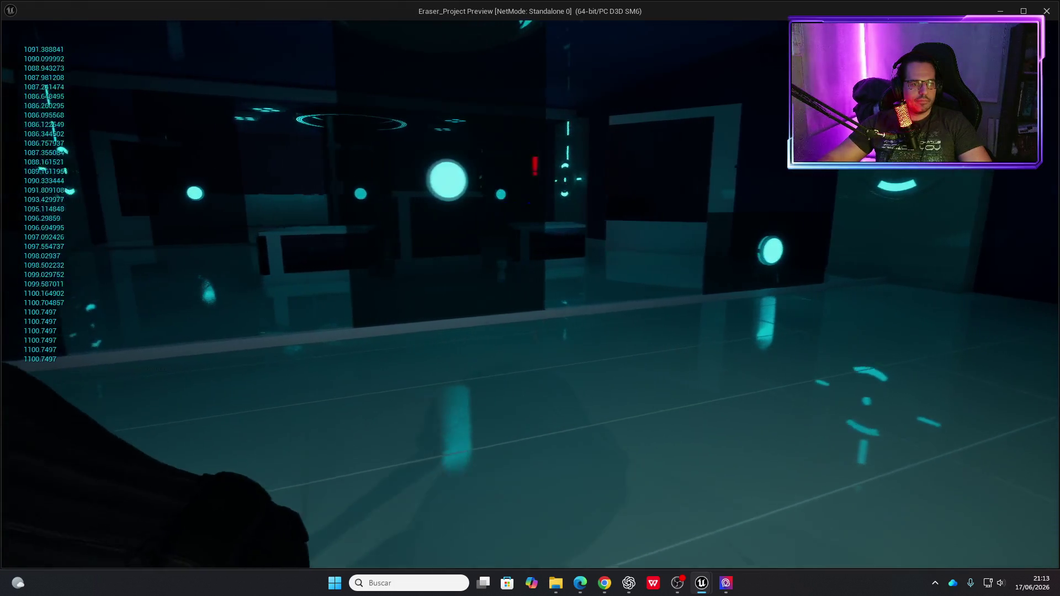
key("w")
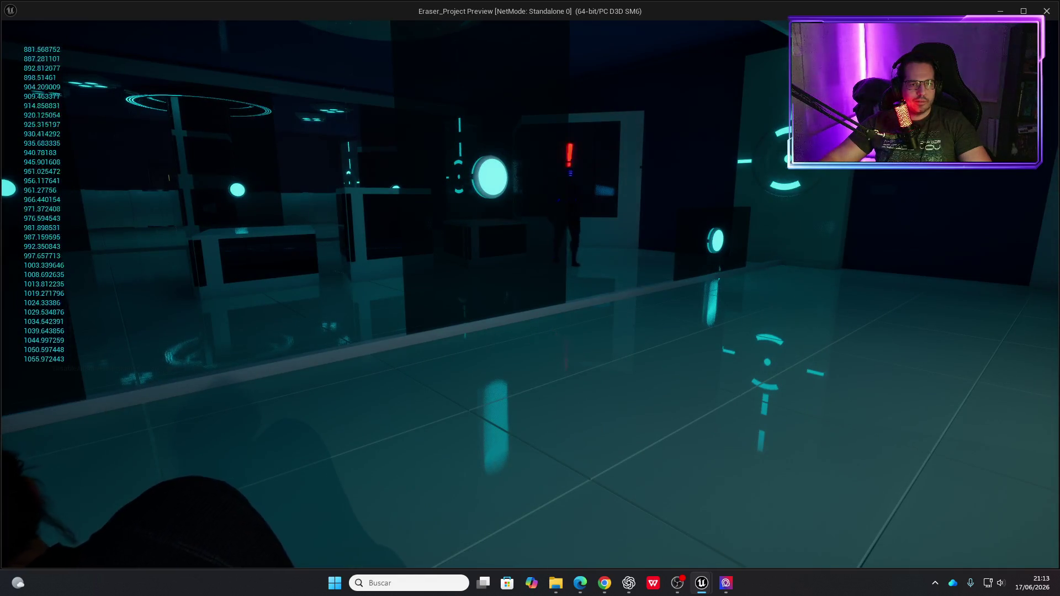
key("w")
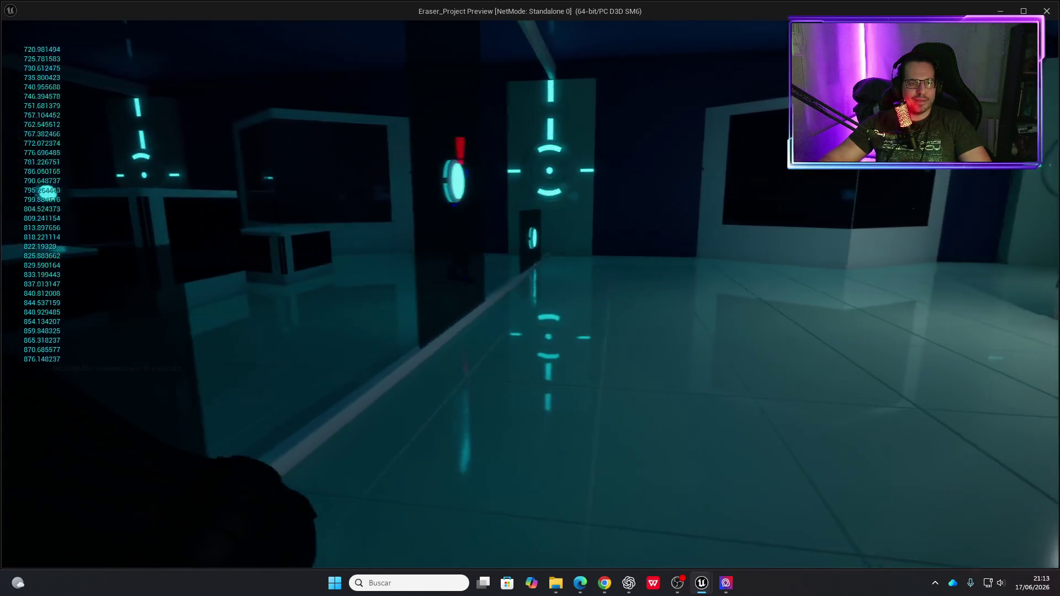
key("Escape")
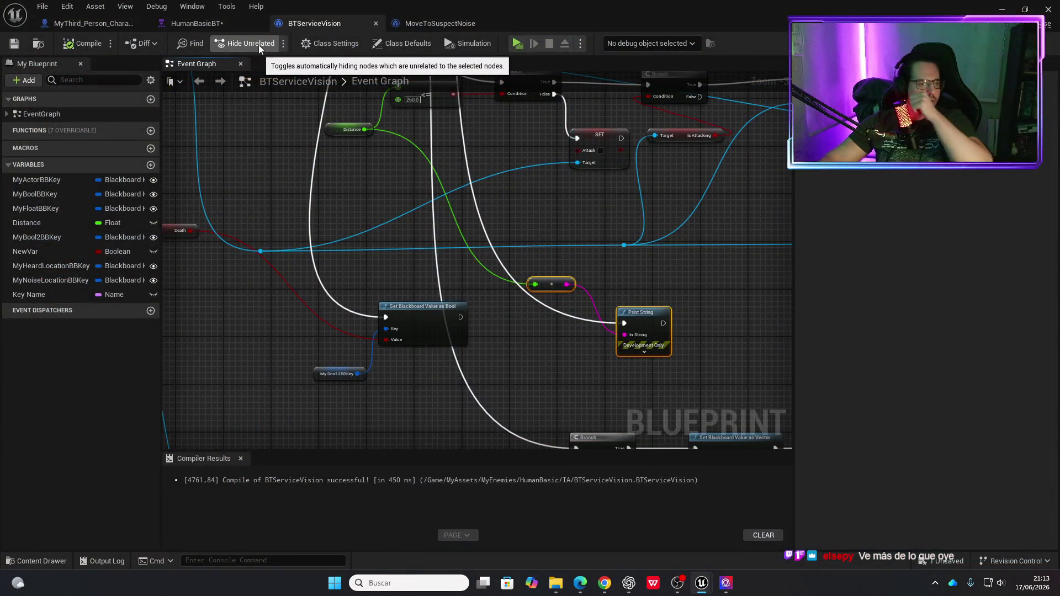
Compare the MoveToSuspectNoise graph with the BTServiceVision graph, then glance at HumanBasicBT.
left_click(443, 32)
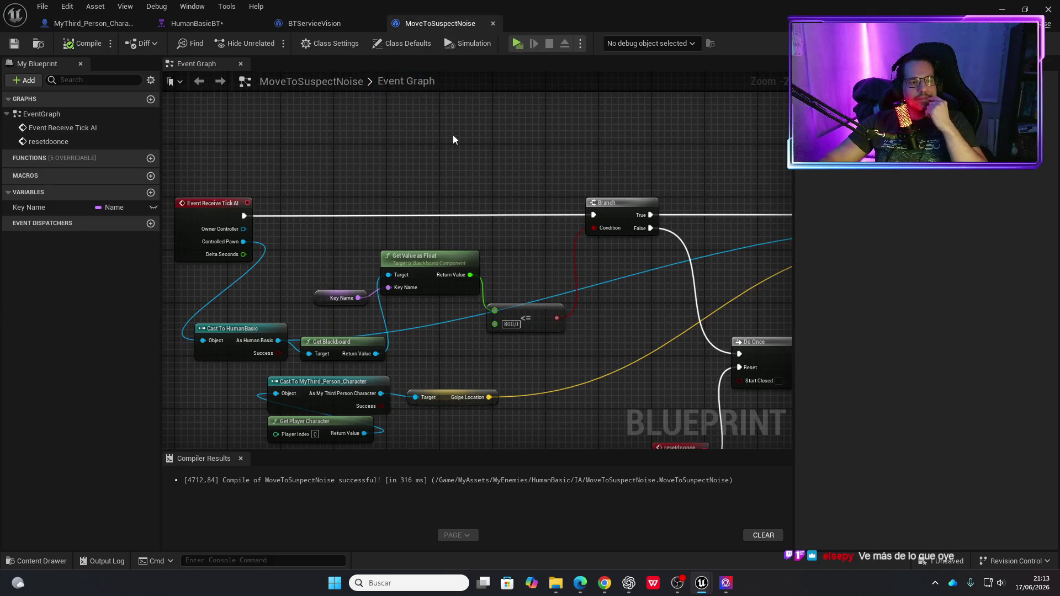
left_click(328, 29)
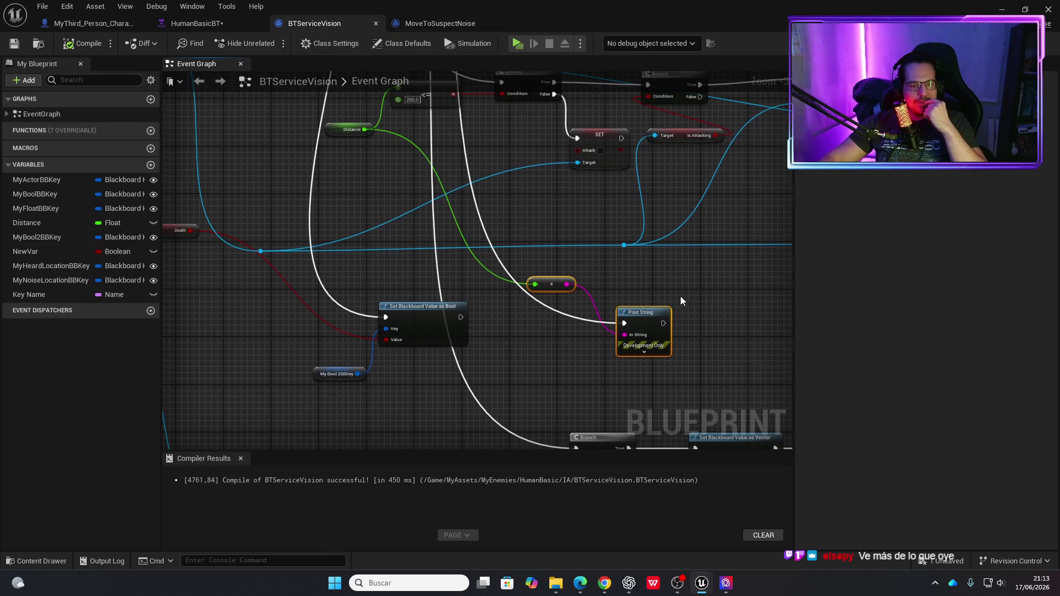
left_click_drag(683, 301, 610, 290)
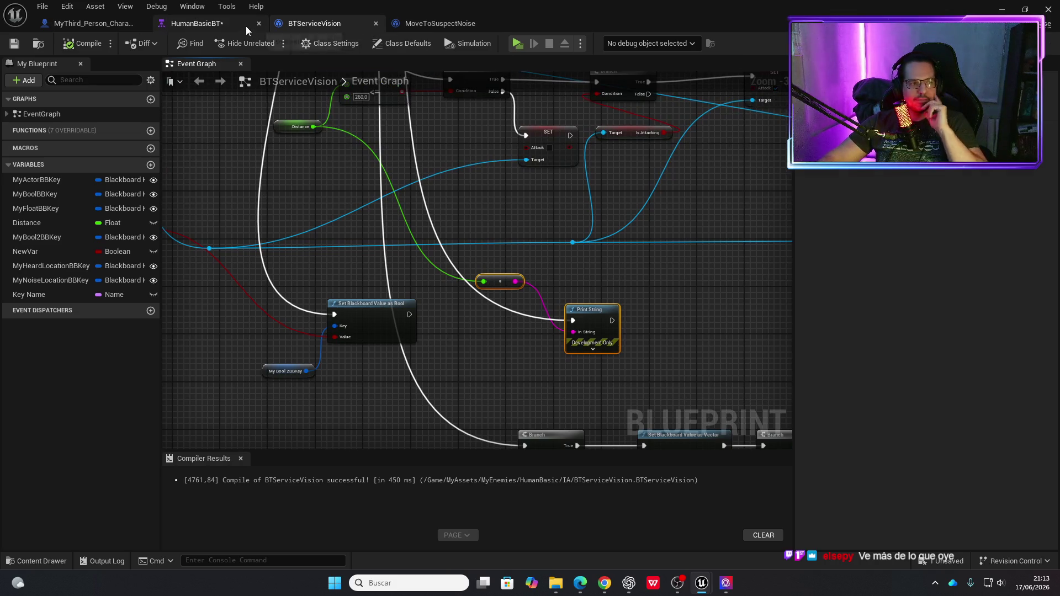
left_click(247, 25)
Pan through MoveToSuspectNoise's nodes, revisit BTServiceVision, and end on the HumanBasicBT tree.
left_click(442, 29)
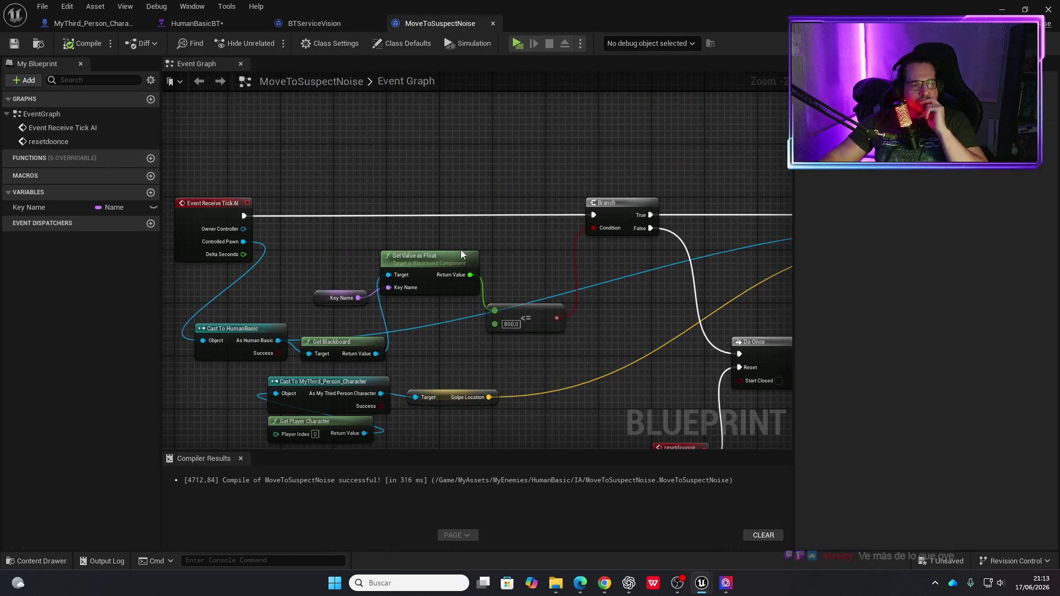
left_click_drag(459, 245, 387, 245)
mouse_move(560, 239)
left_mouse_down()
mouse_move(505, 239)
mouse_move(594, 250)
left_mouse_up()
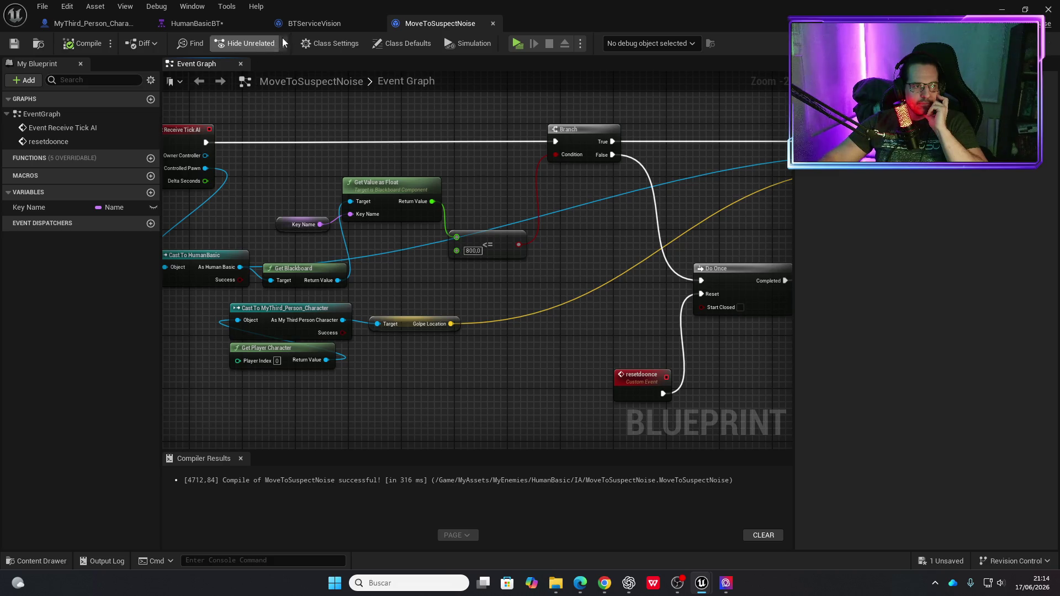
left_click(313, 26)
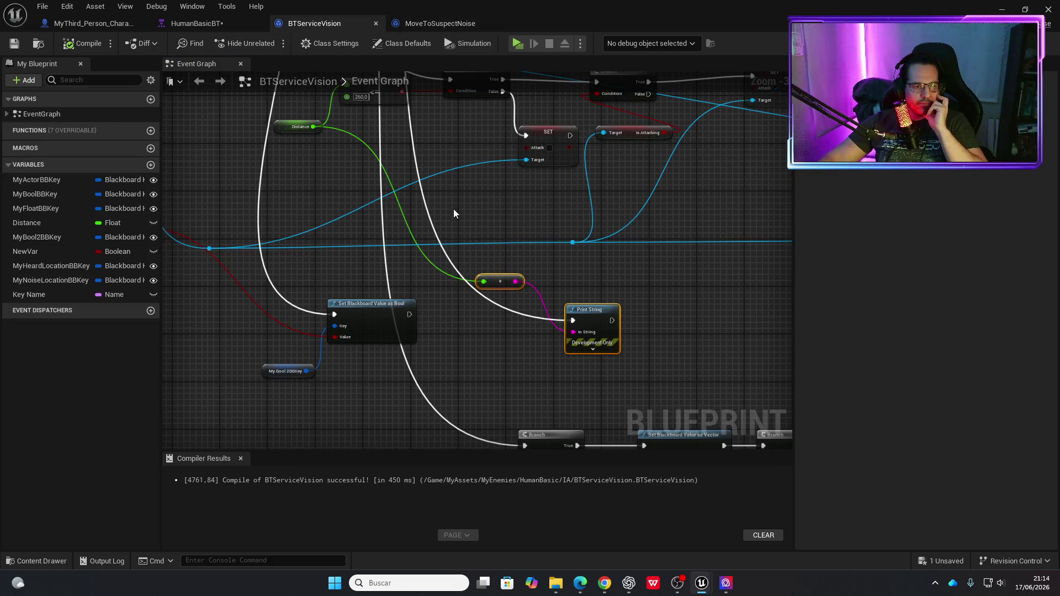
scroll(452, 209, "down", 2)
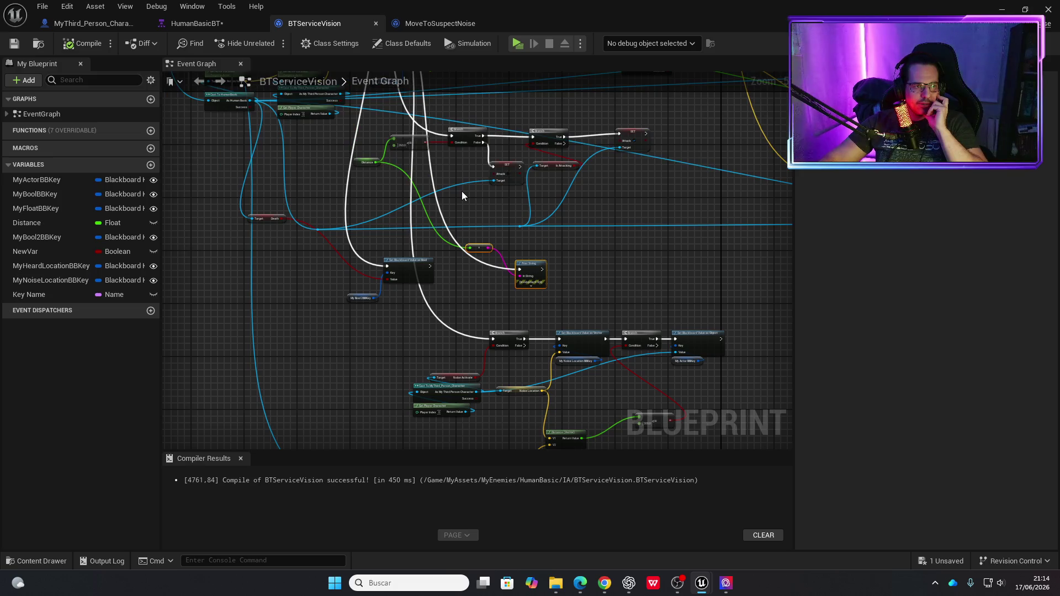
left_click(250, 23)
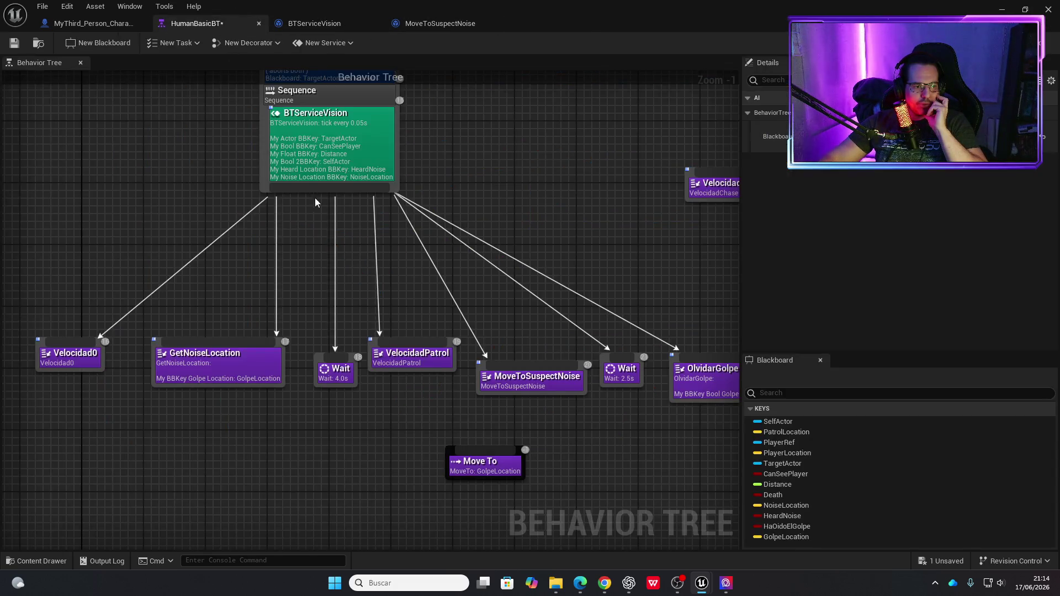
Open GetNoiseLocation's graph, then check the character, BTServiceVision and MoveToSuspectNoise's Golpe Location output.
double_click(210, 387)
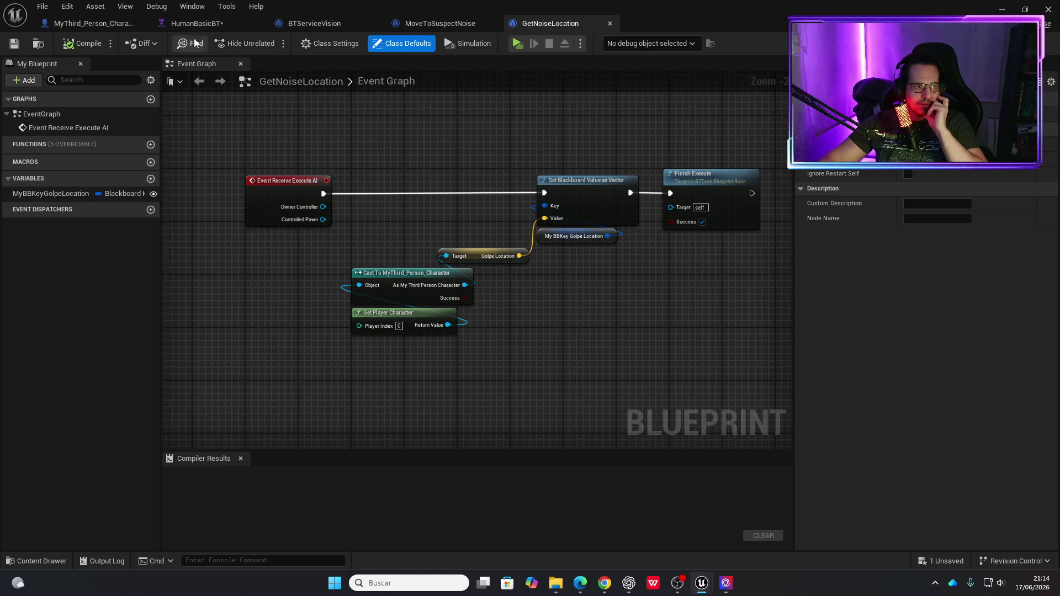
left_click(88, 23)
left_click(330, 24)
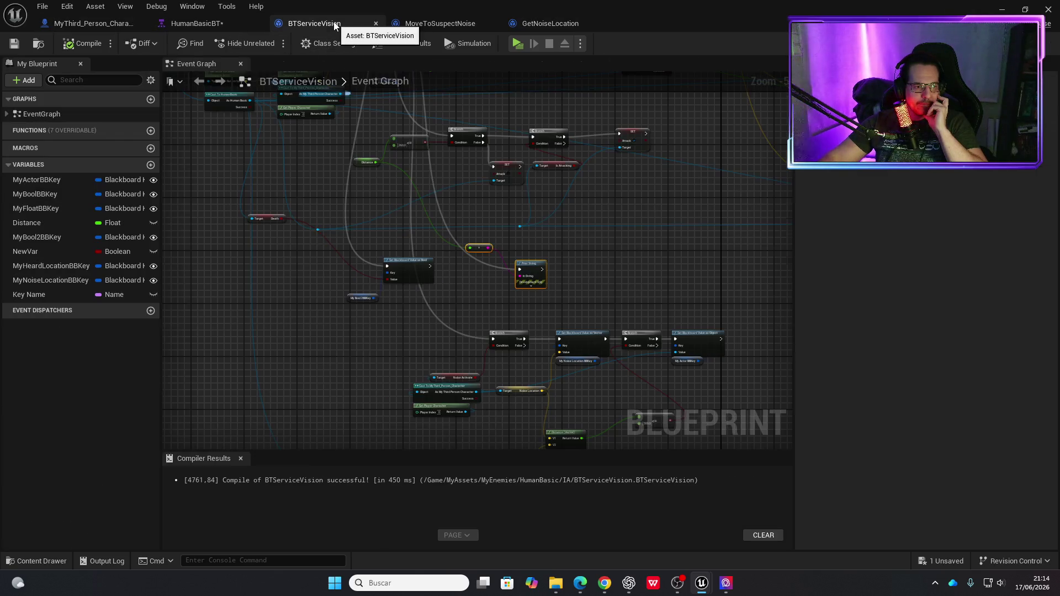
left_click(433, 27)
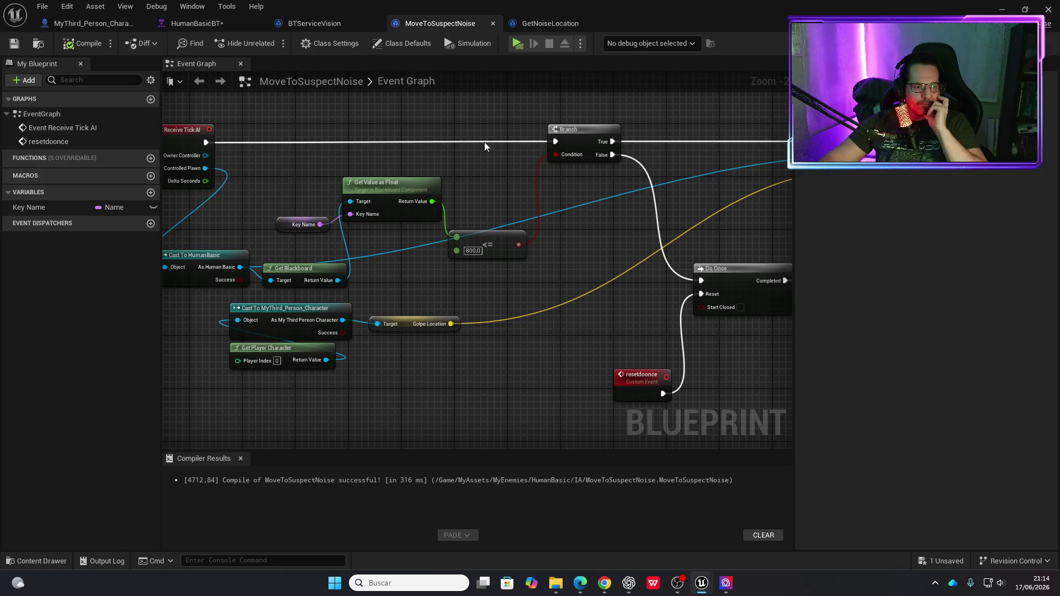
left_click_drag(509, 296, 439, 302)
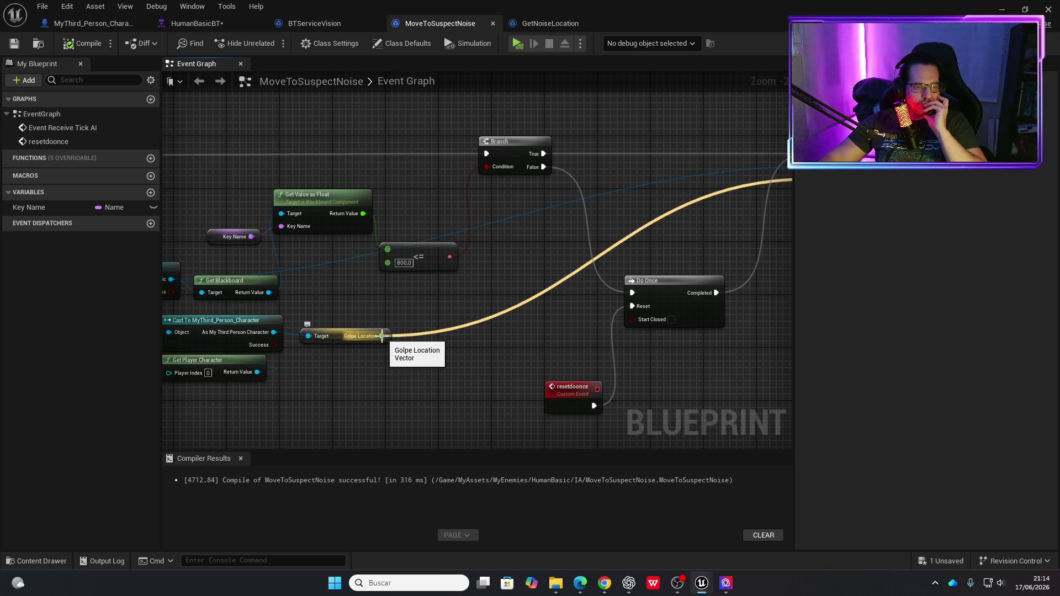
Zoom into the GetNoiseLocation graph and return to the HumanBasicBT behavior tree.
left_click(529, 24)
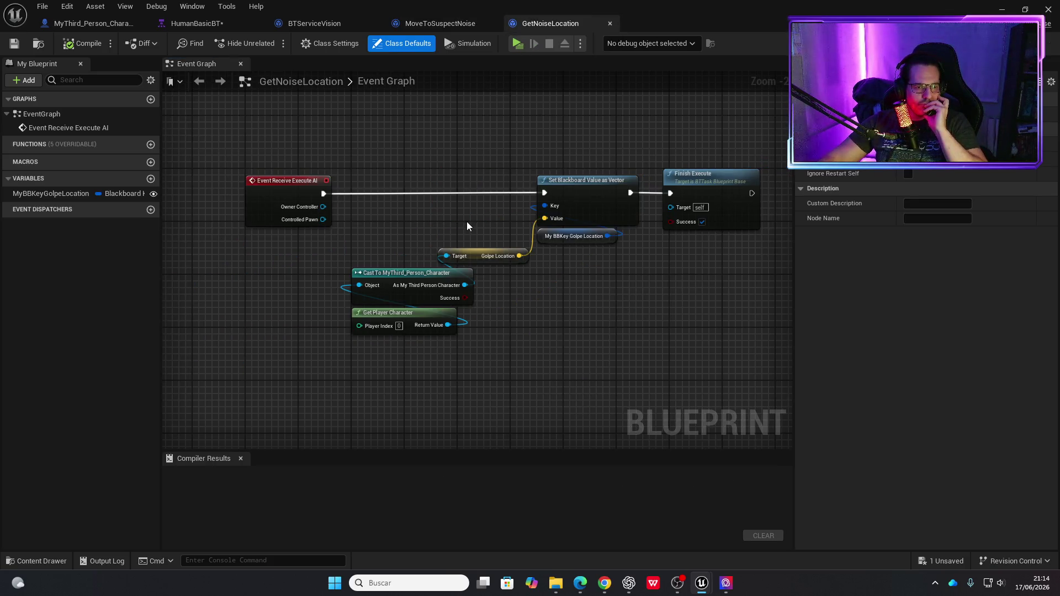
scroll(374, 222, "up", 1)
scroll(324, 214, "up", 2)
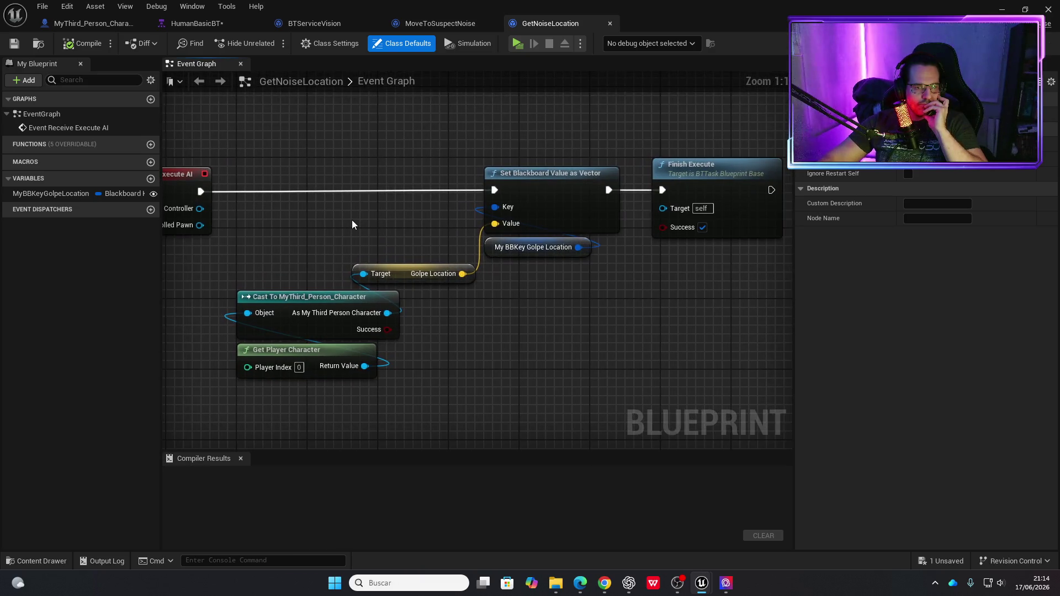
left_click(193, 23)
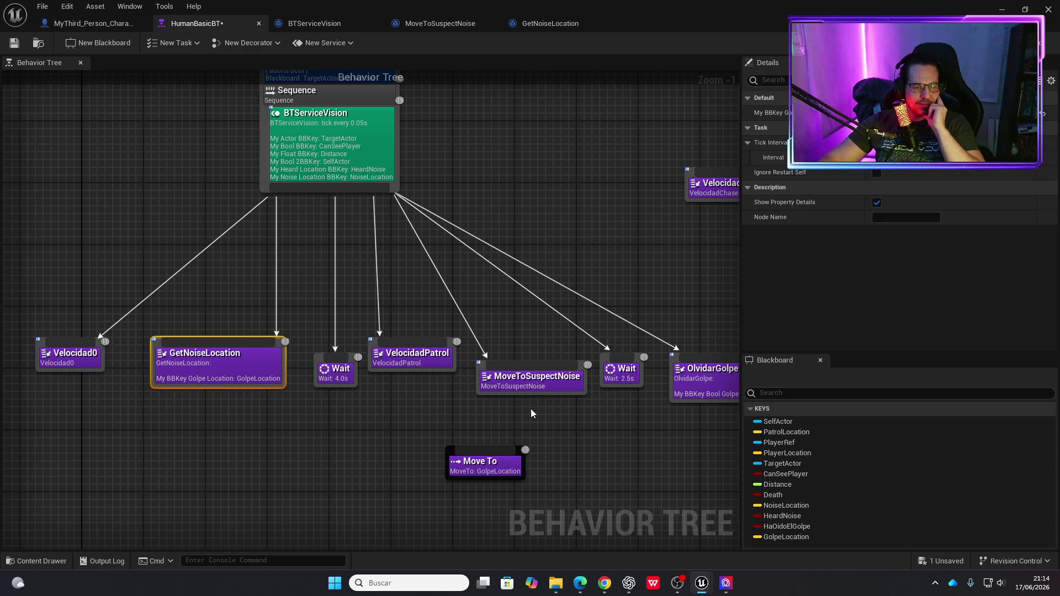
Open the MoveToSuspectNoise task, then shift the character blueprint graph to its noise events.
double_click(535, 386)
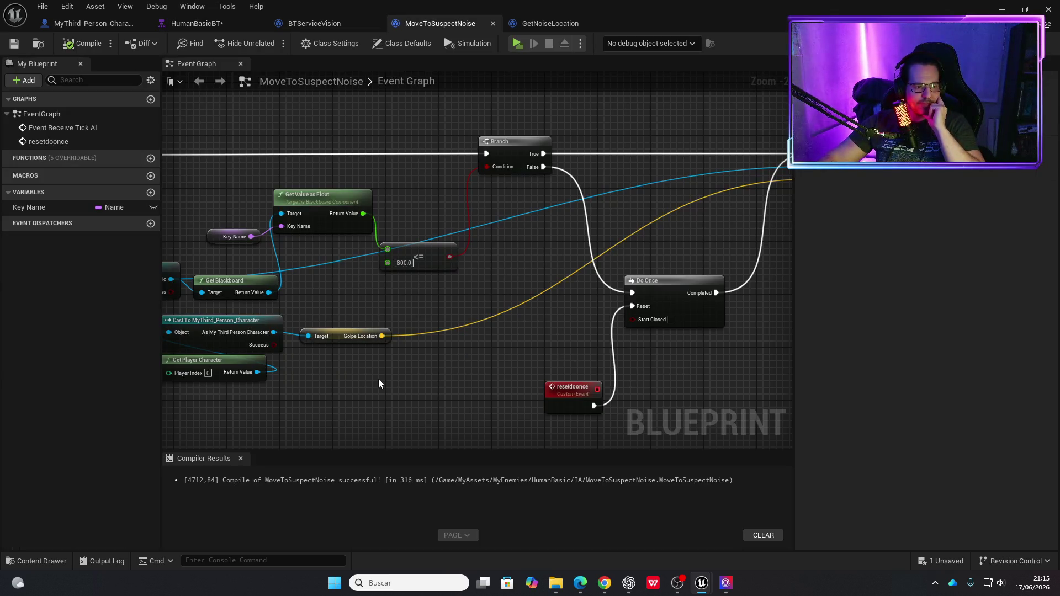
scroll(379, 378, "down", 1)
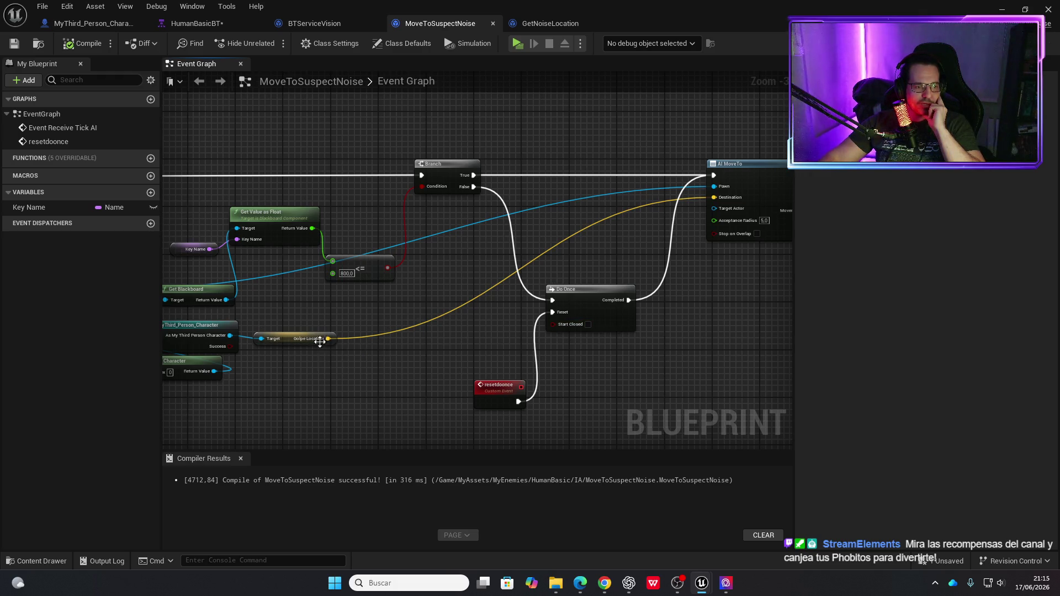
left_click(105, 25)
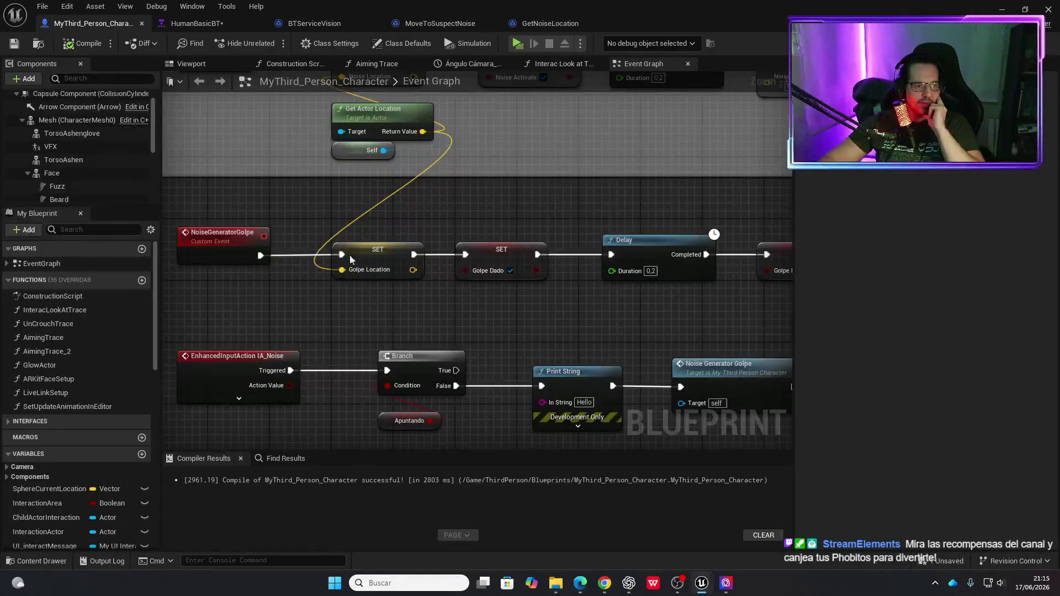
mouse_move(376, 311)
left_mouse_down()
mouse_move(333, 304)
mouse_move(392, 287)
left_mouse_up()
scroll(336, 297, "down", 1)
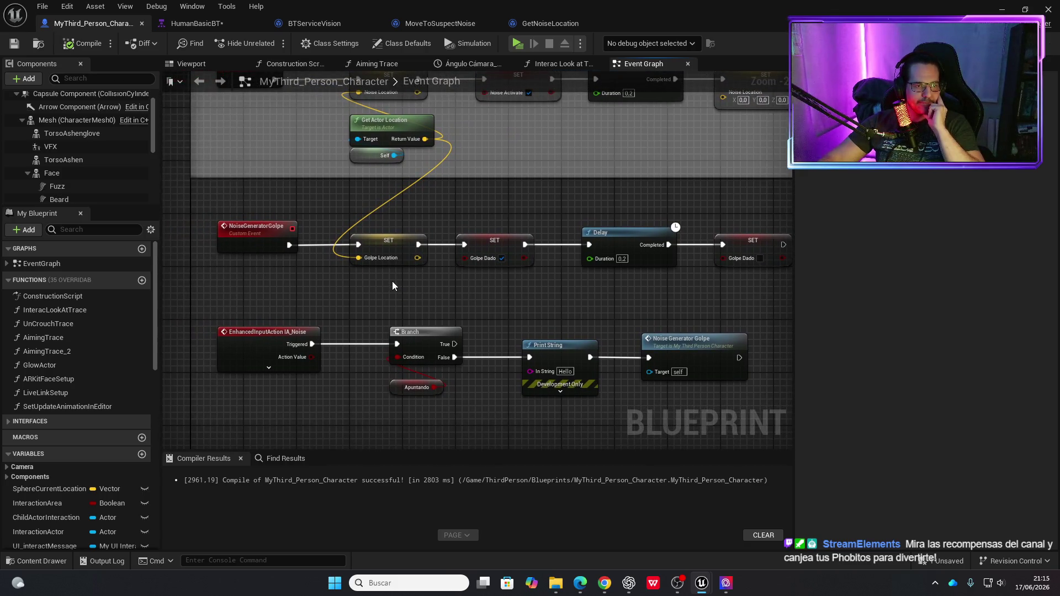
Check the BTServiceVision graph and go back to the HumanBasicBT tree.
left_click(419, 25)
left_click(315, 25)
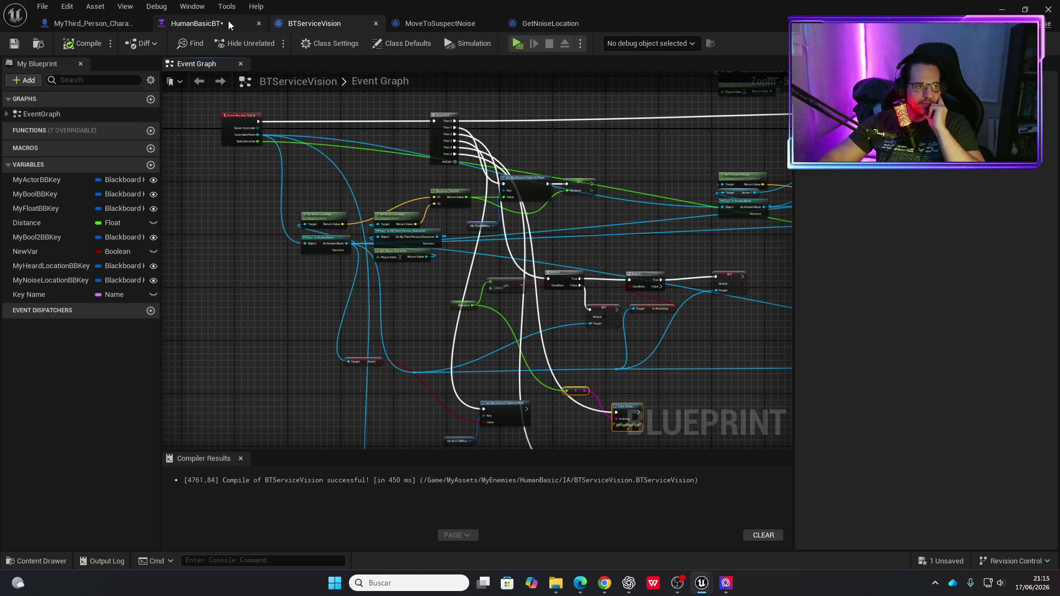
left_click(228, 23)
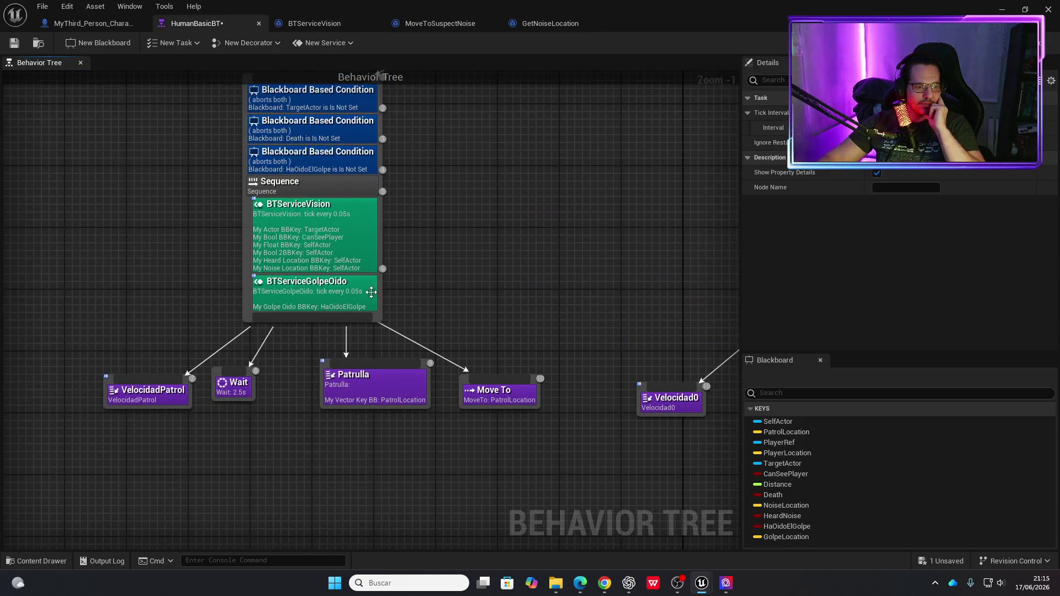
Open BTServiceGolpeOido at its My Golpe Oido BBKey nodes and dock the character window into the editor.
double_click(353, 291)
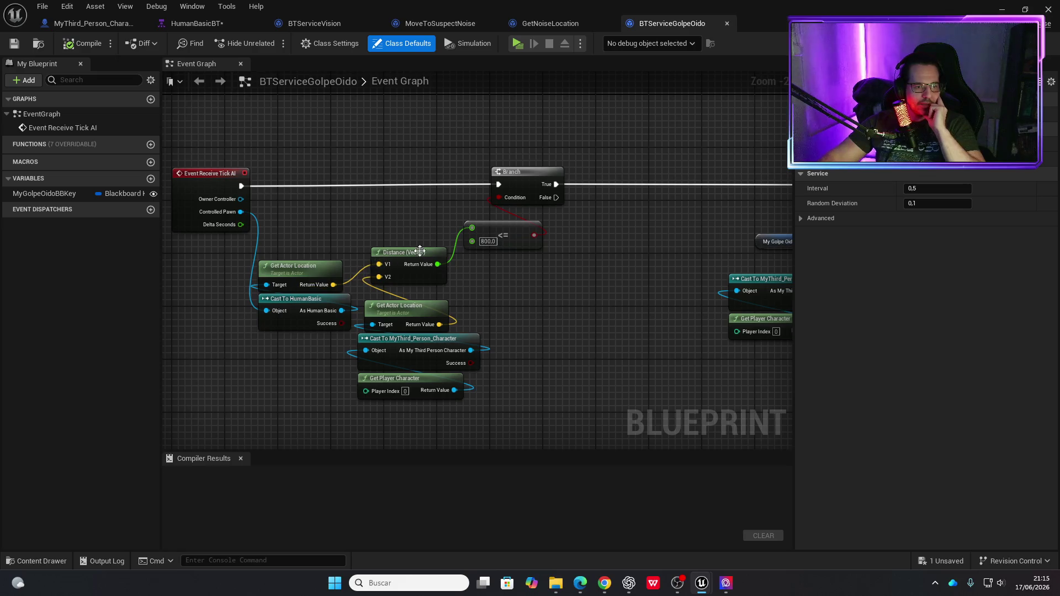
mouse_move(530, 282)
left_mouse_down()
mouse_move(331, 289)
mouse_move(509, 346)
left_mouse_up()
left_click(107, 28)
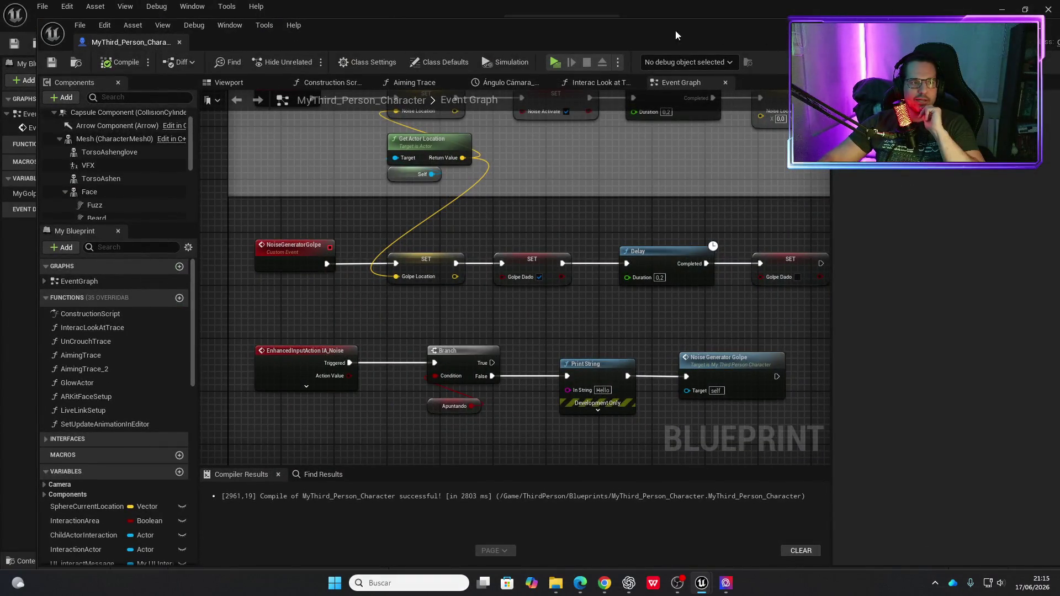
mouse_move(146, 34)
left_mouse_down()
mouse_move(199, 70)
mouse_move(601, 19)
mouse_move(679, 23)
left_mouse_up()
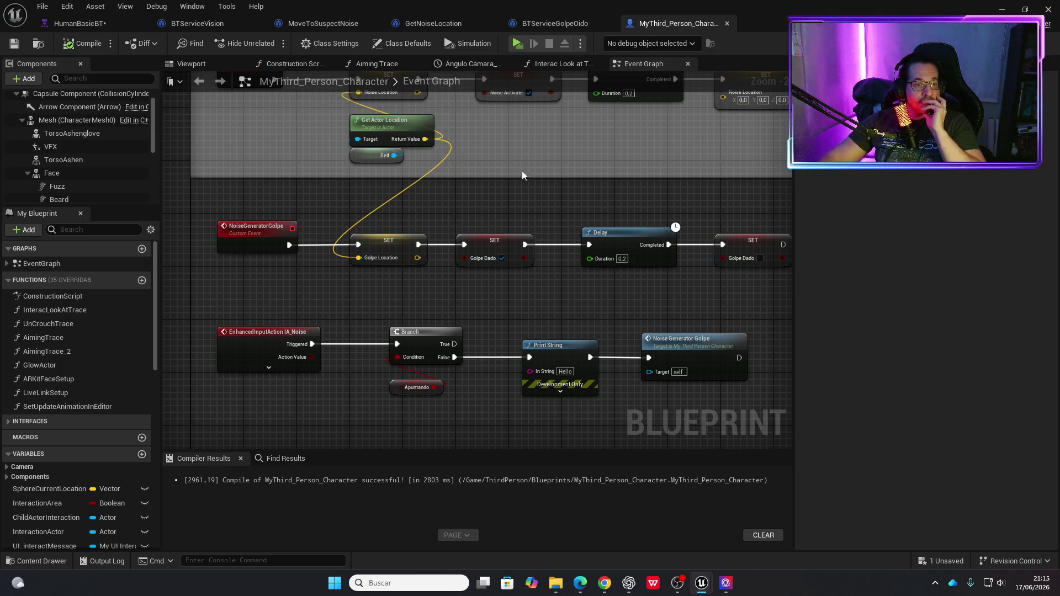
Review the BTServiceGolpeOido, GetNoiseLocation and MoveToSuspectNoise graphs around their tick and cast nodes.
left_click(537, 24)
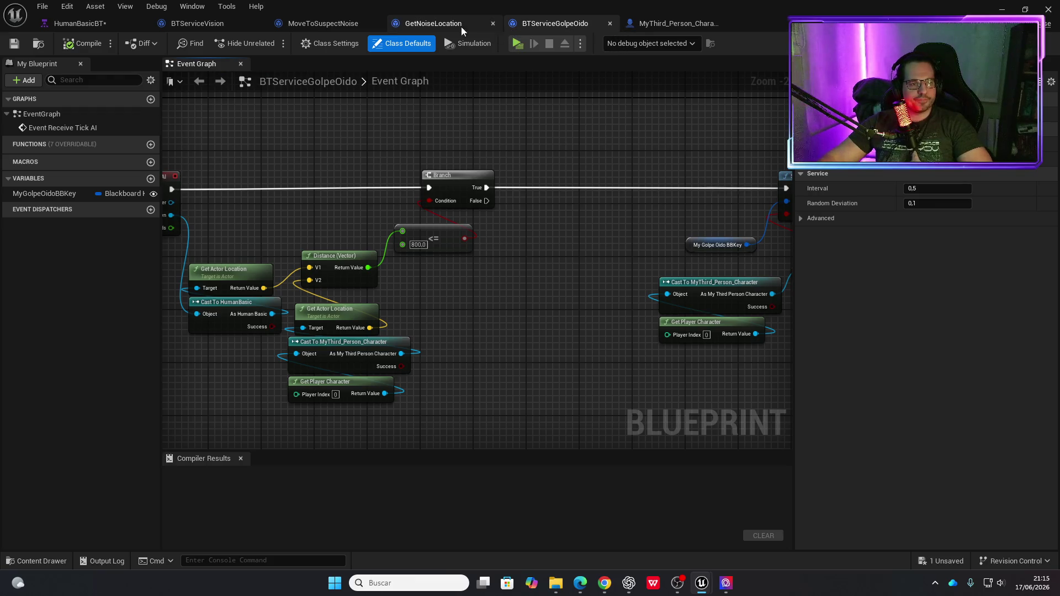
left_click(440, 24)
left_click(565, 22)
left_click_drag(506, 214, 566, 298)
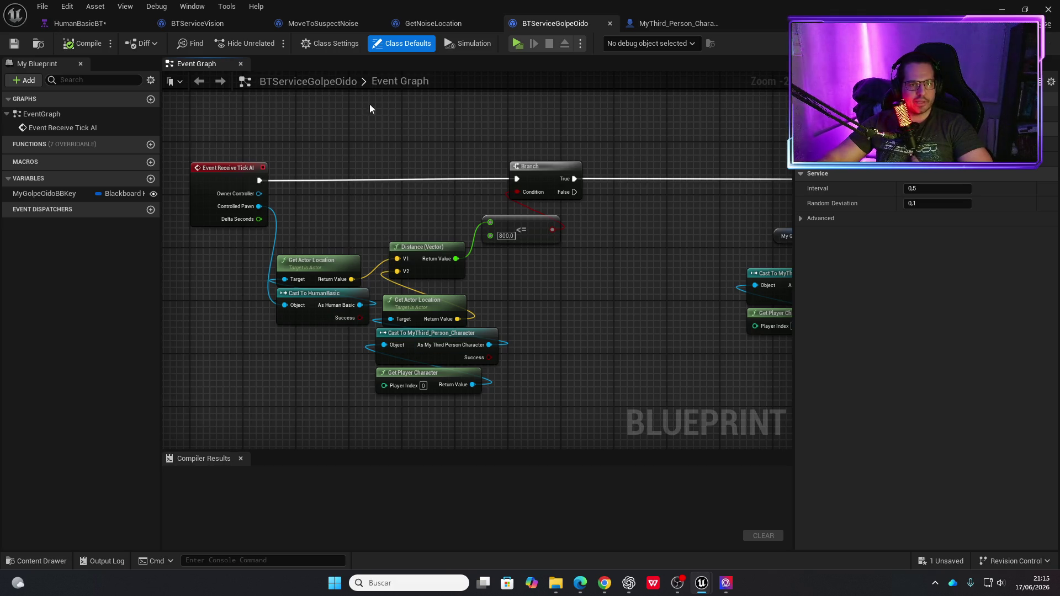
left_click(340, 25)
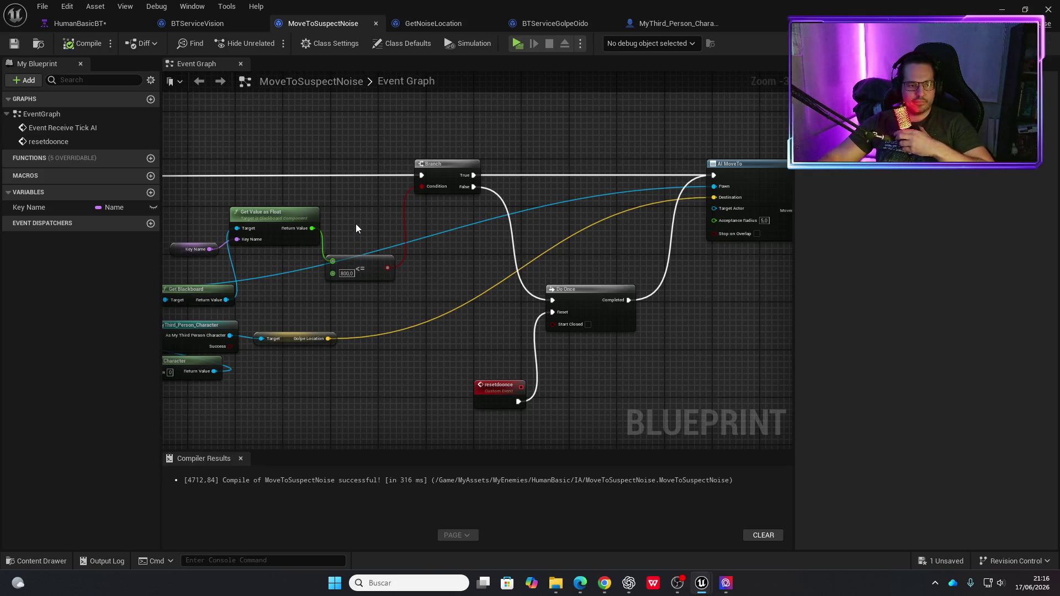
mouse_move(359, 230)
left_mouse_down()
mouse_move(475, 182)
mouse_move(486, 183)
mouse_move(487, 233)
left_mouse_up()
Cycle through GetNoiseLocation, the character's noise events and BTServiceGolpeOido's distance-check nodes.
left_click(115, 28)
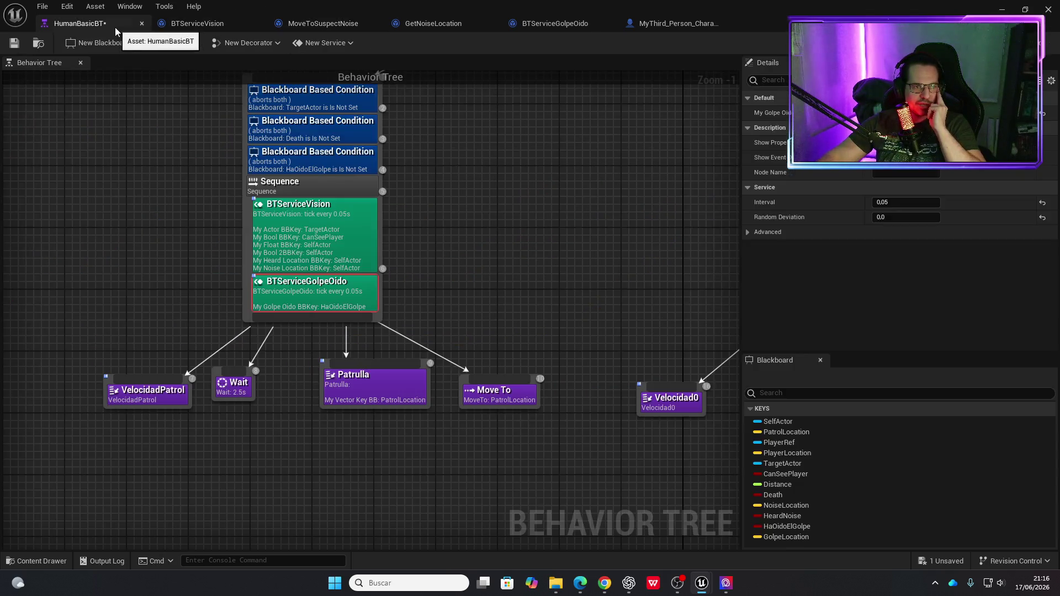
left_click(433, 24)
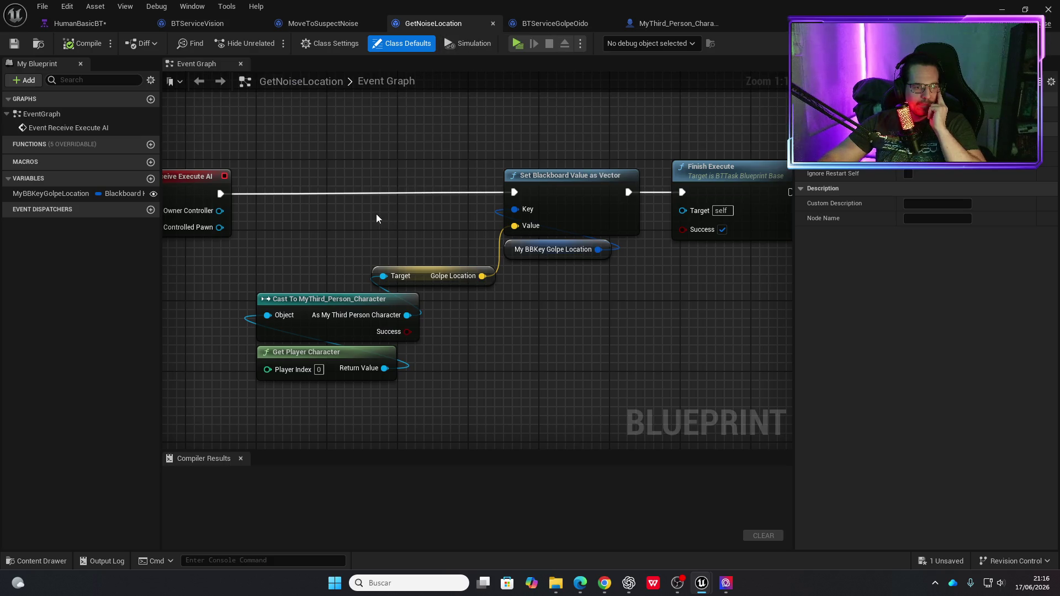
scroll(375, 215, "down", 2)
left_click(679, 24)
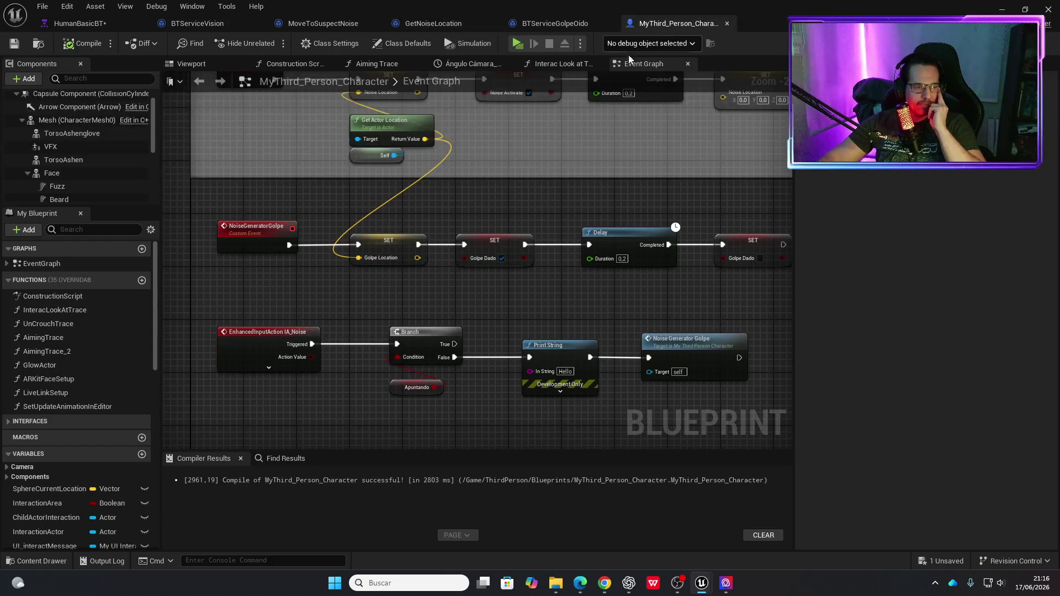
mouse_move(402, 300)
left_mouse_down()
mouse_move(330, 297)
mouse_move(378, 293)
left_mouse_up()
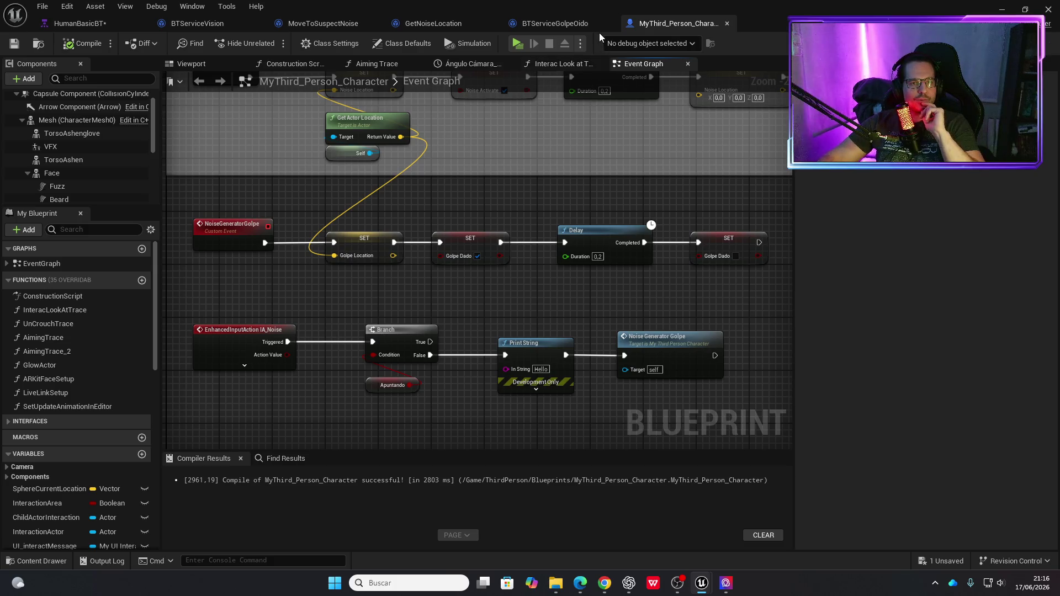
left_click(545, 27)
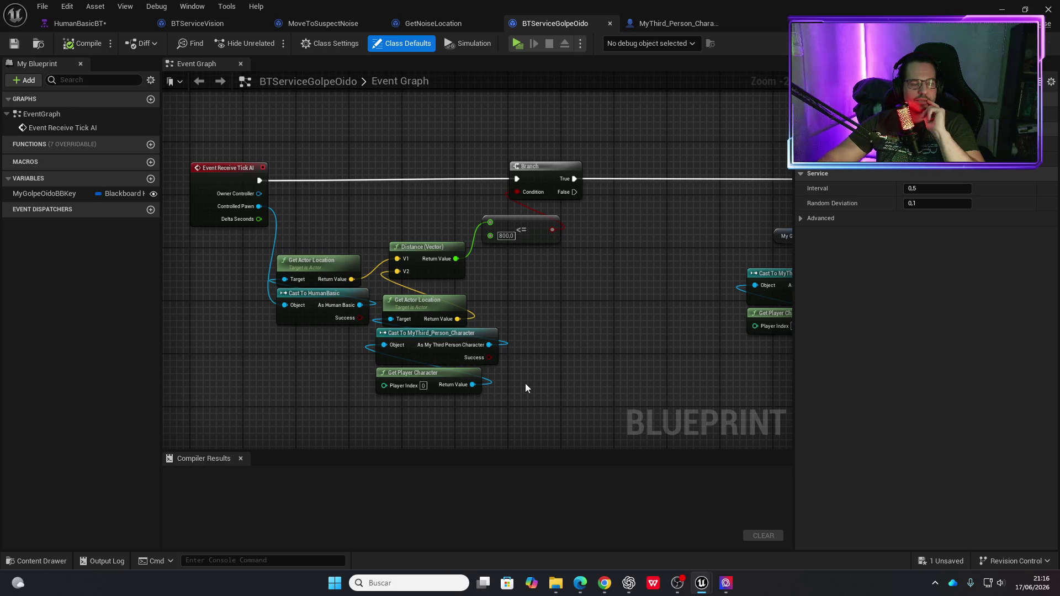
mouse_move(578, 311)
left_mouse_down()
mouse_move(459, 309)
mouse_move(547, 302)
left_mouse_up()
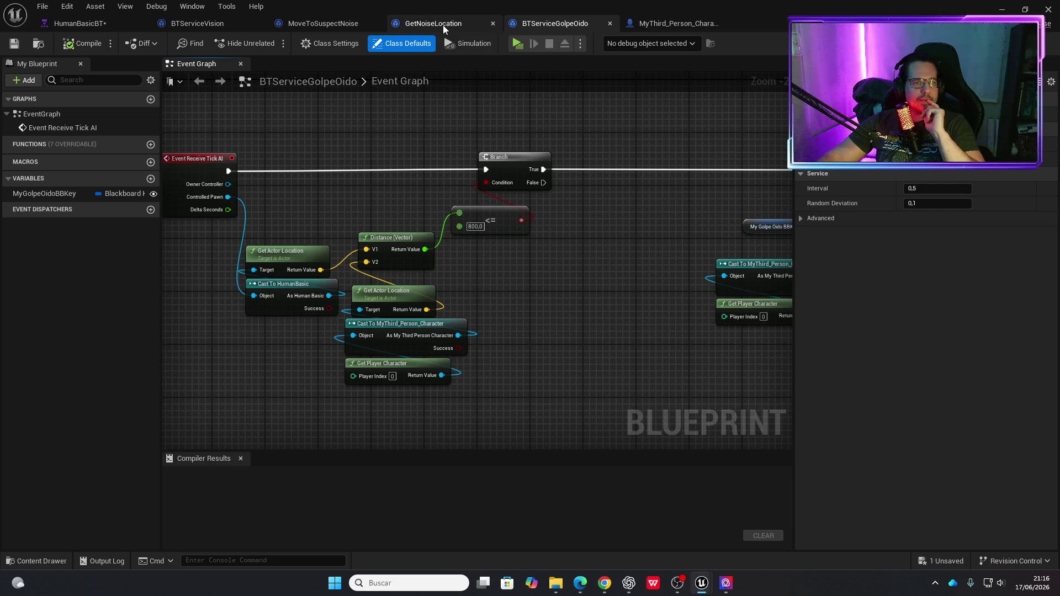
left_click(443, 25)
In HumanBasicBT, pan to the BTServiceVision Sequence and select MoveToSuspectNoise to inspect its properties.
left_click(82, 24)
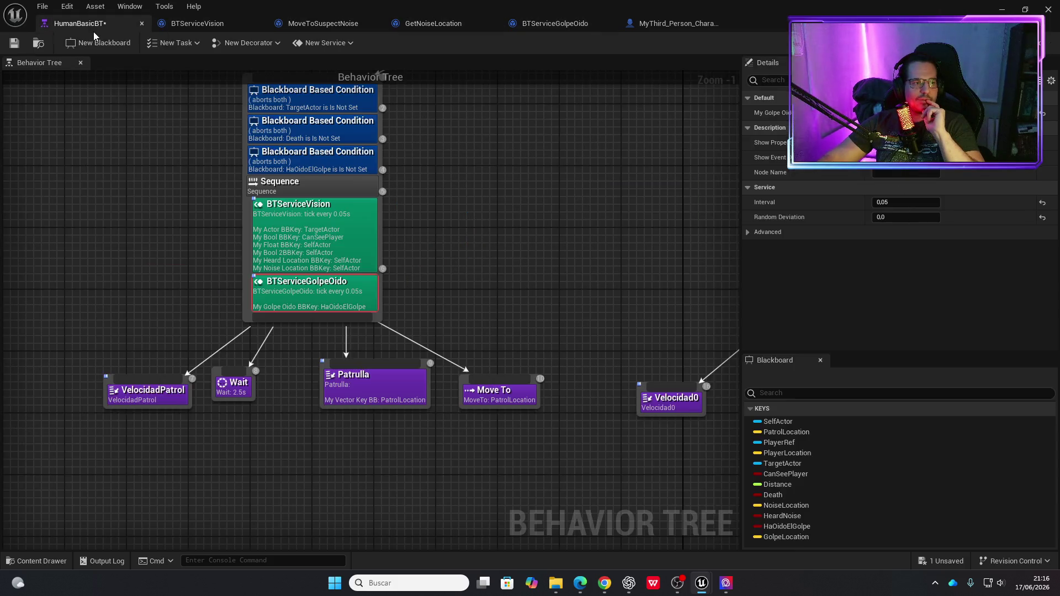
left_click_drag(513, 388, 67, 380)
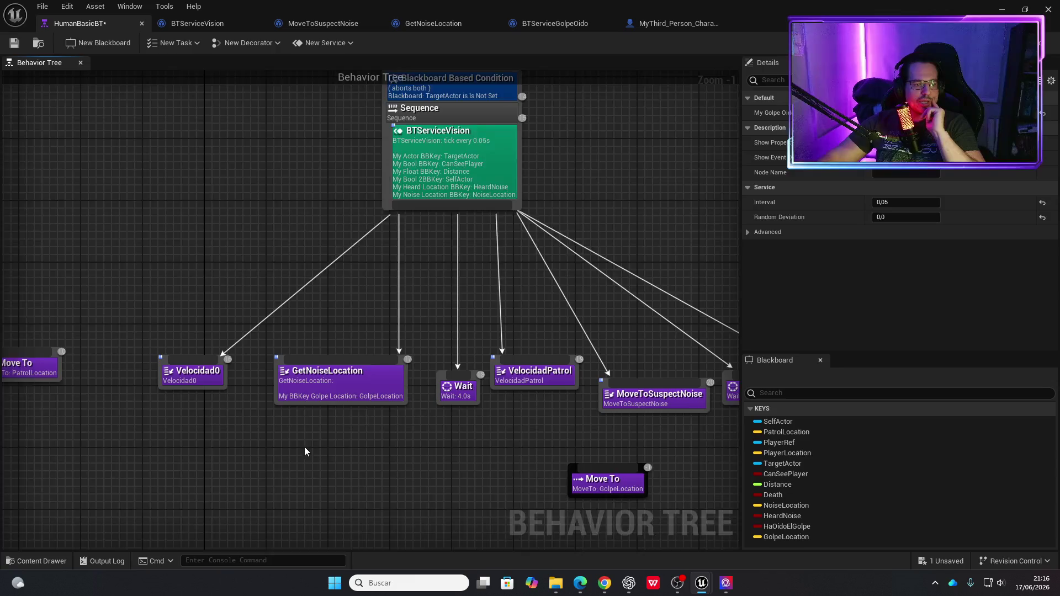
left_click_drag(304, 446, 69, 382)
left_click_drag(37, 237, 362, 217)
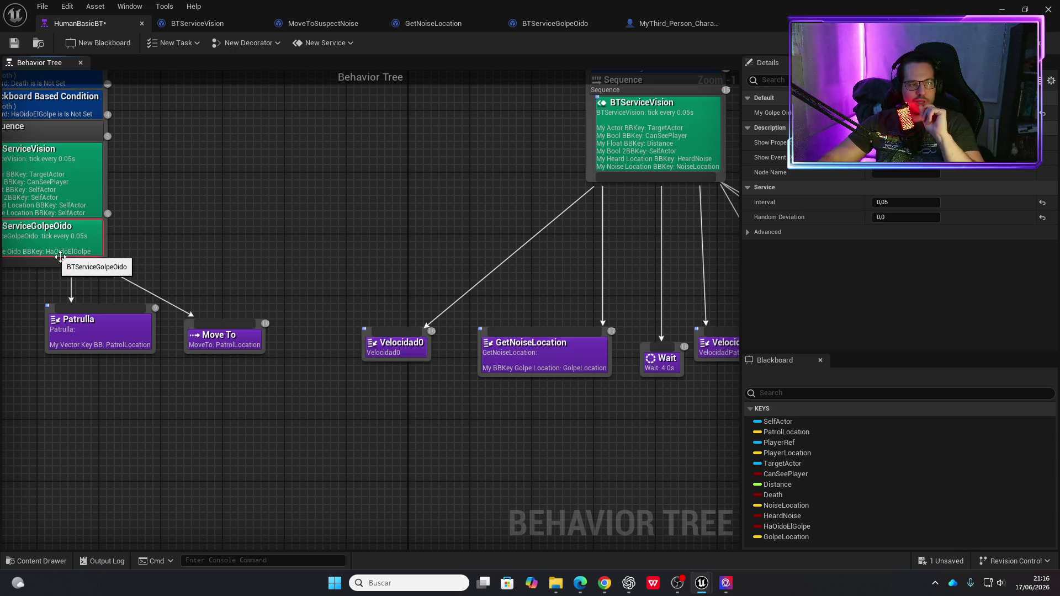
left_click_drag(429, 153, 157, 290)
mouse_move(388, 360)
left_mouse_down()
mouse_move(369, 354)
mouse_move(379, 304)
mouse_move(369, 256)
left_mouse_up()
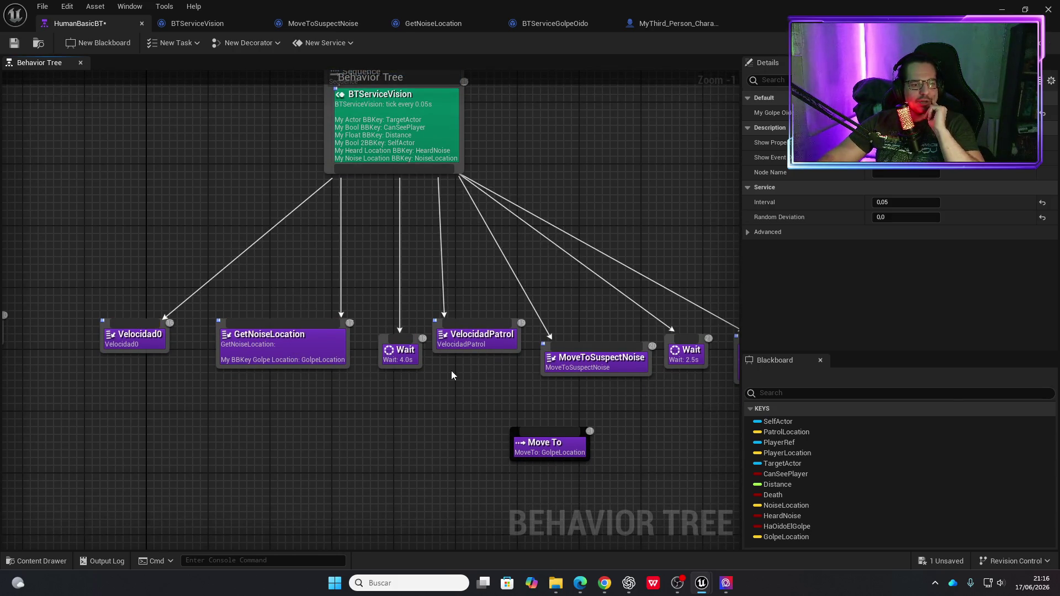
left_click(581, 371)
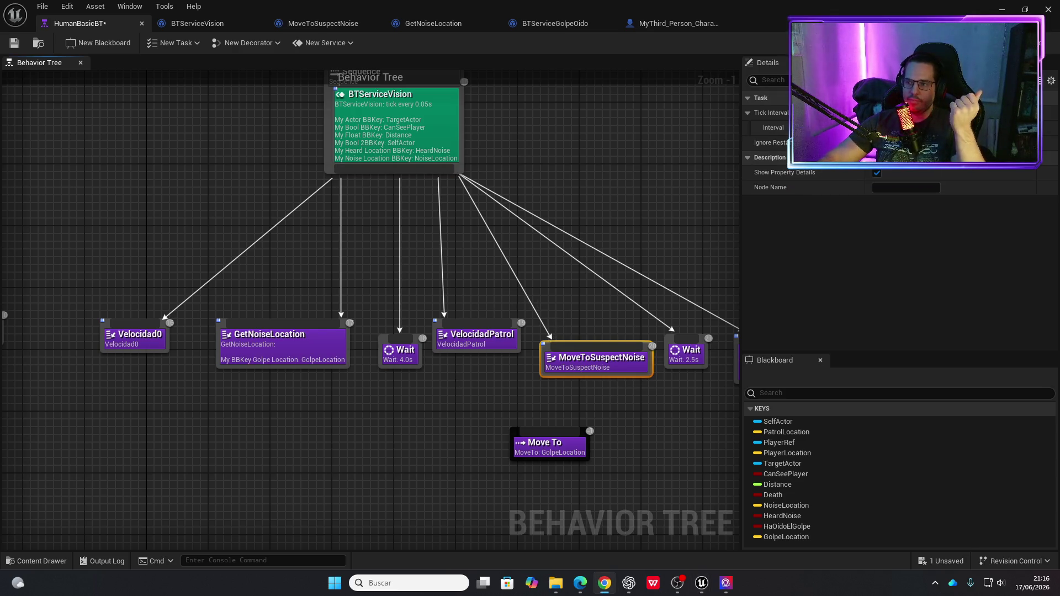
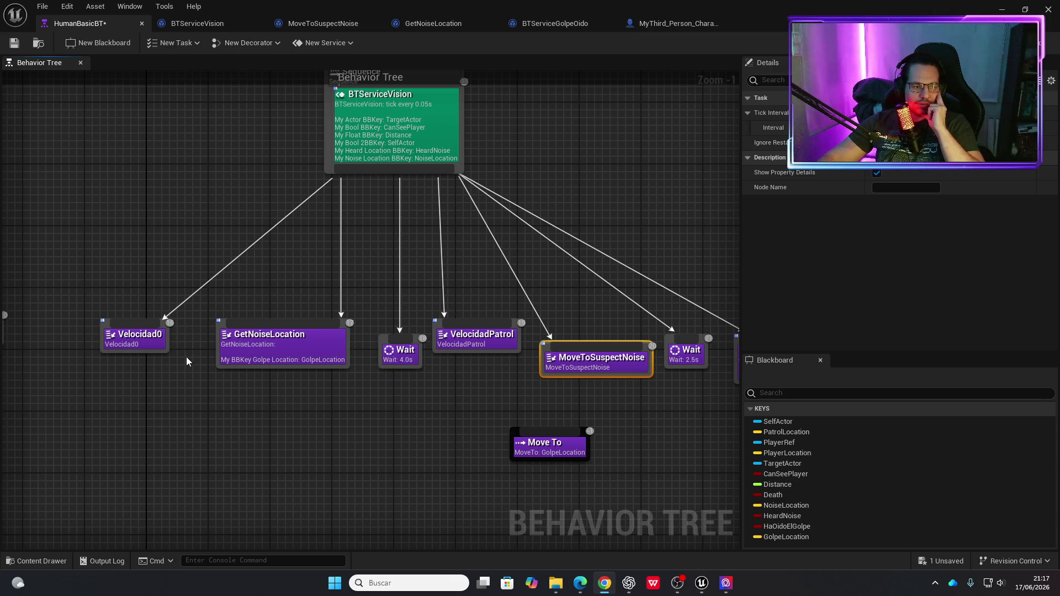
Open the MoveToSuspectNoise task, review BTServiceVision and the character graph, then run the level standalone.
double_click(583, 360)
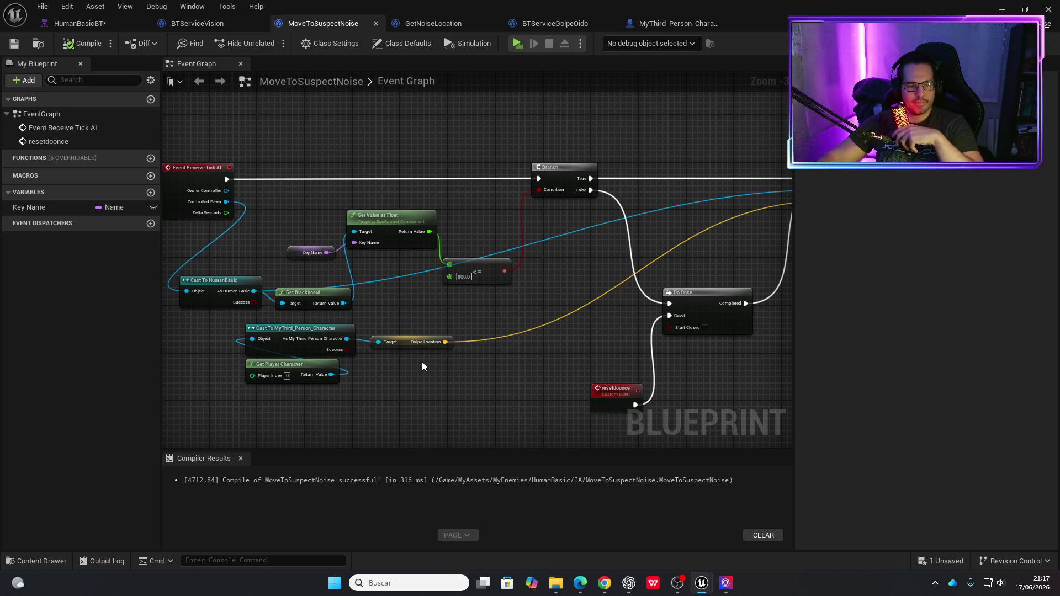
mouse_move(473, 372)
left_mouse_down()
mouse_move(423, 373)
mouse_move(478, 371)
left_mouse_up()
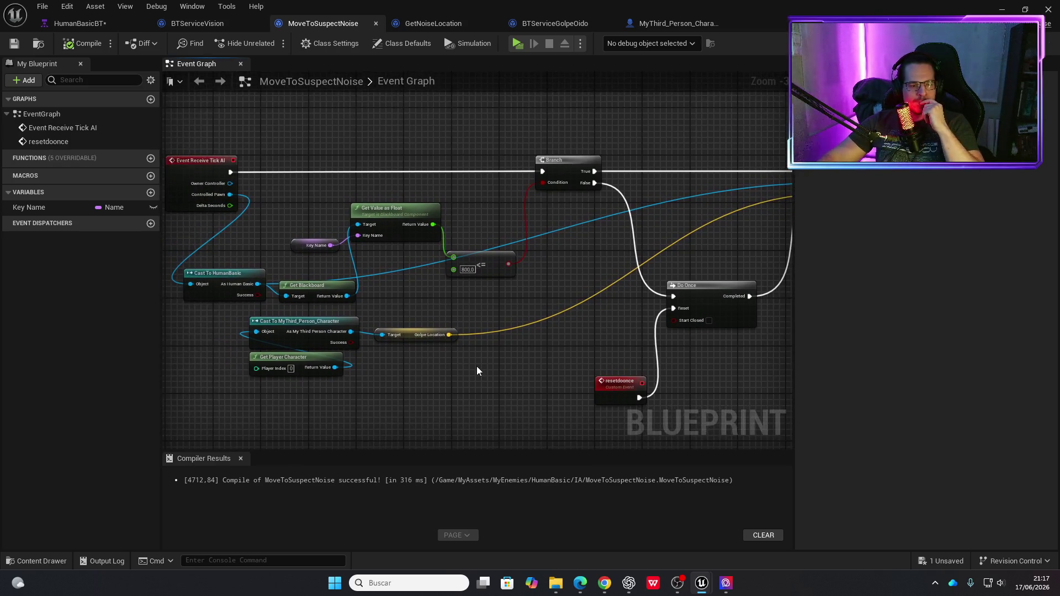
left_click(197, 25)
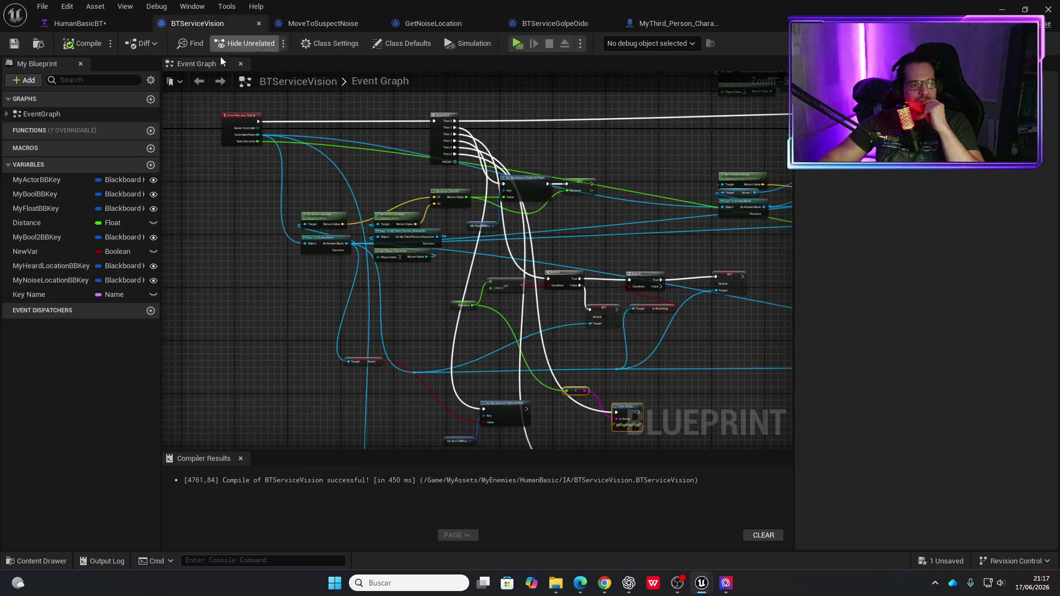
left_click(671, 23)
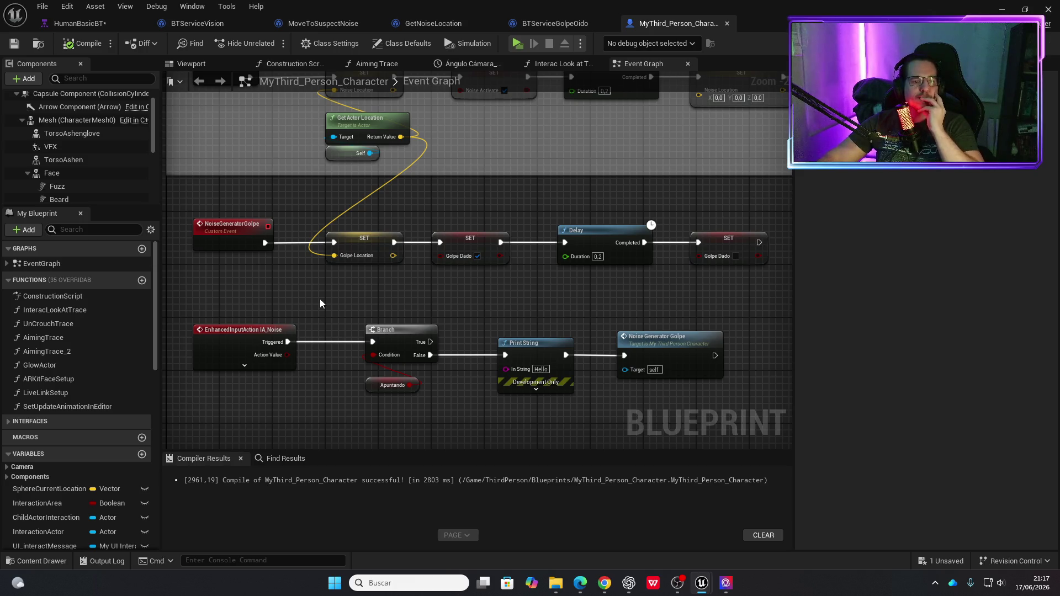
left_click(515, 44)
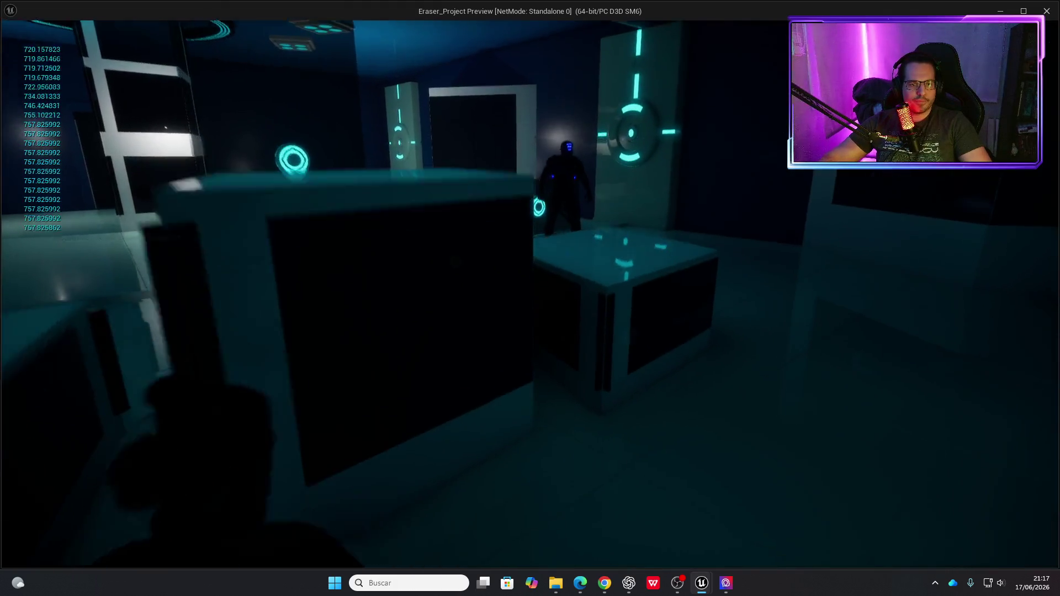
key("w")
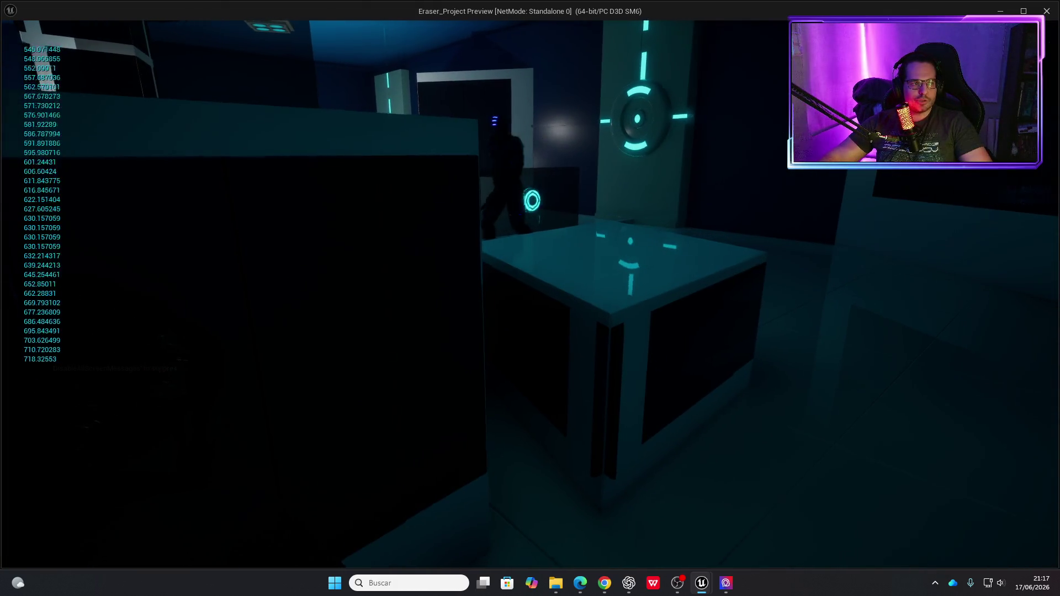
key("a")
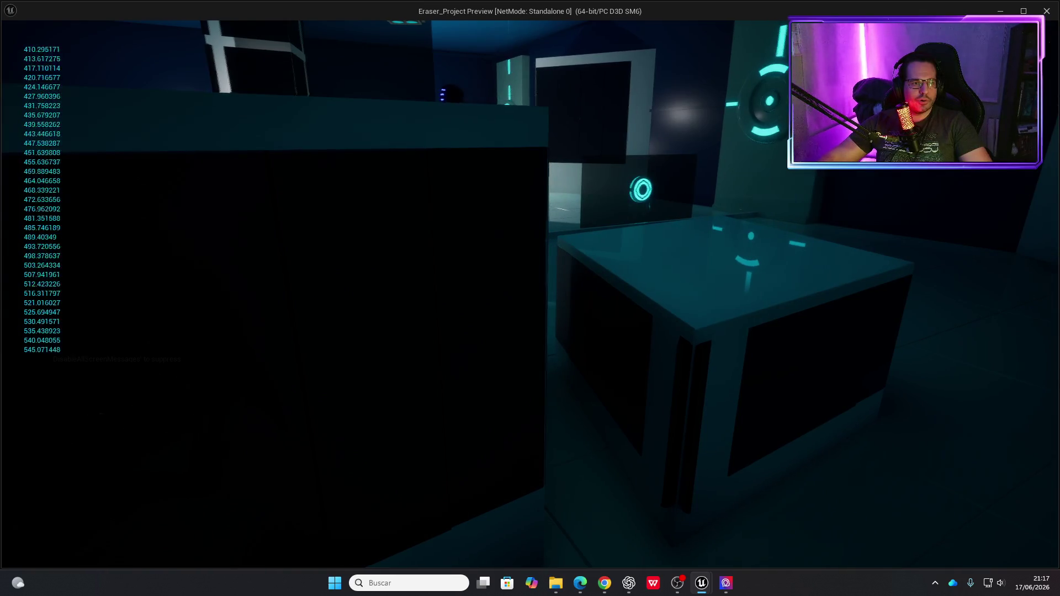
key("s")
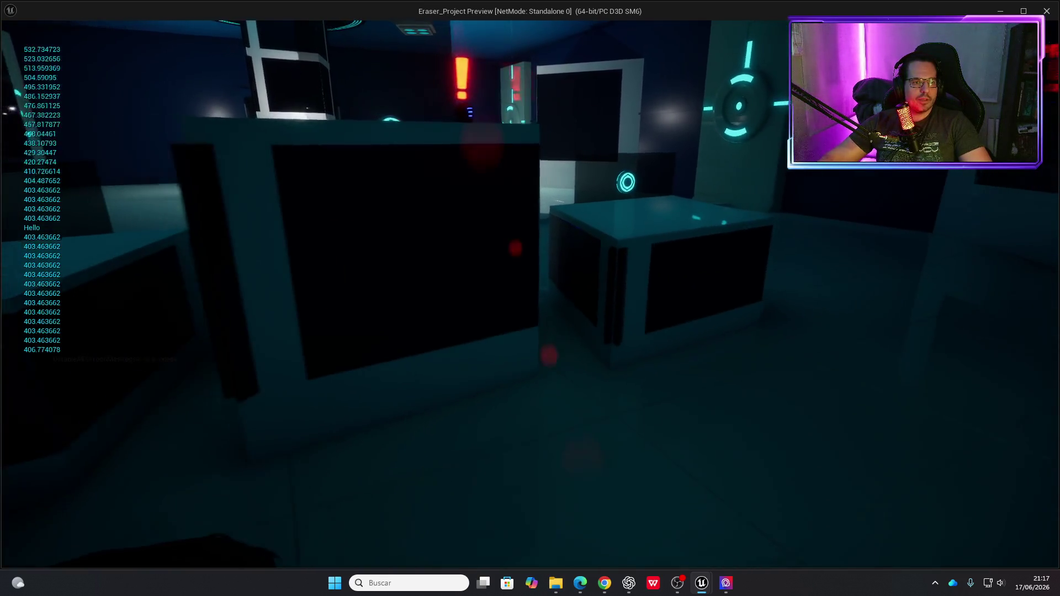
key("s")
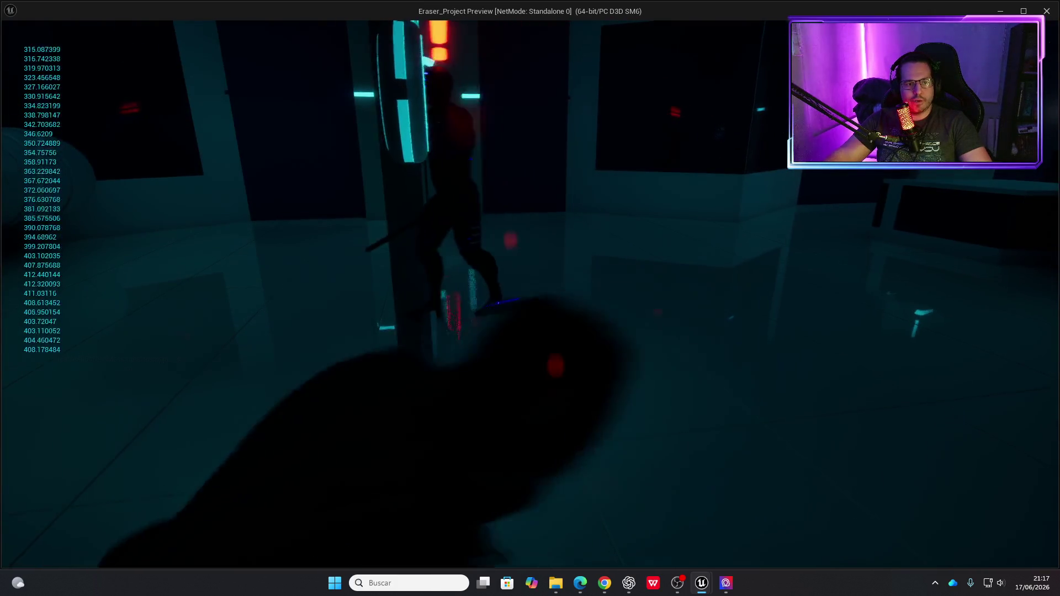
key("Escape")
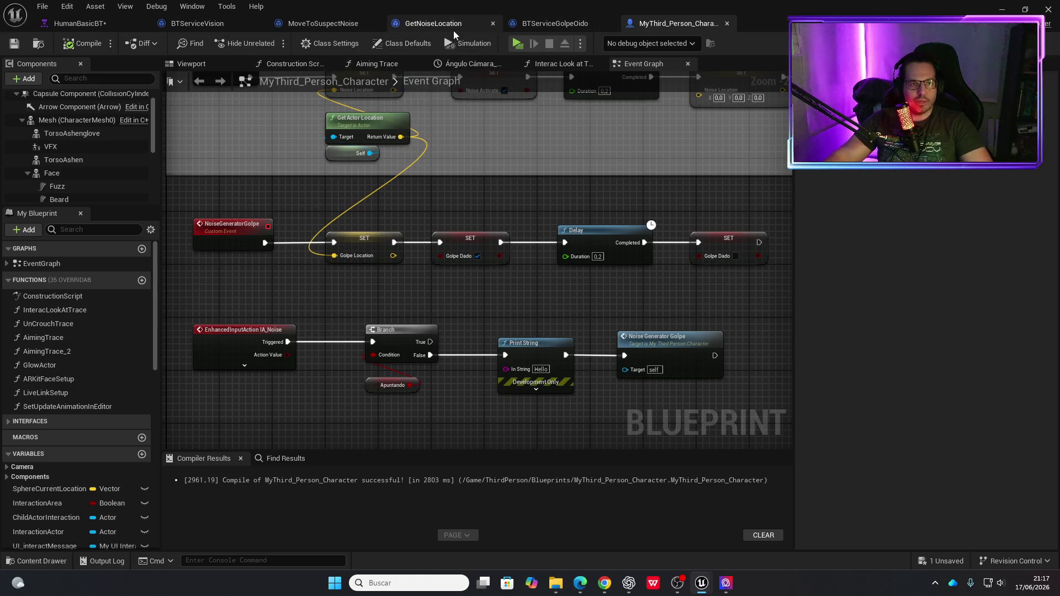
Review the MoveToSuspectNoise graph and confirm its 800,0 distance threshold.
left_click(322, 23)
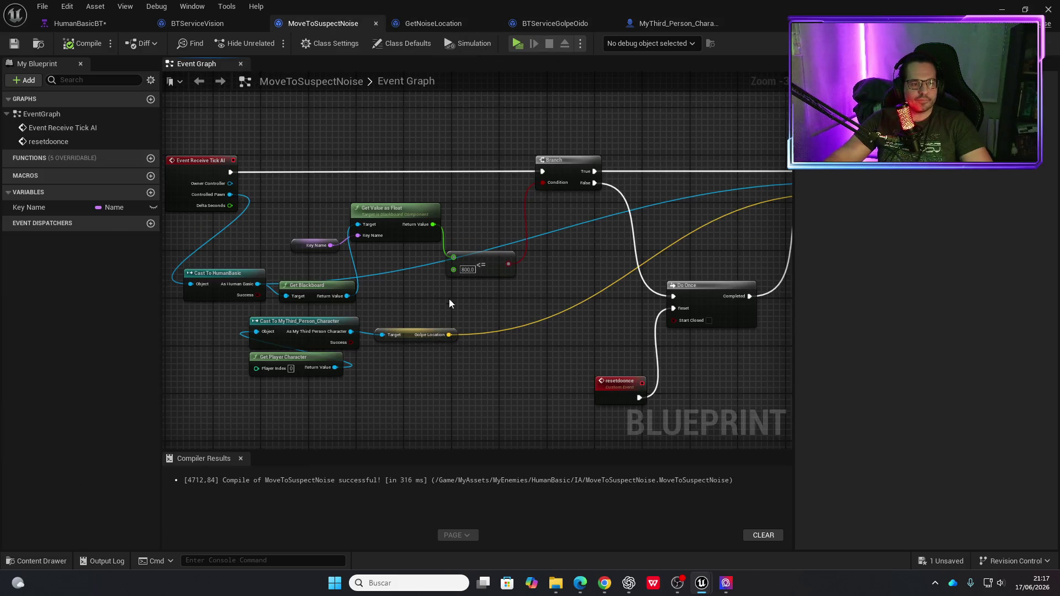
left_click_drag(618, 340, 480, 341)
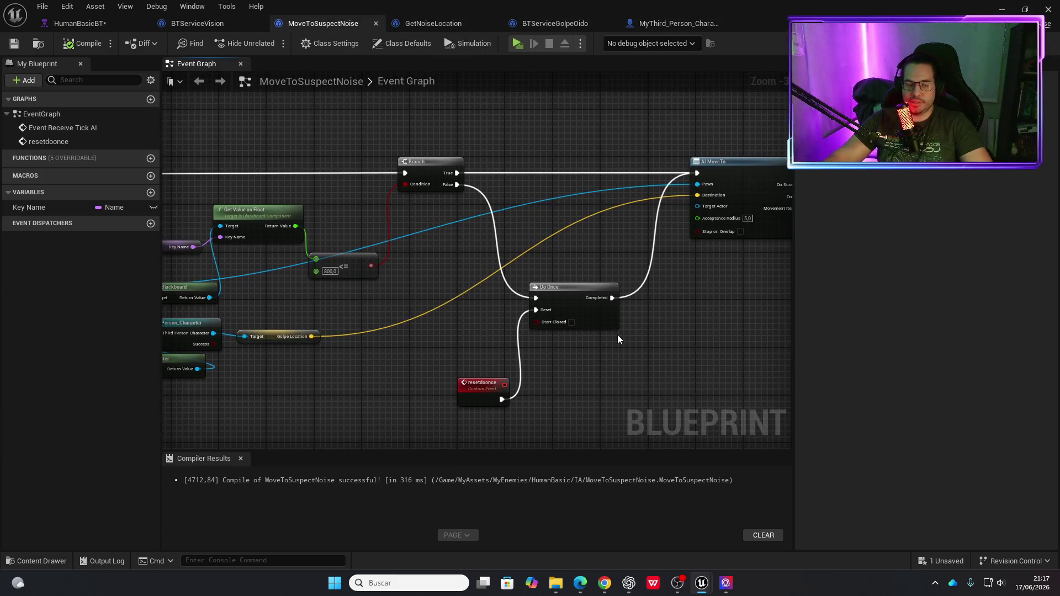
left_click_drag(644, 341, 570, 362)
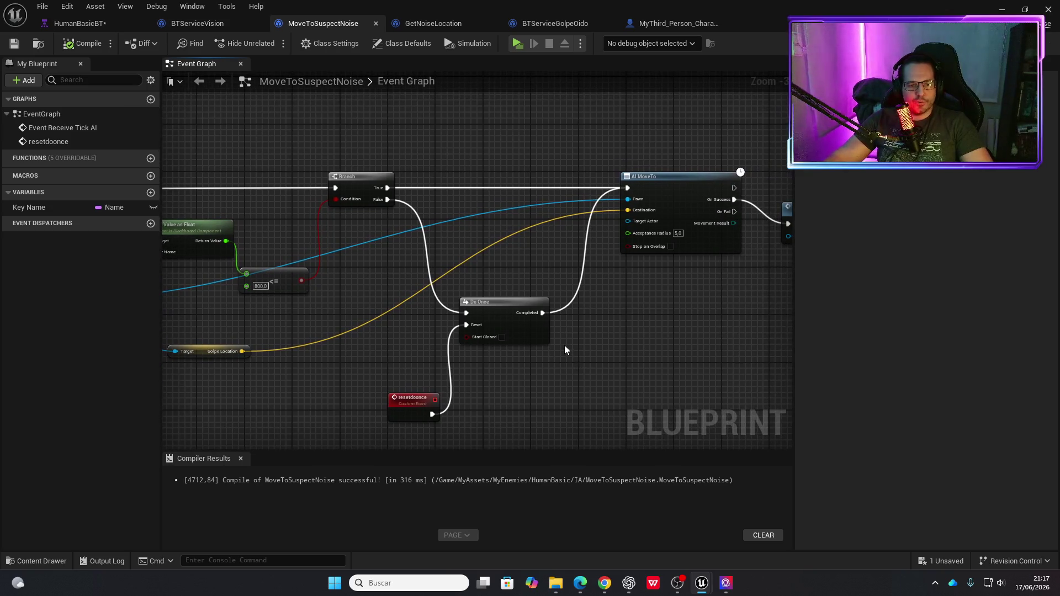
key("alt+Tab")
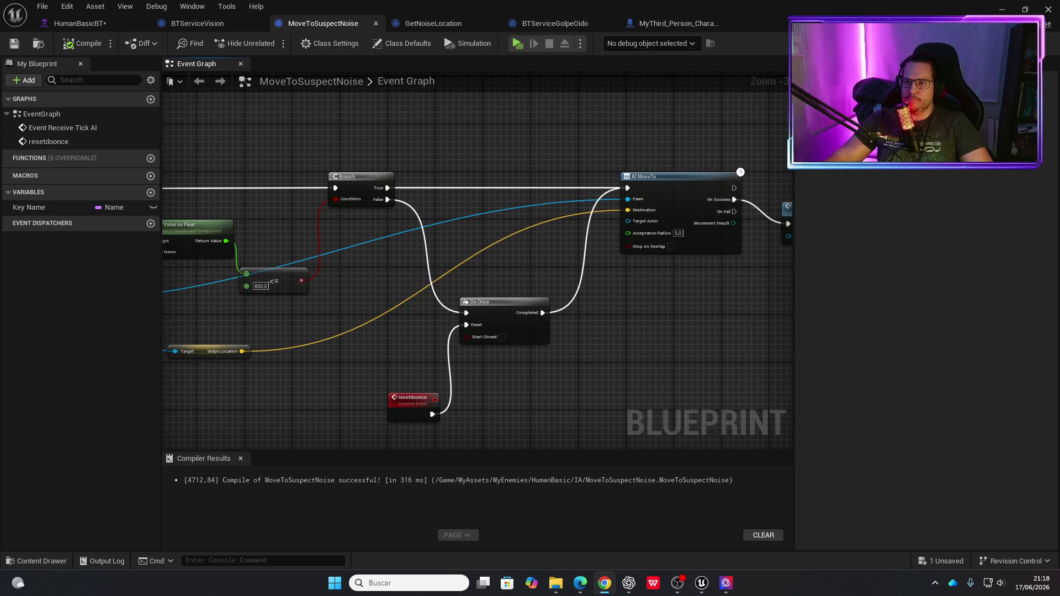
left_click_drag(587, 352, 645, 331)
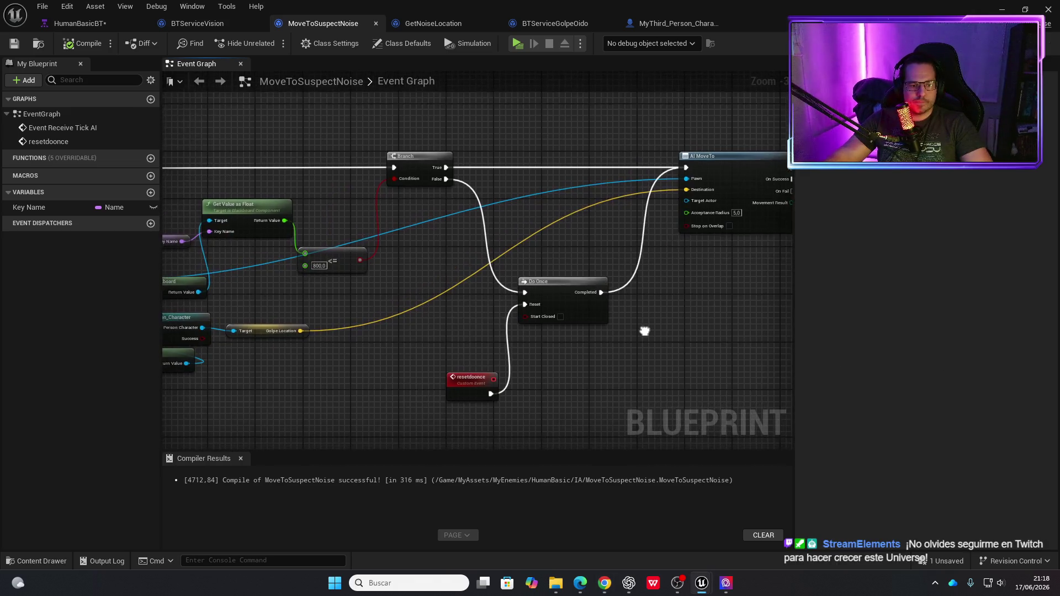
left_click_drag(459, 290, 598, 280)
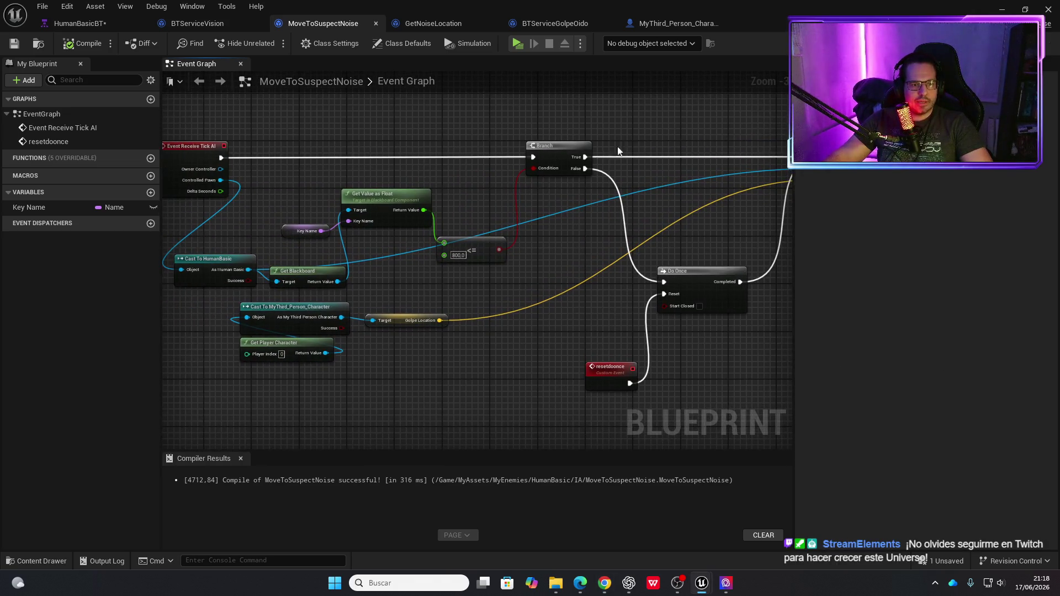
left_click(528, 264)
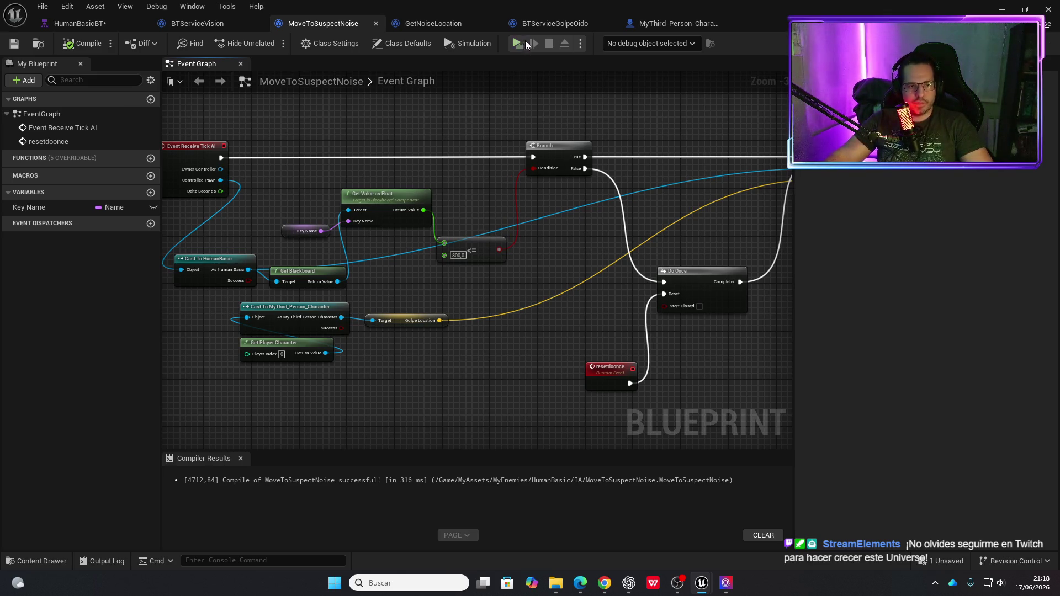
Compile the MoveToSuspectNoise task and return to the HumanBasicBT behaviour tree.
left_click(98, 41)
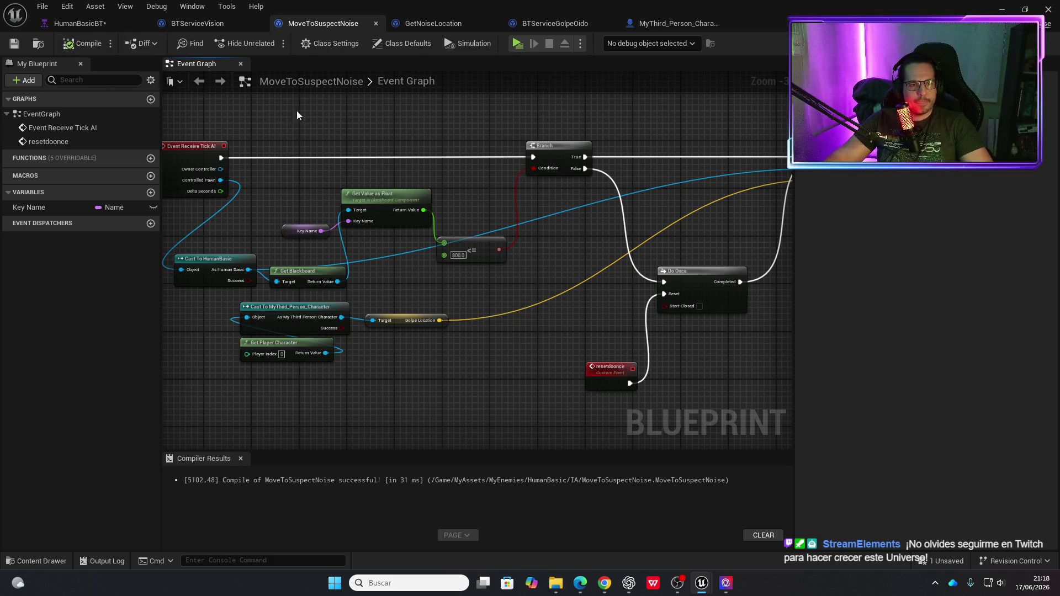
left_click(84, 40)
left_click(83, 25)
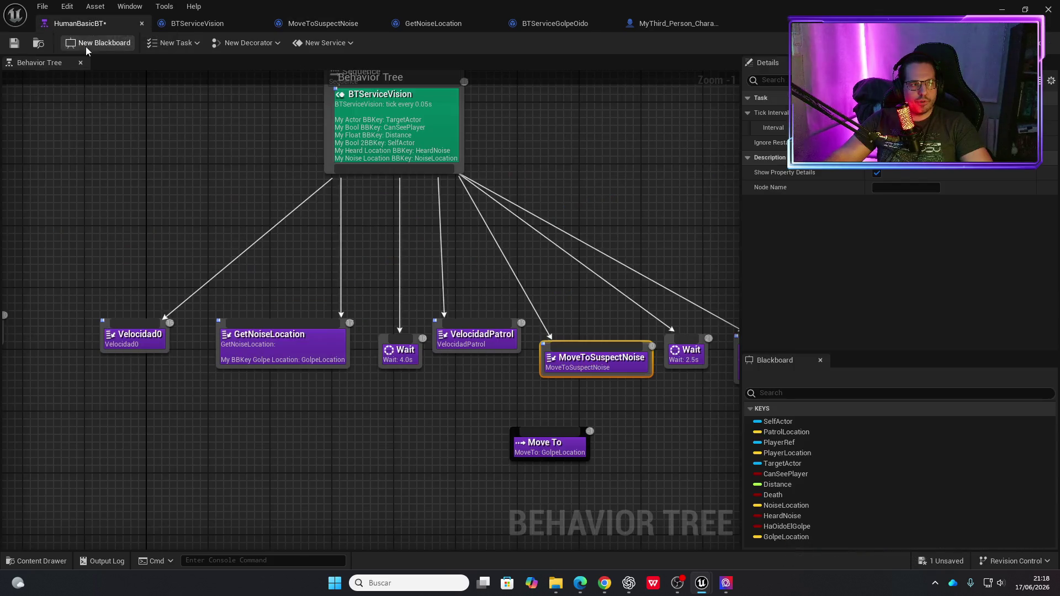
key("ctrl+s")
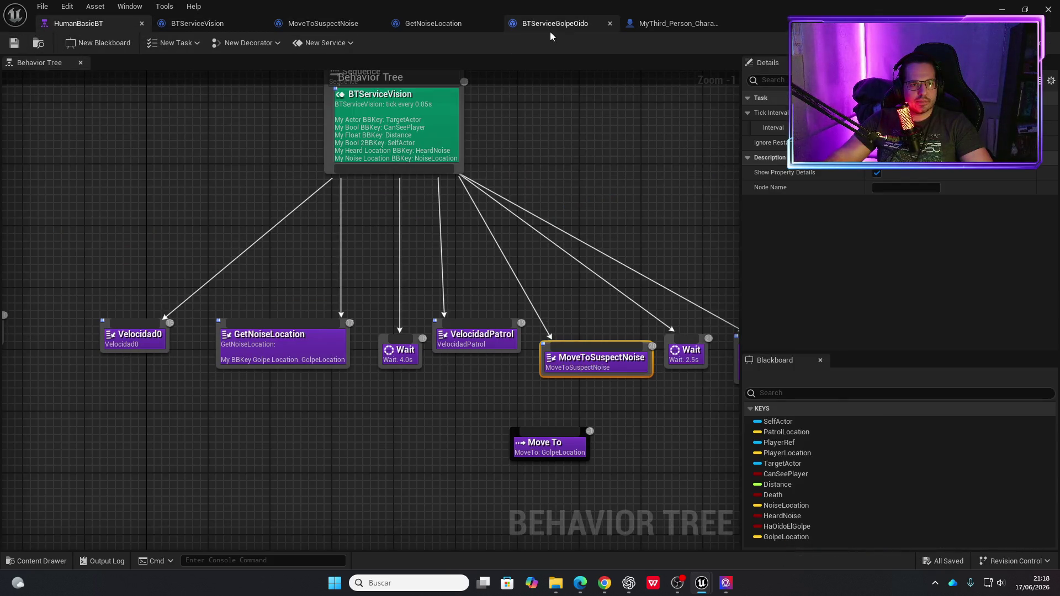
left_click(549, 25)
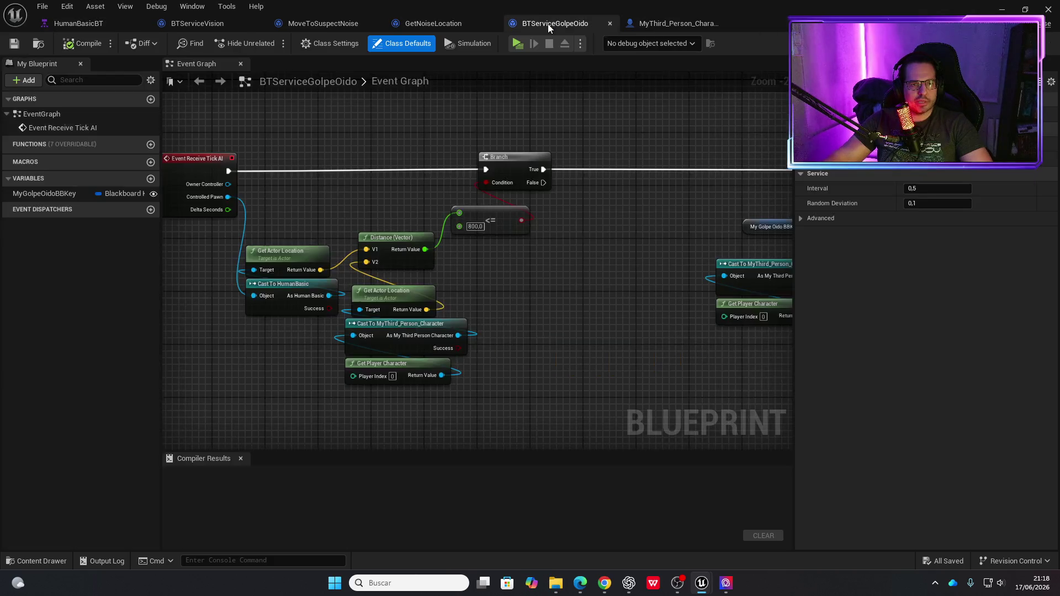
left_click_drag(529, 227, 473, 238)
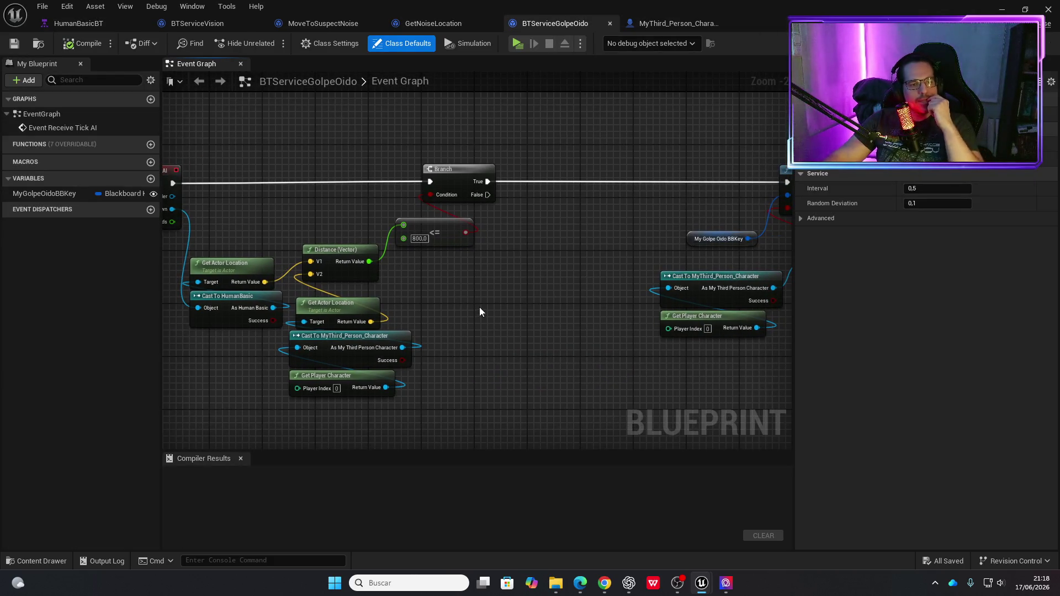
left_click(354, 306)
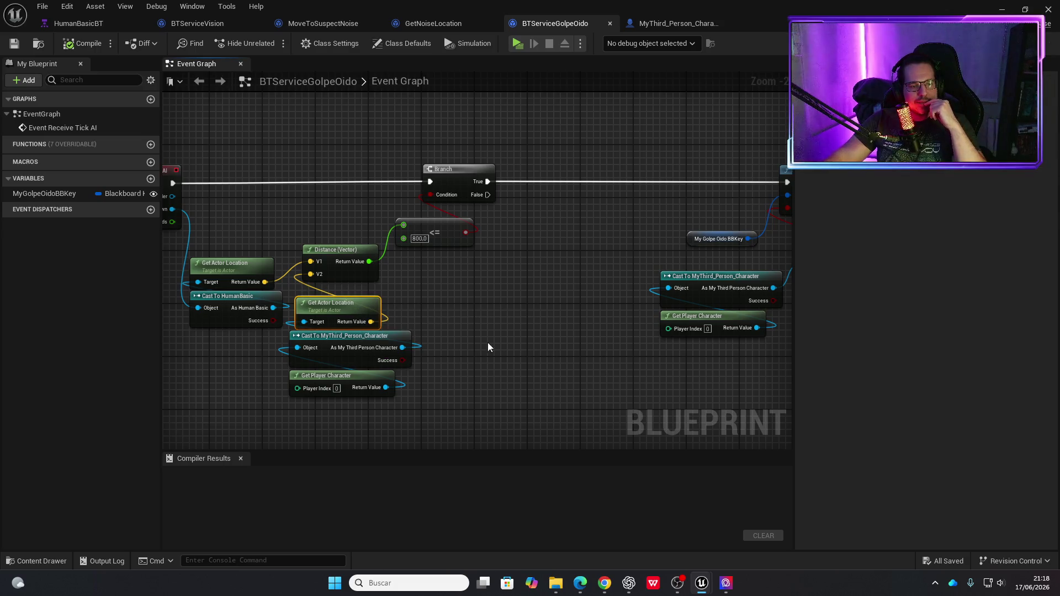
left_click_drag(482, 343, 408, 319)
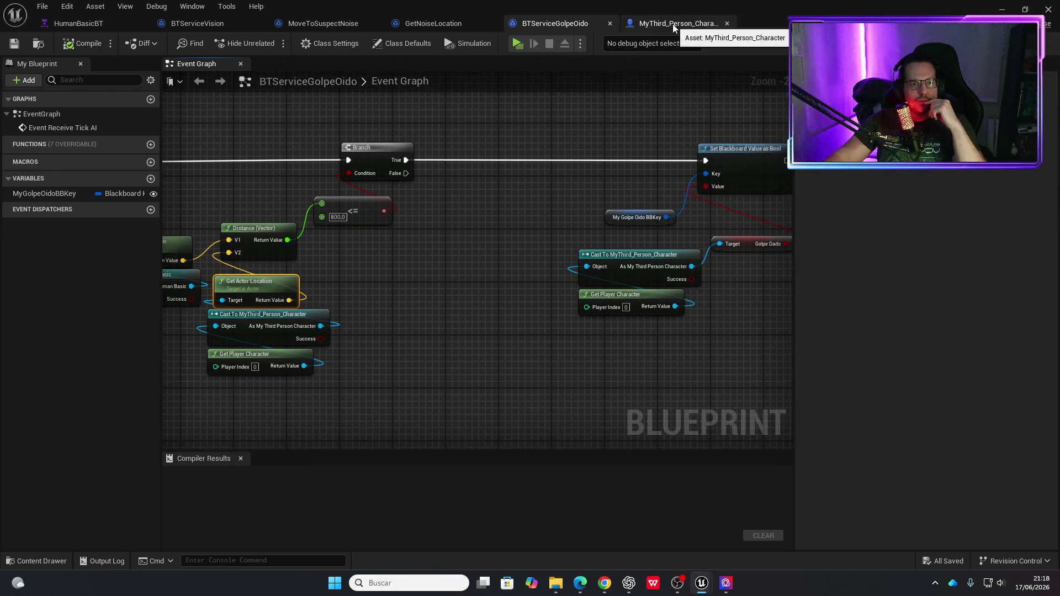
left_click(672, 24)
left_click(464, 23)
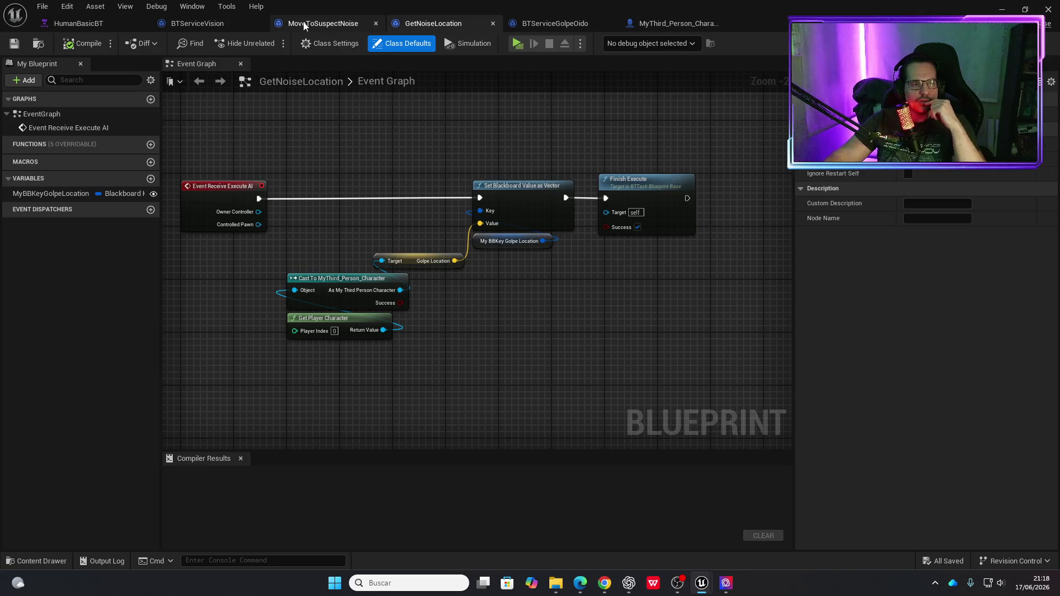
left_click(322, 23)
left_click(203, 27)
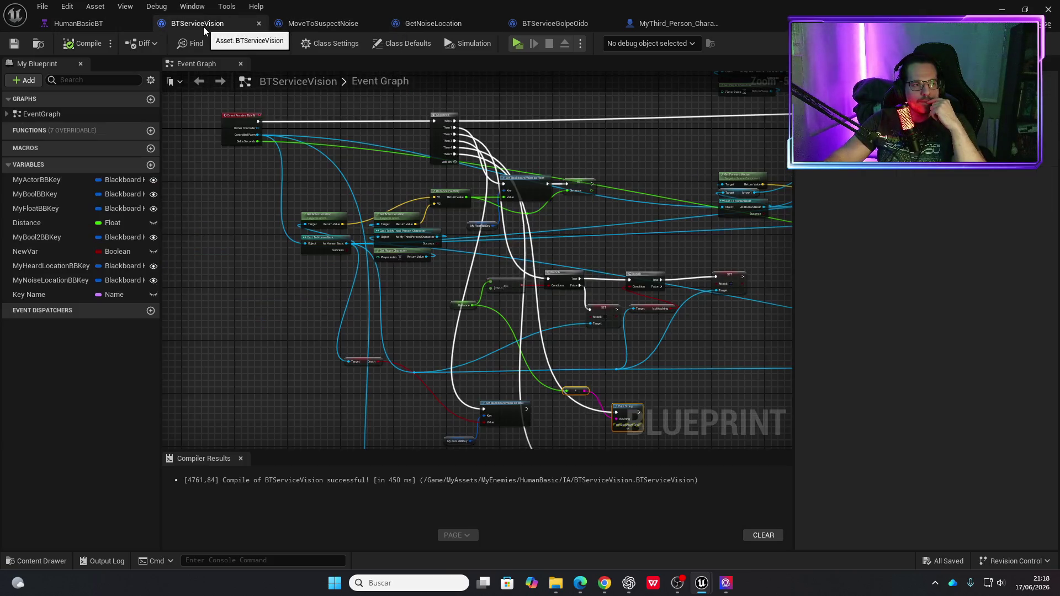
left_click(309, 25)
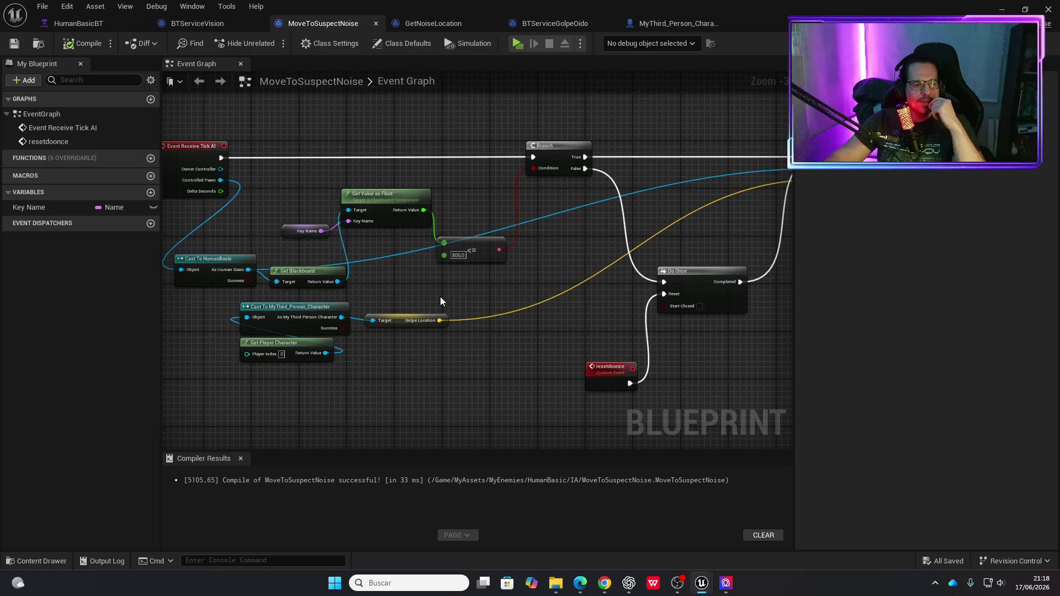
scroll(431, 326, "up", 2)
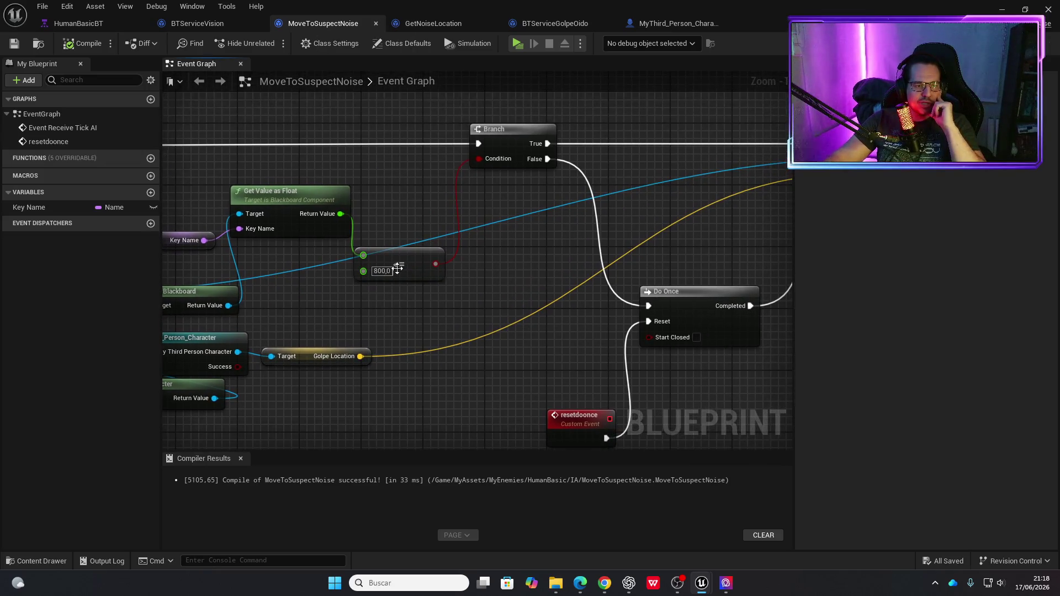
left_click_drag(416, 312, 538, 317)
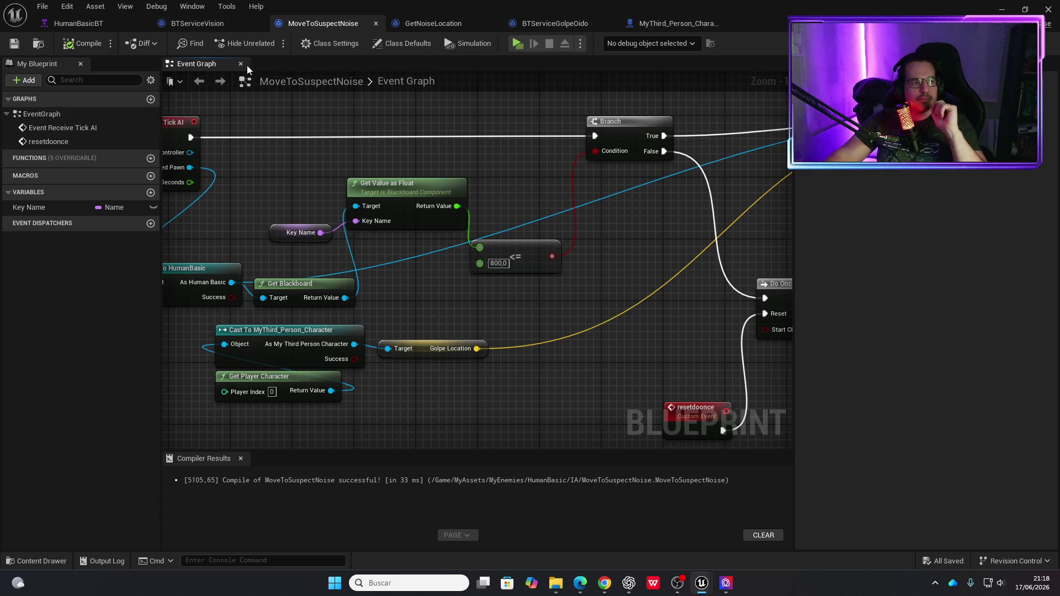
Create a new variable named DistanceToEnemy in the character blueprint and make it a Float.
left_click(664, 26)
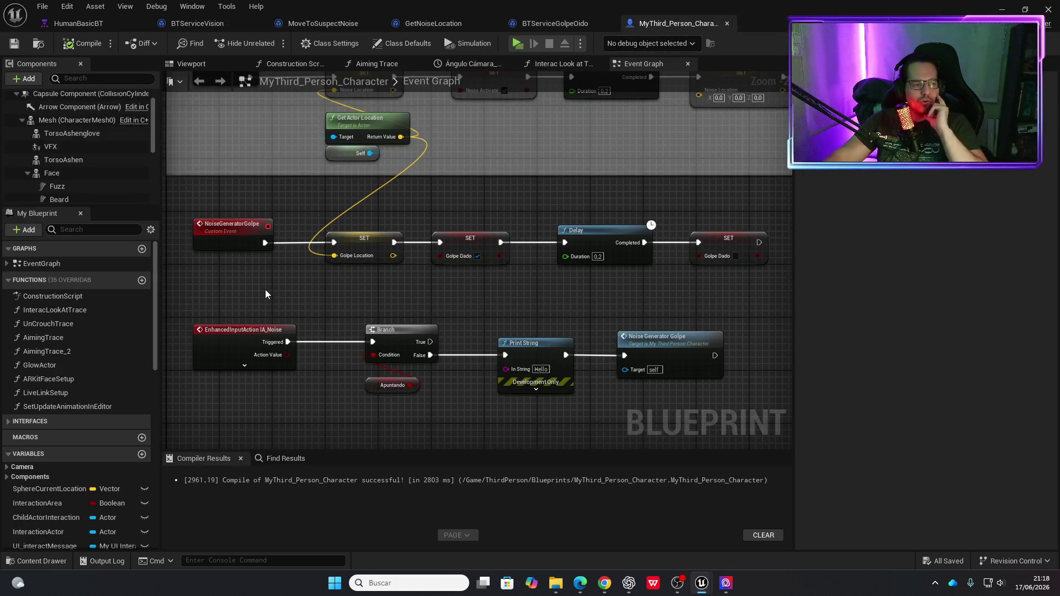
scroll(101, 500, "down", 10)
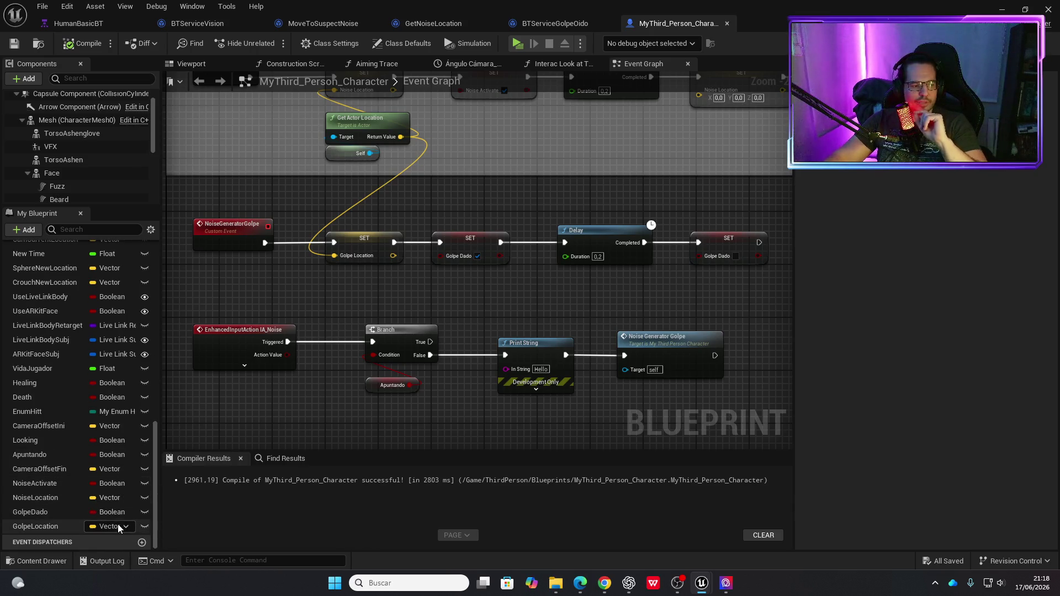
scroll(66, 410, "up", 10)
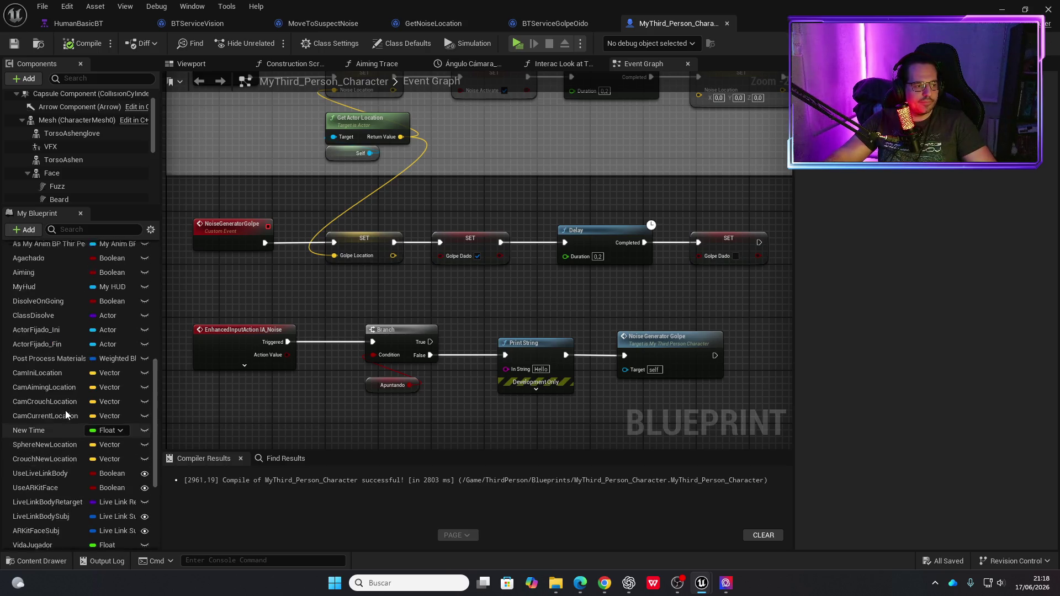
scroll(67, 405, "up", 3)
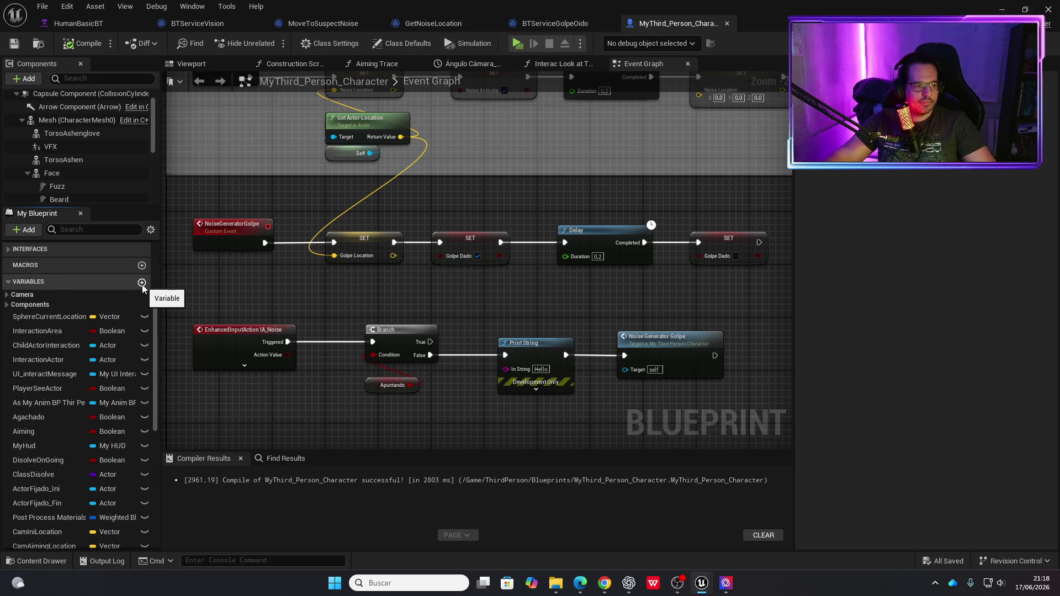
left_click(142, 282)
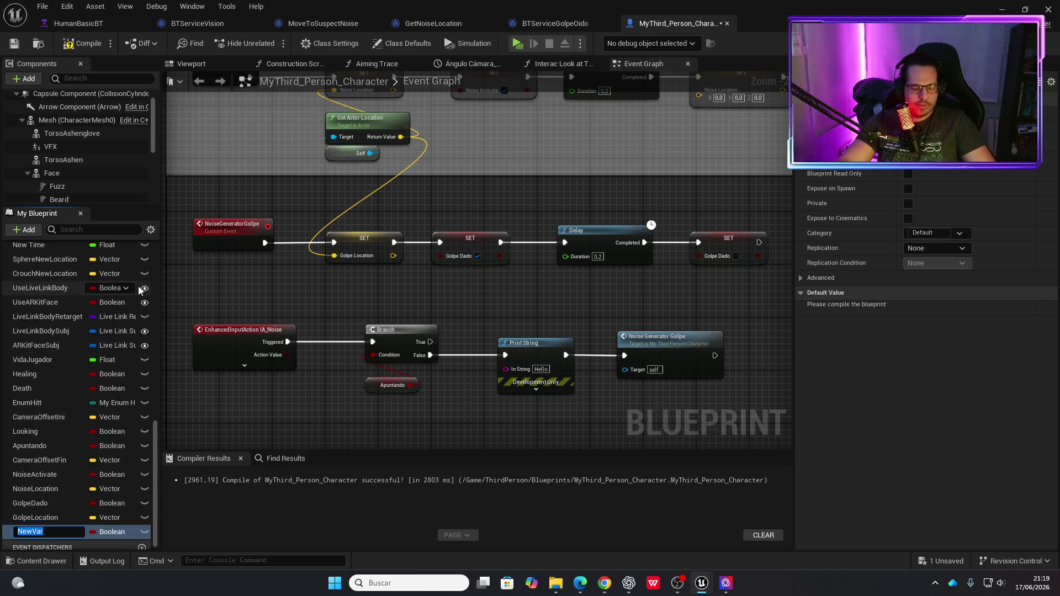
type("DistanceToEnemy")
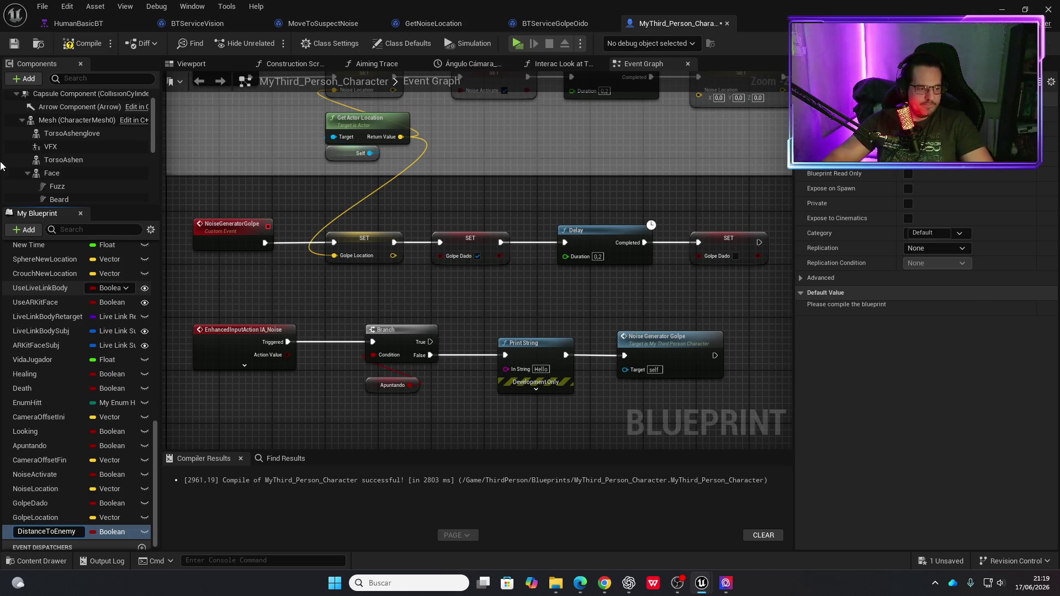
key("Return")
left_click(127, 527)
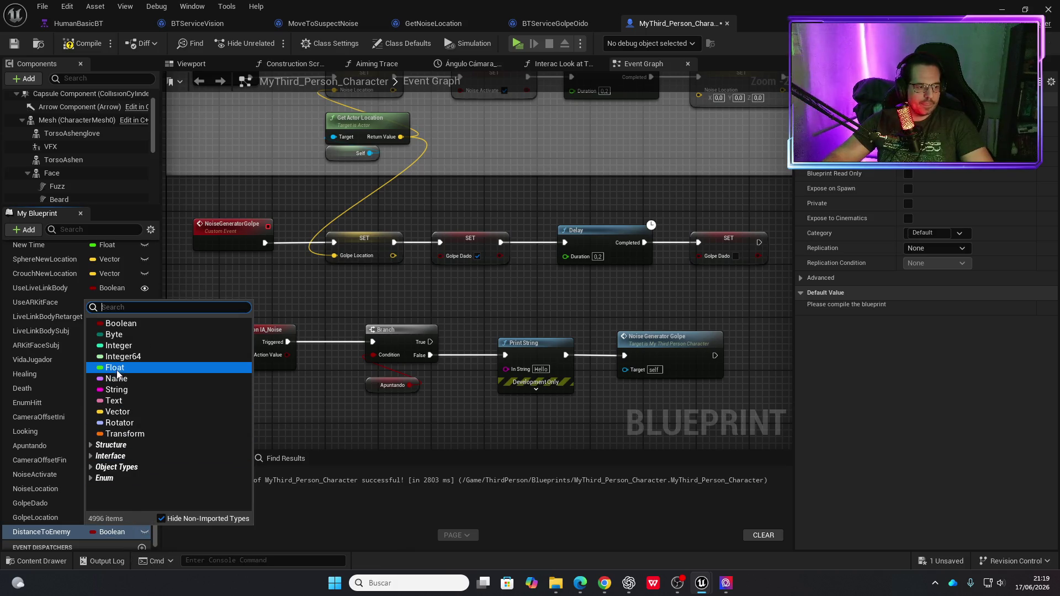
left_click(117, 368)
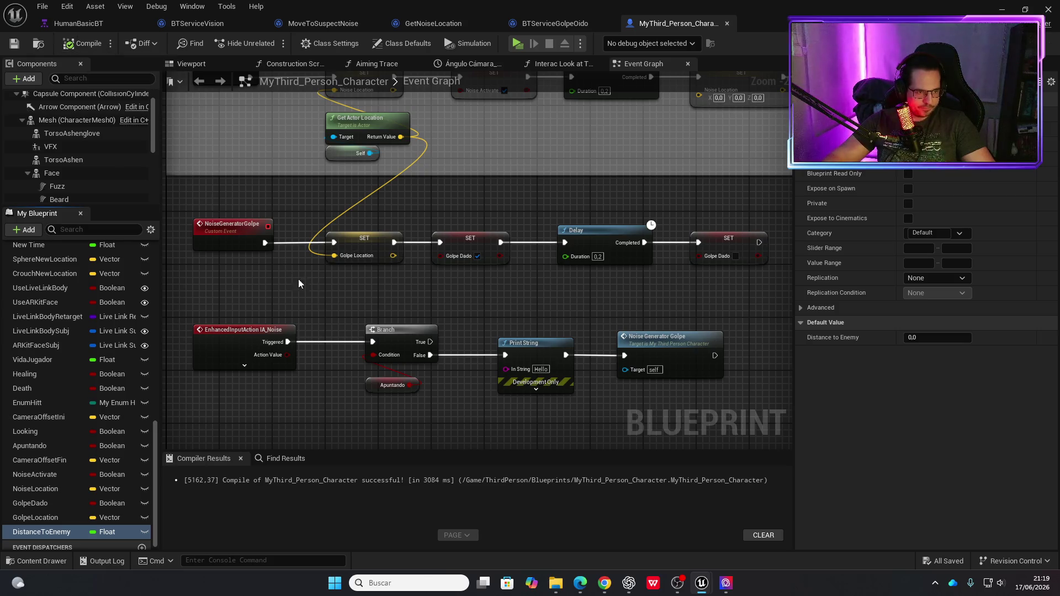
Place a DistanceToEnemy node in the event graph near NoiseGeneratorGolpe.
mouse_move(240, 238)
left_mouse_down()
mouse_move(403, 243)
mouse_move(288, 231)
left_mouse_up()
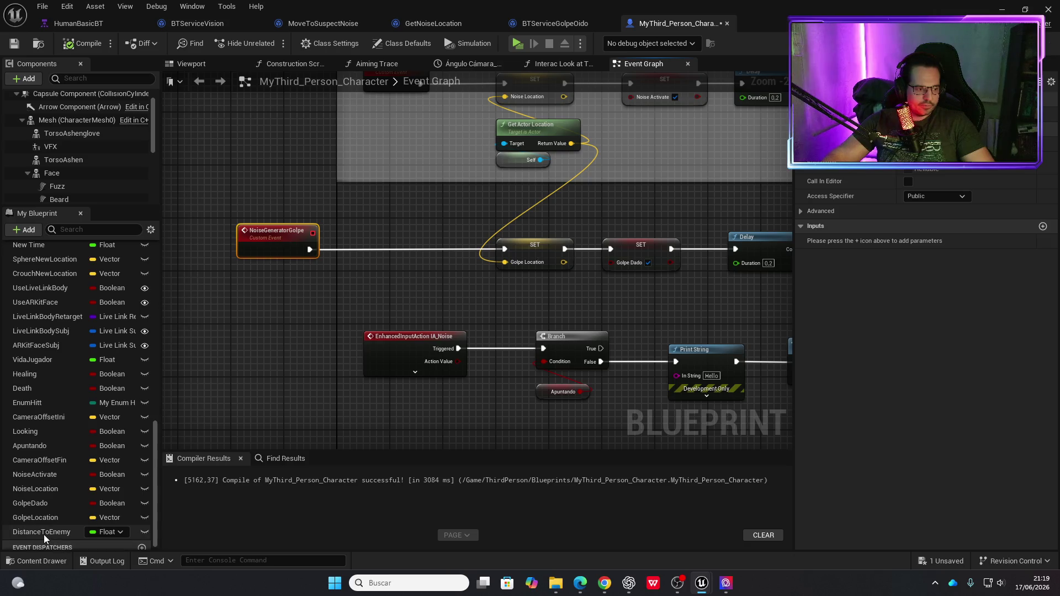
mouse_move(44, 532)
left_mouse_down()
mouse_move(345, 325)
mouse_move(366, 286)
mouse_move(343, 310)
mouse_move(303, 316)
mouse_move(388, 296)
left_mouse_up()
left_click(401, 312)
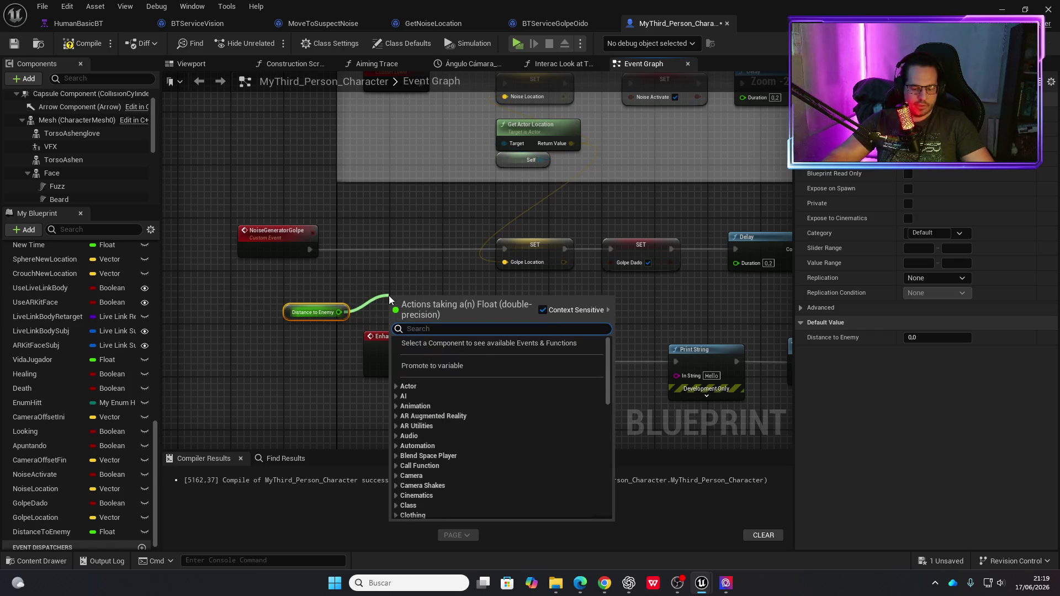
Add a <= comparison checking DistanceToEnemy against 800.
type("<")
key("BackSpace")
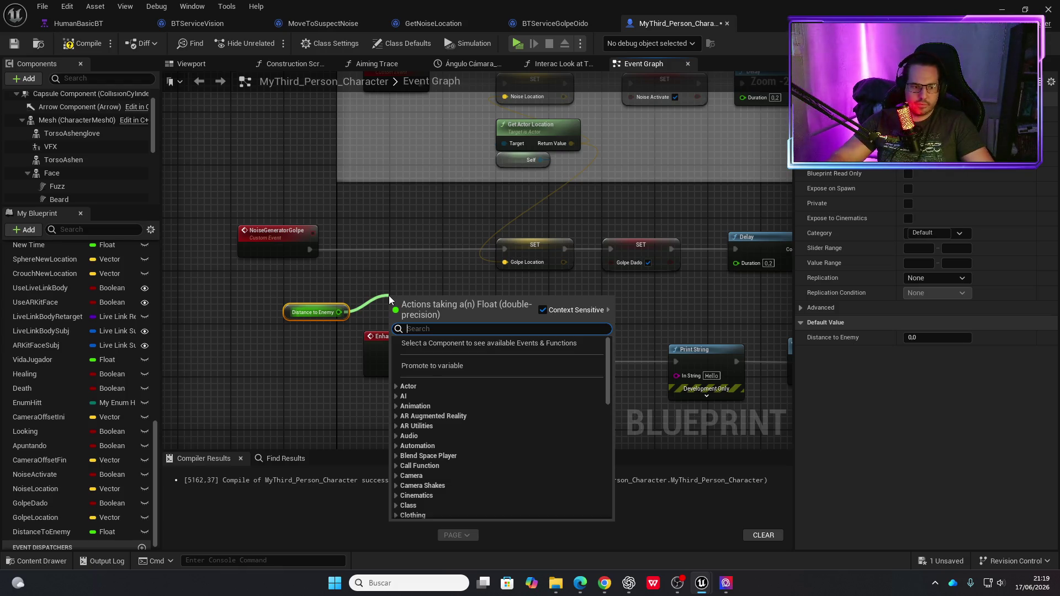
type("<=")
left_click(440, 369)
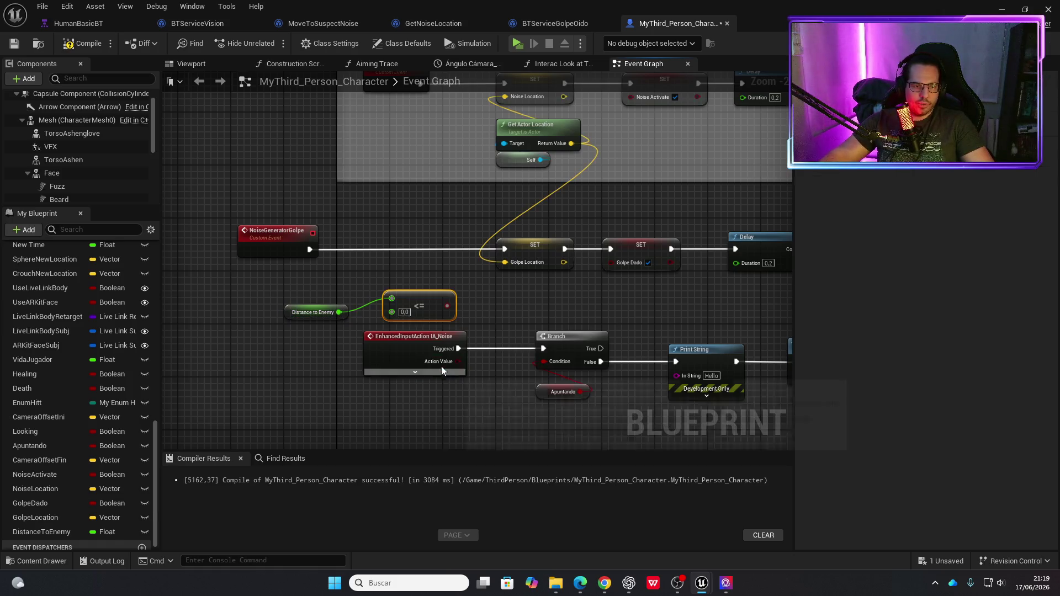
left_click(405, 312)
type("800")
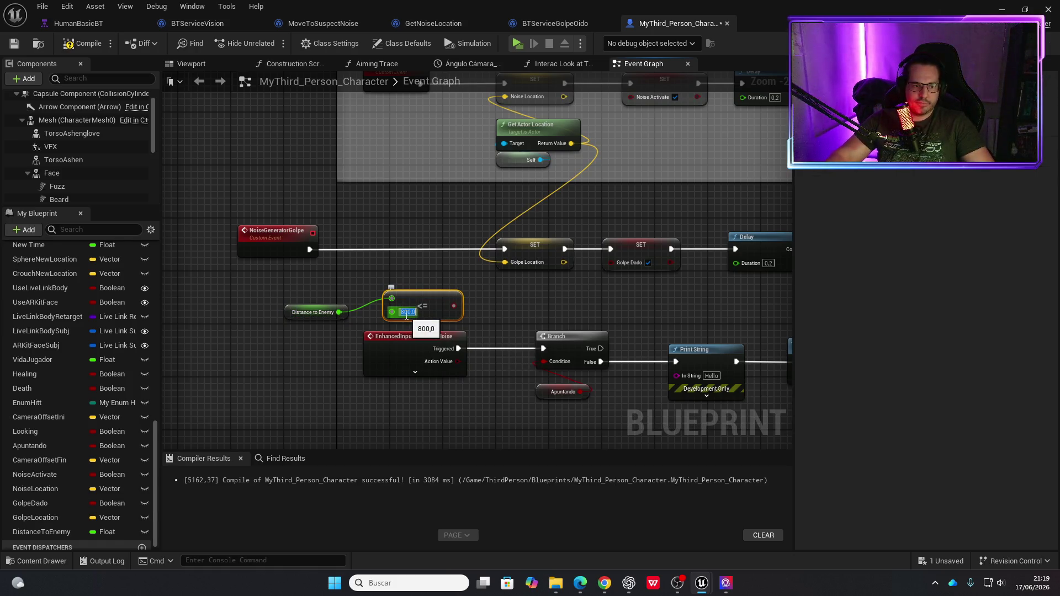
key("Return")
left_click(382, 244)
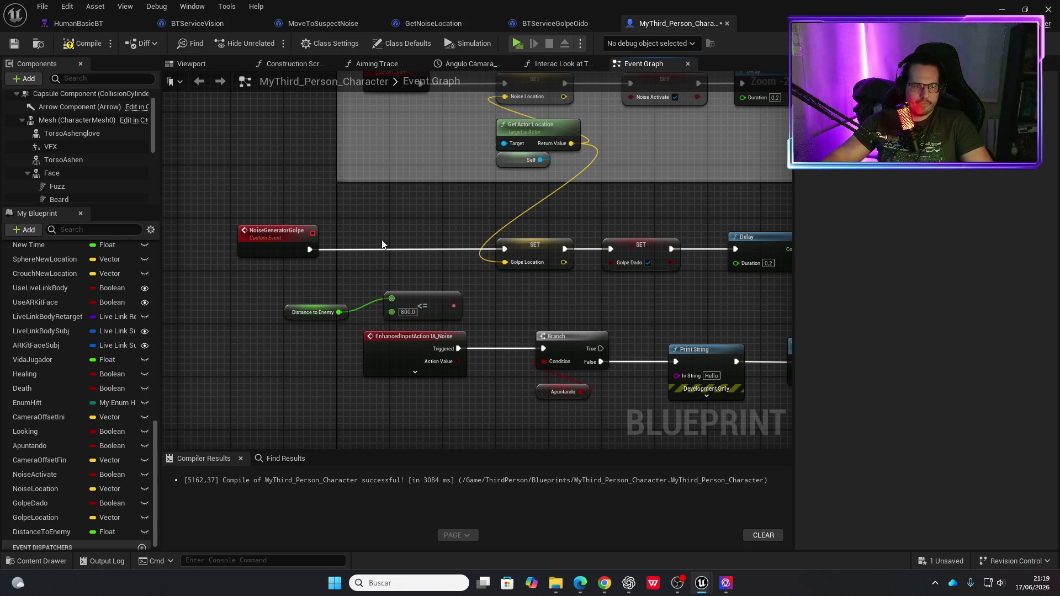
Route NoiseGeneratorGolpe through a Branch driven by the distance check, then compile and save.
key("b")
left_click(420, 244)
left_click_drag(452, 306, 382, 238)
left_click_drag(309, 250, 504, 249)
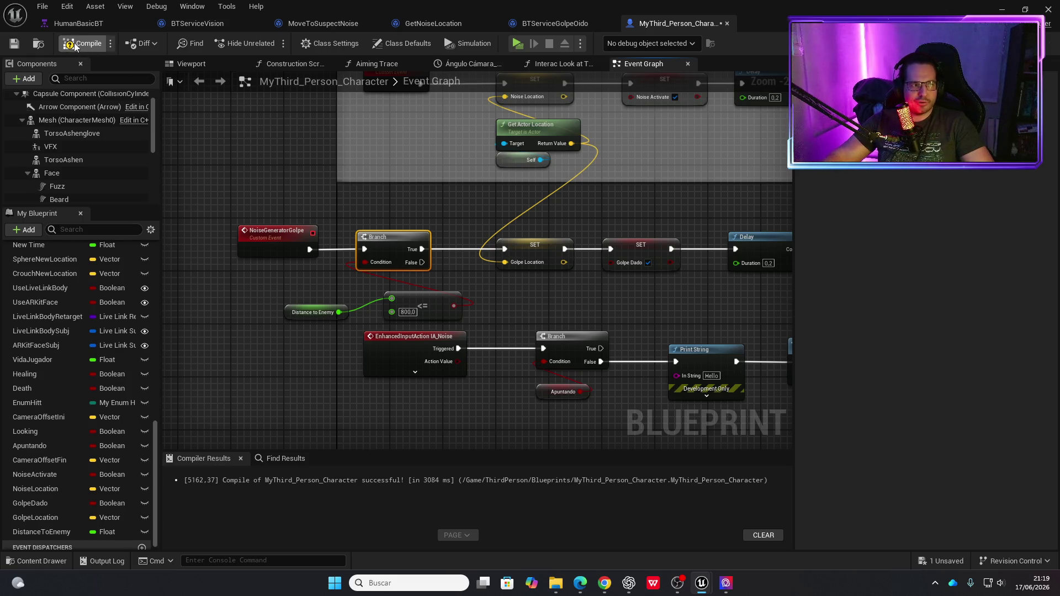
key("ctrl+s")
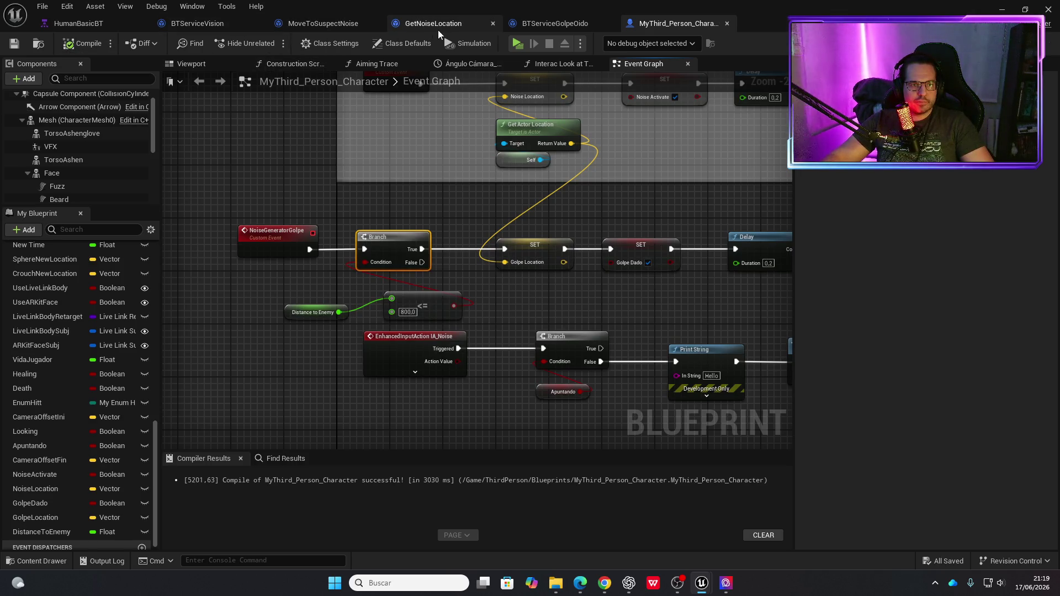
left_click(188, 23)
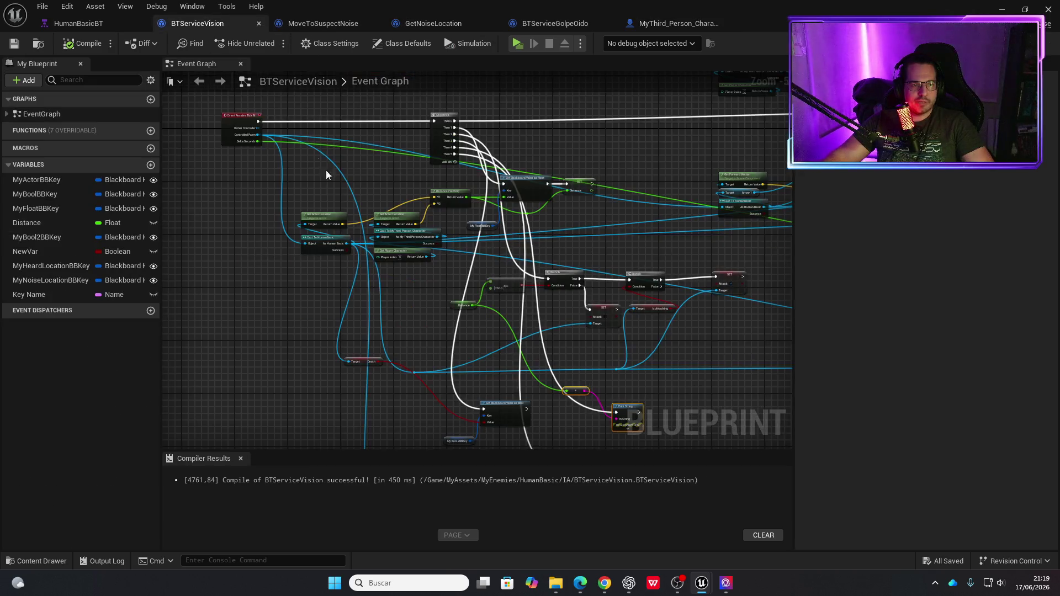
Add a Set Distance to Enemy node from the character cast output.
left_click_drag(579, 168, 563, 241)
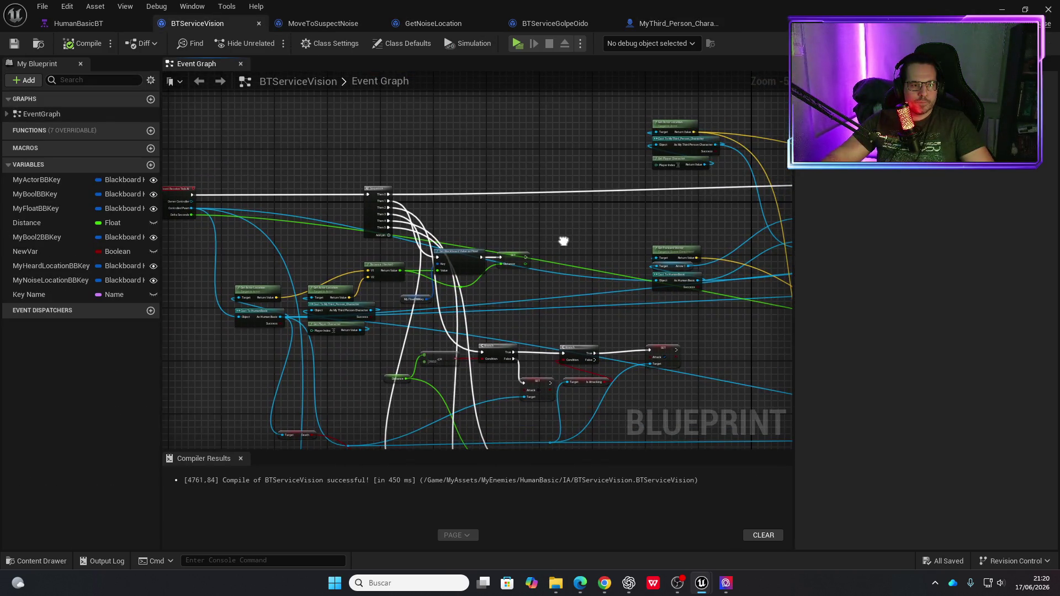
scroll(566, 338, "up", 3)
mouse_move(565, 338)
left_mouse_down()
mouse_move(528, 252)
mouse_move(546, 159)
mouse_move(618, 241)
left_mouse_up()
scroll(618, 245, "down", 3)
mouse_move(504, 235)
left_mouse_down()
mouse_move(493, 209)
mouse_move(504, 238)
left_mouse_up()
scroll(474, 207, "up", 2)
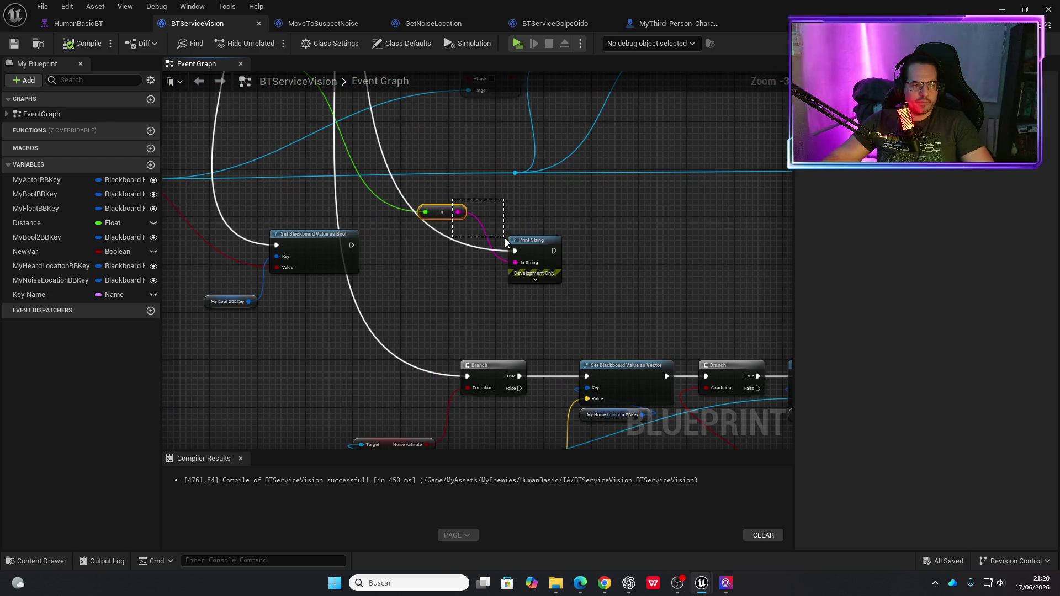
left_click(530, 212)
left_click_drag(507, 379, 499, 307)
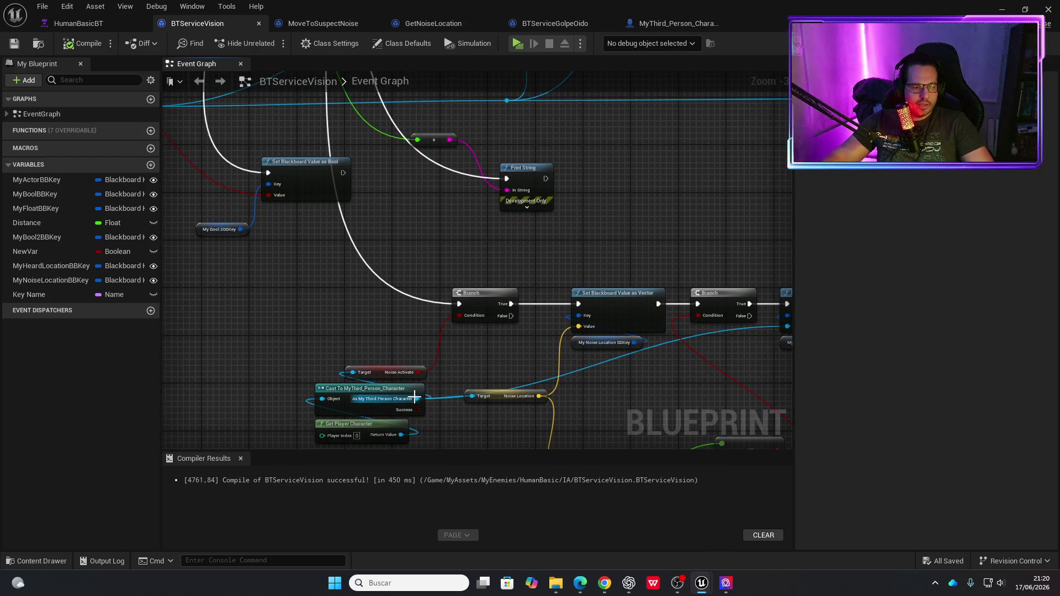
mouse_move(420, 400)
left_mouse_down()
mouse_move(589, 191)
mouse_move(618, 207)
left_mouse_up()
type("set dios")
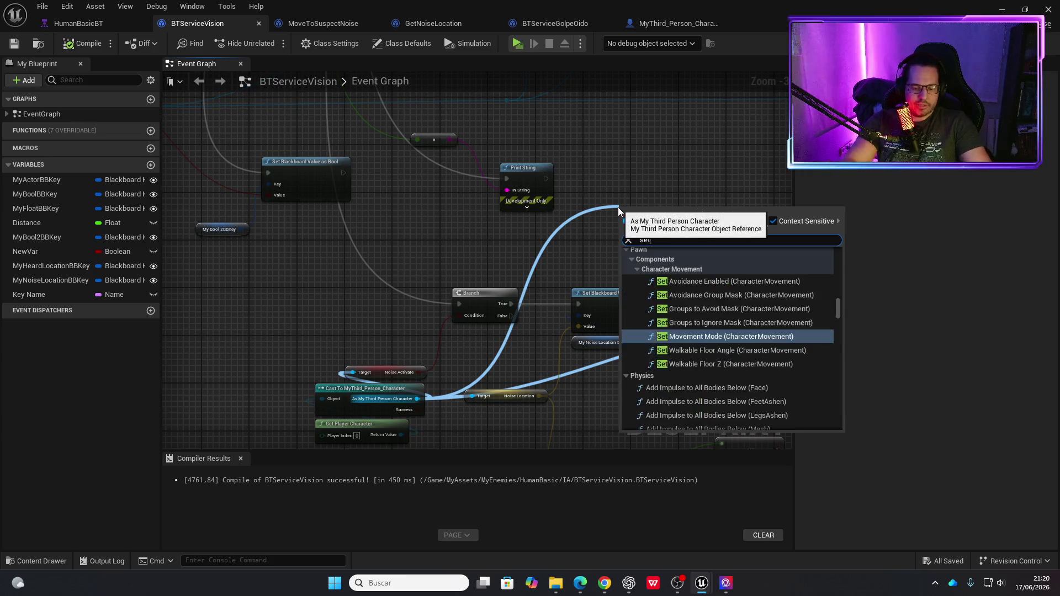
key("BackSpace")
key("BackSpace")
type("s")
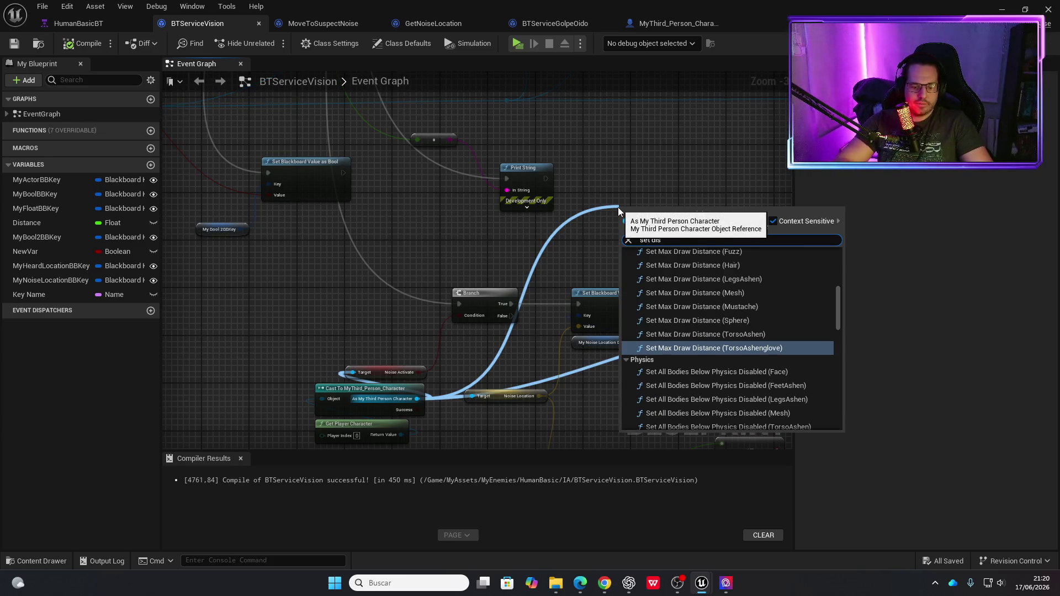
type("tan")
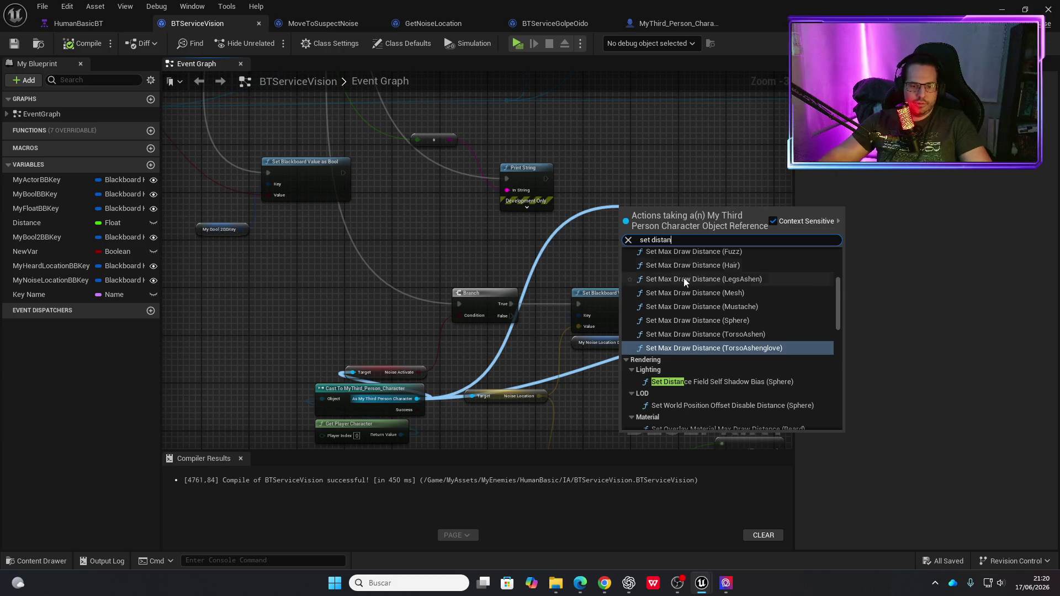
scroll(704, 320, "down", 5)
left_click(703, 422)
Place the SET node after Print String, feed it the Distance value, then compile and save.
left_click_drag(654, 216, 630, 192)
left_click_drag(418, 211, 473, 339)
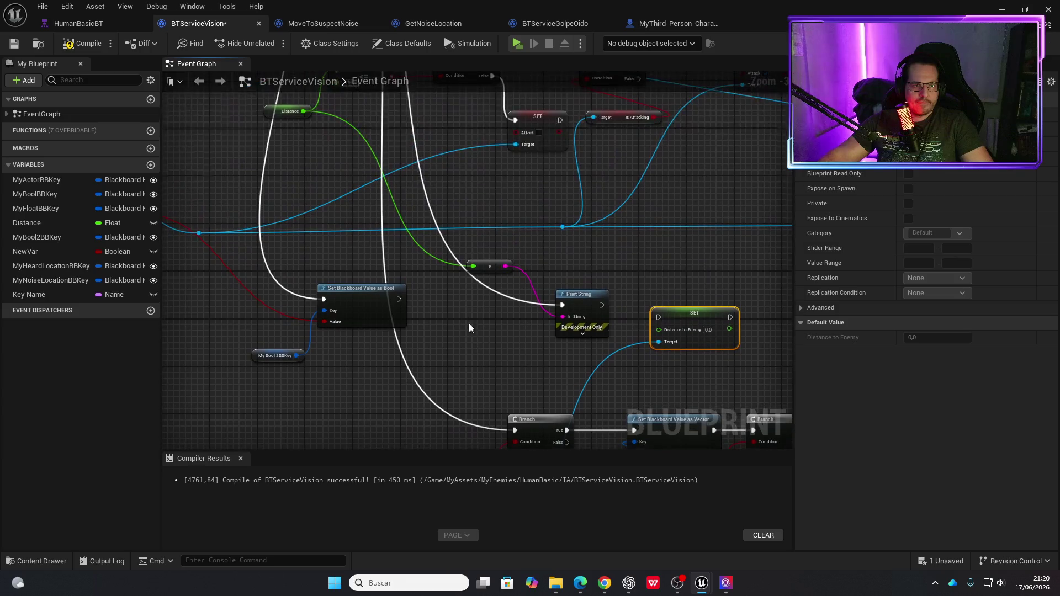
mouse_move(303, 112)
left_mouse_down()
mouse_move(661, 331)
mouse_move(674, 296)
left_mouse_up()
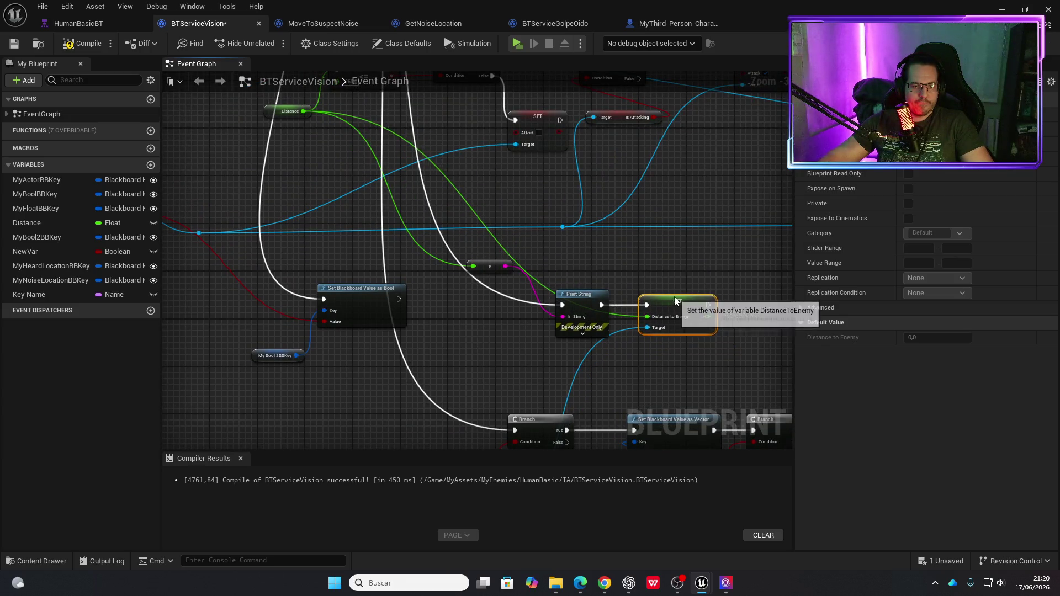
left_click(88, 44)
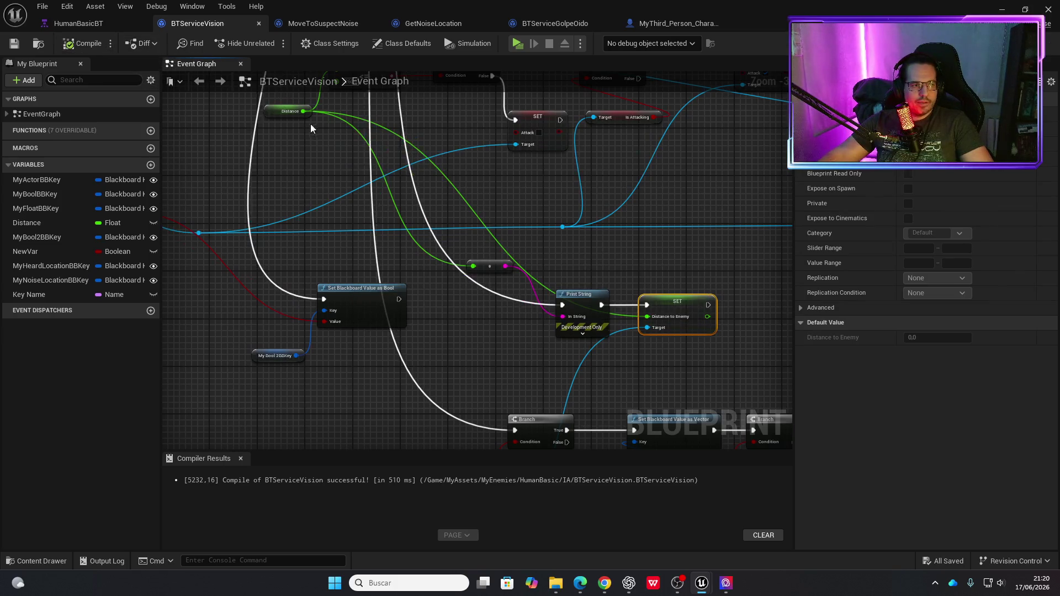
Run a short playtest walking the player forward, then stop it.
left_click(516, 47)
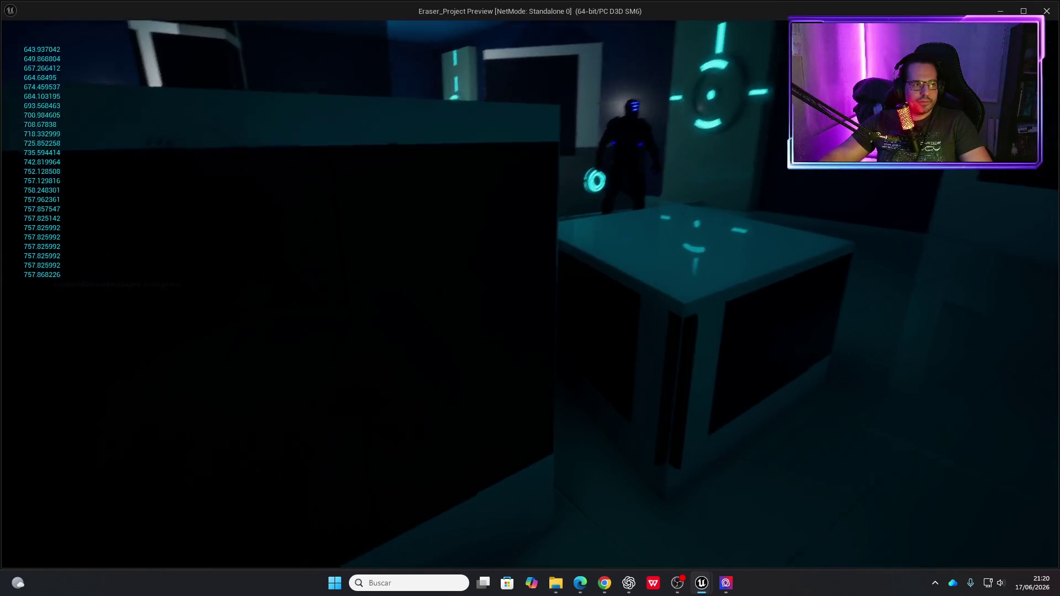
key("w")
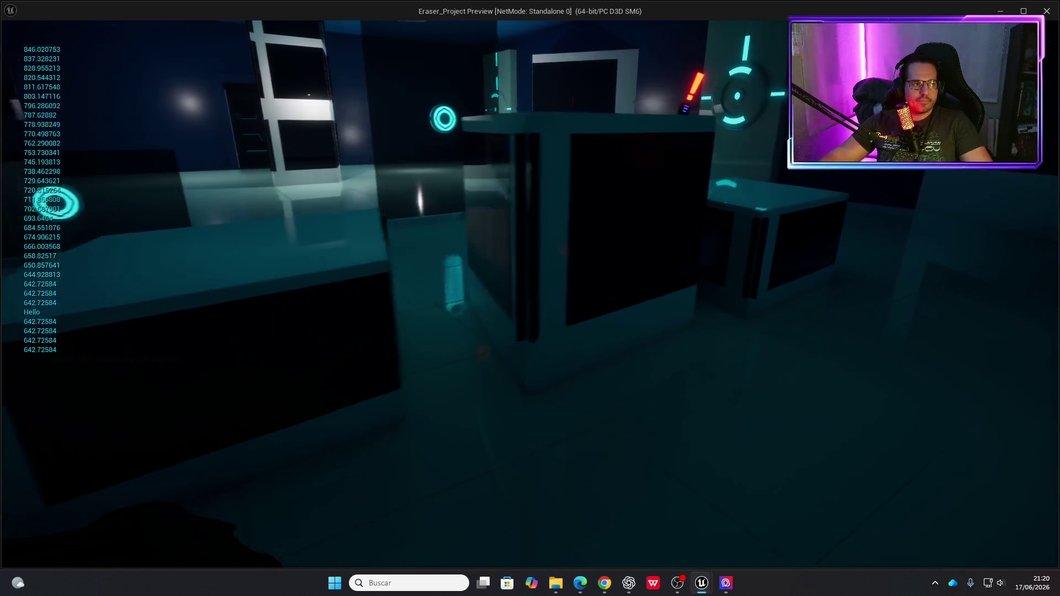
key("Escape")
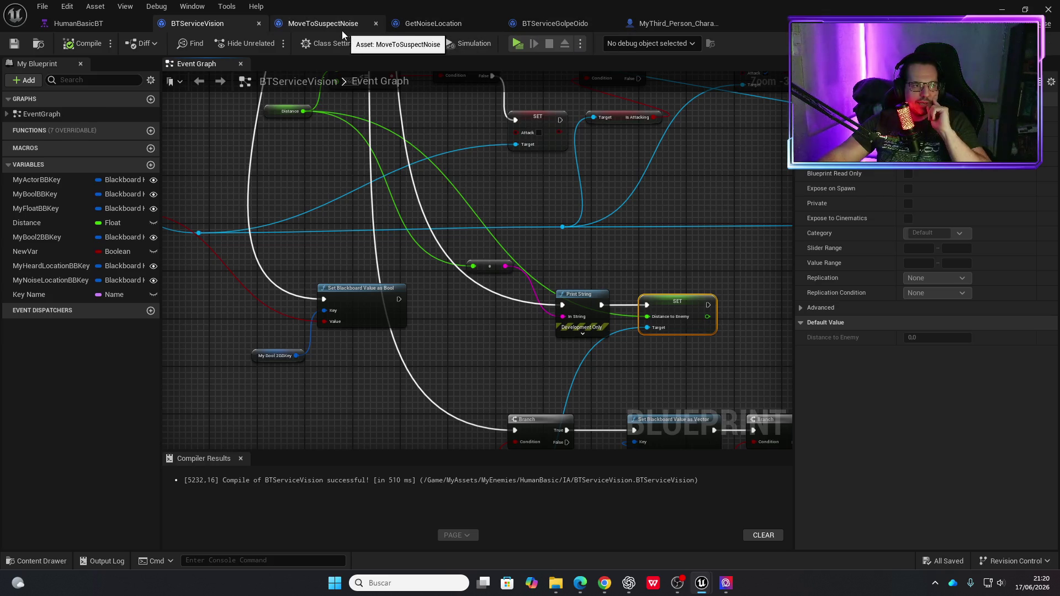
Delete the distance check, Branch, Do Once and its reset event from MoveToSuspectNoise.
left_click(323, 23)
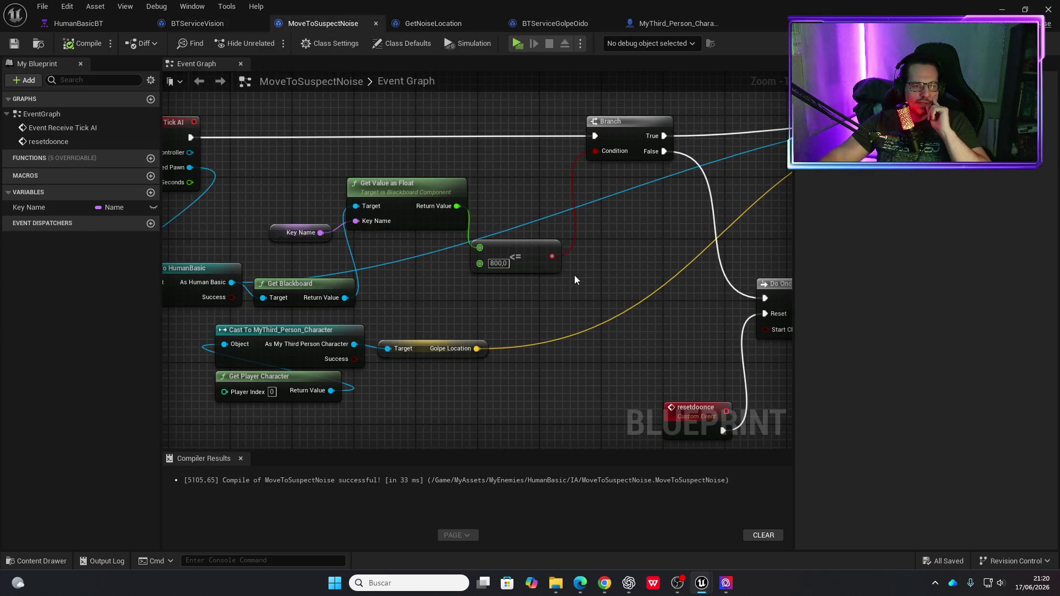
scroll(595, 220, "down", 2)
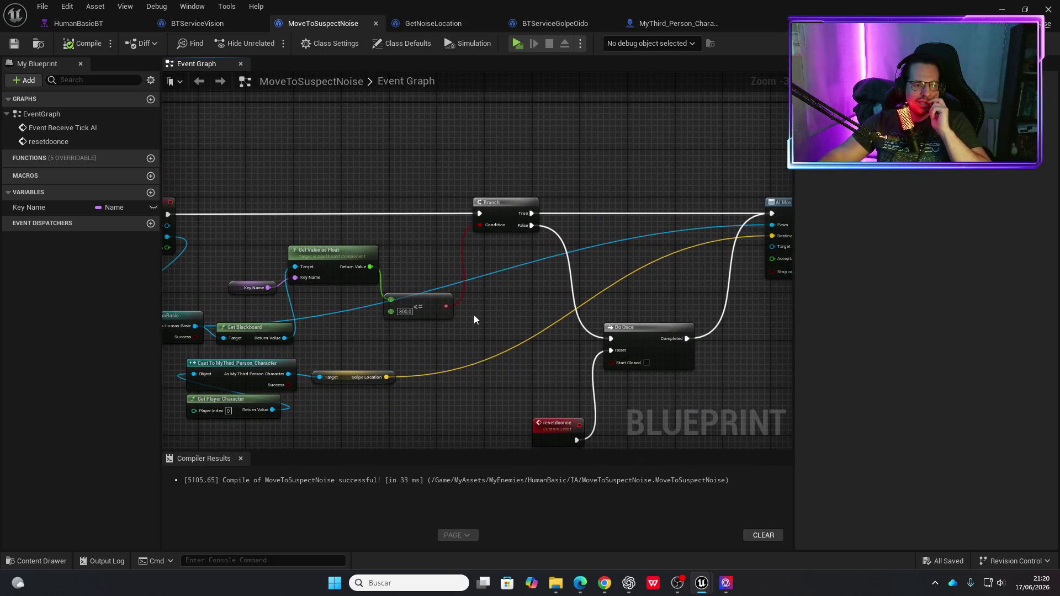
mouse_move(481, 312)
left_mouse_down()
mouse_move(253, 253)
mouse_move(238, 265)
mouse_move(240, 325)
left_mouse_up()
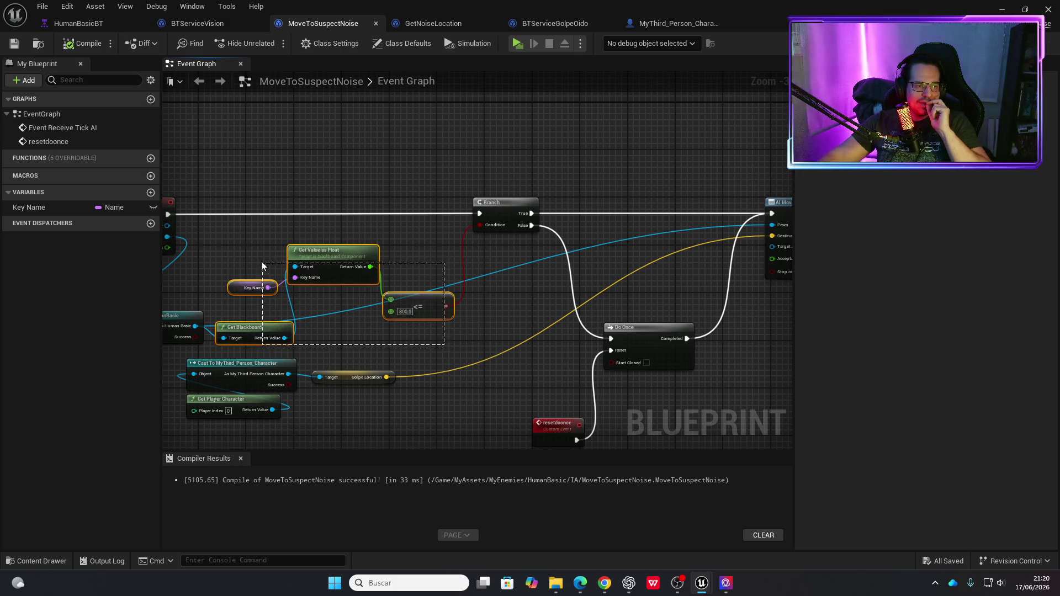
key("Delete")
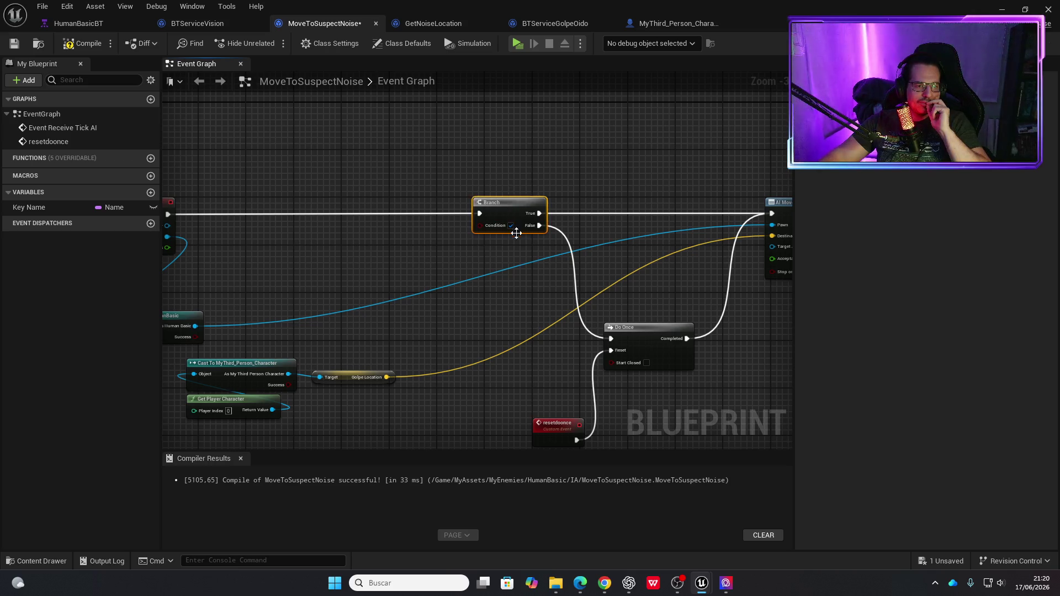
left_click_drag(455, 261, 566, 247)
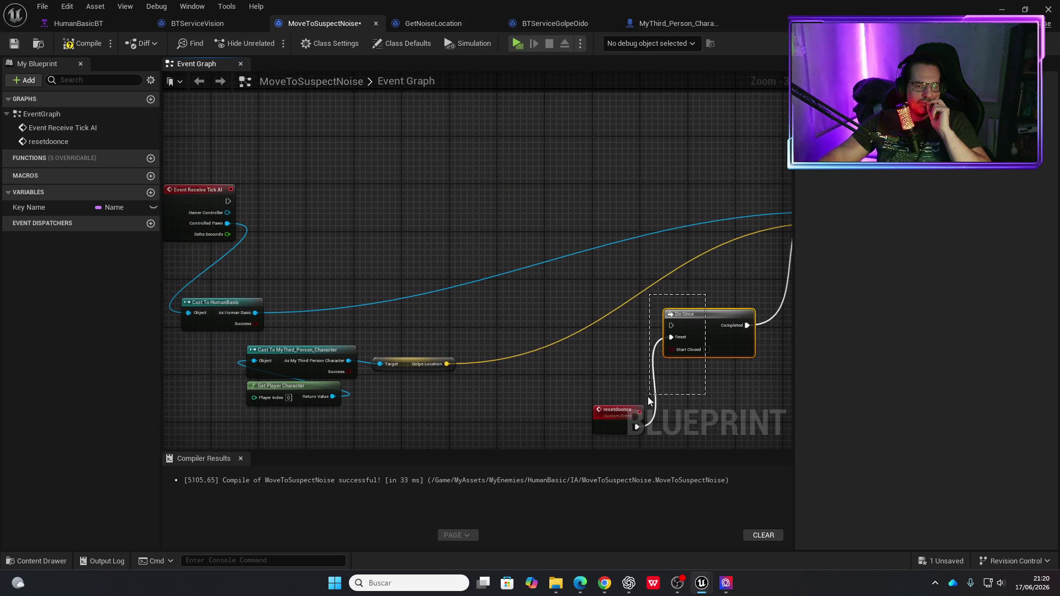
key("Delete")
mouse_move(658, 408)
left_mouse_down()
mouse_move(674, 384)
mouse_move(566, 222)
left_mouse_up()
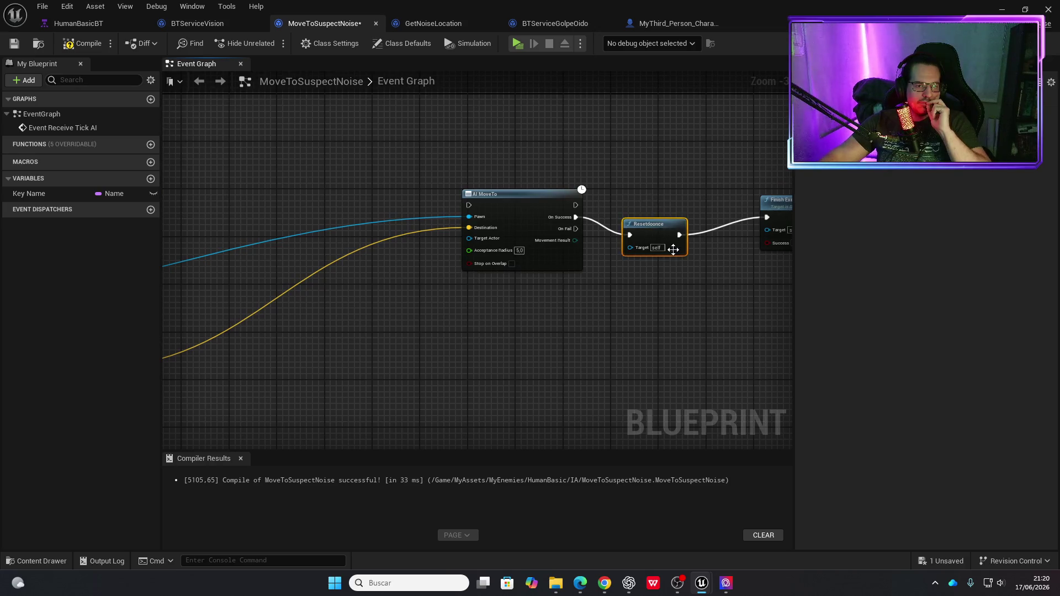
Connect Event Receive Tick AI to AI MoveTo, and On Success to Finish Execute.
mouse_move(600, 323)
left_mouse_down()
mouse_move(539, 338)
mouse_move(492, 215)
mouse_move(285, 183)
left_mouse_up()
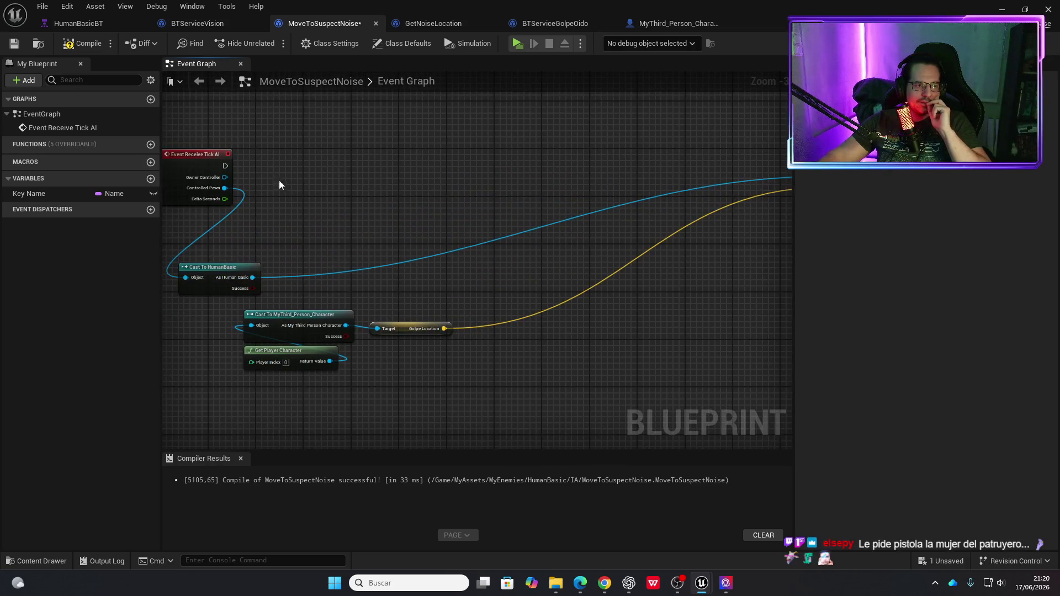
left_click_drag(494, 183, 697, 181)
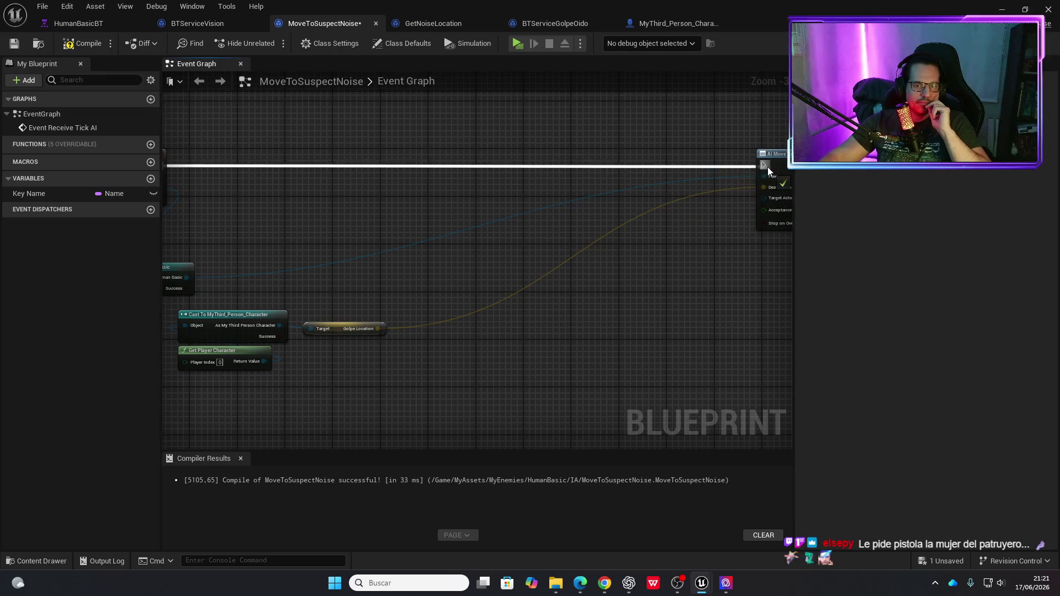
mouse_move(778, 160)
left_mouse_down()
mouse_move(472, 159)
mouse_move(436, 256)
mouse_move(393, 232)
left_mouse_up()
mouse_move(612, 177)
left_mouse_down()
mouse_move(430, 165)
mouse_move(632, 193)
left_mouse_up()
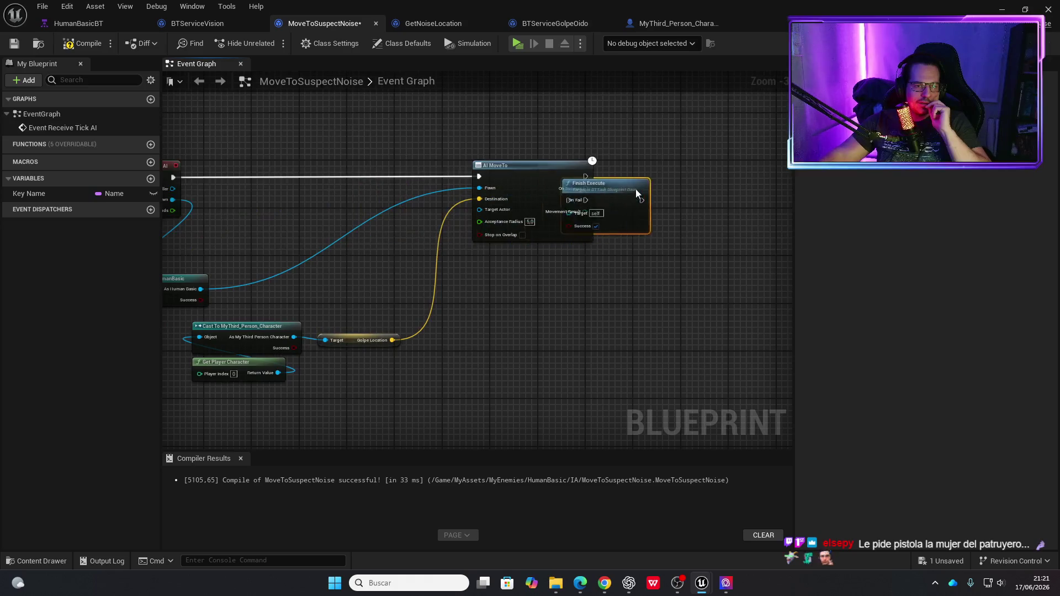
left_click_drag(699, 180, 698, 186)
left_click_drag(586, 188, 639, 196)
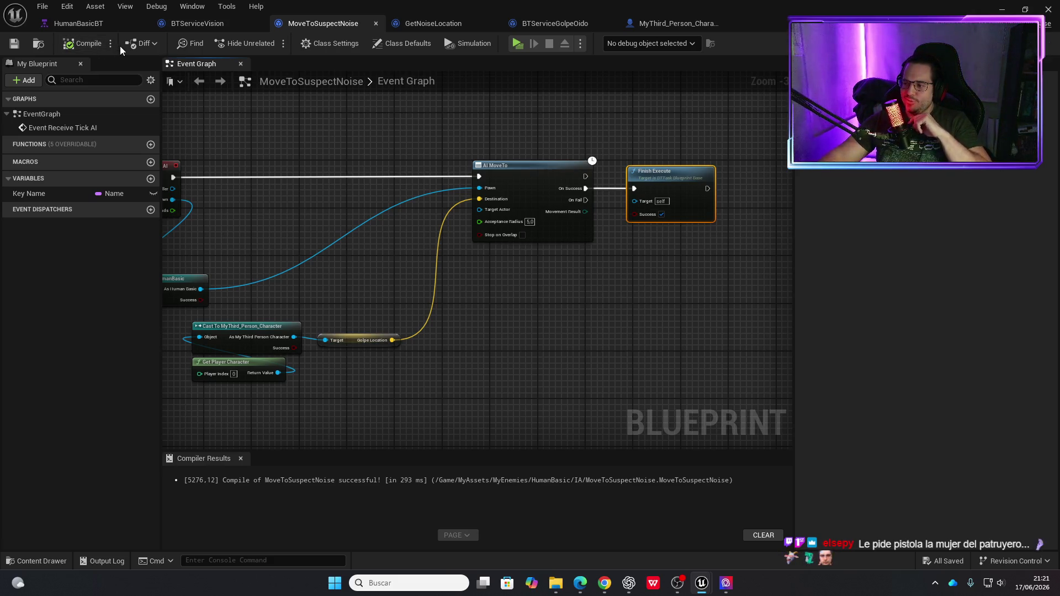
left_click(513, 47)
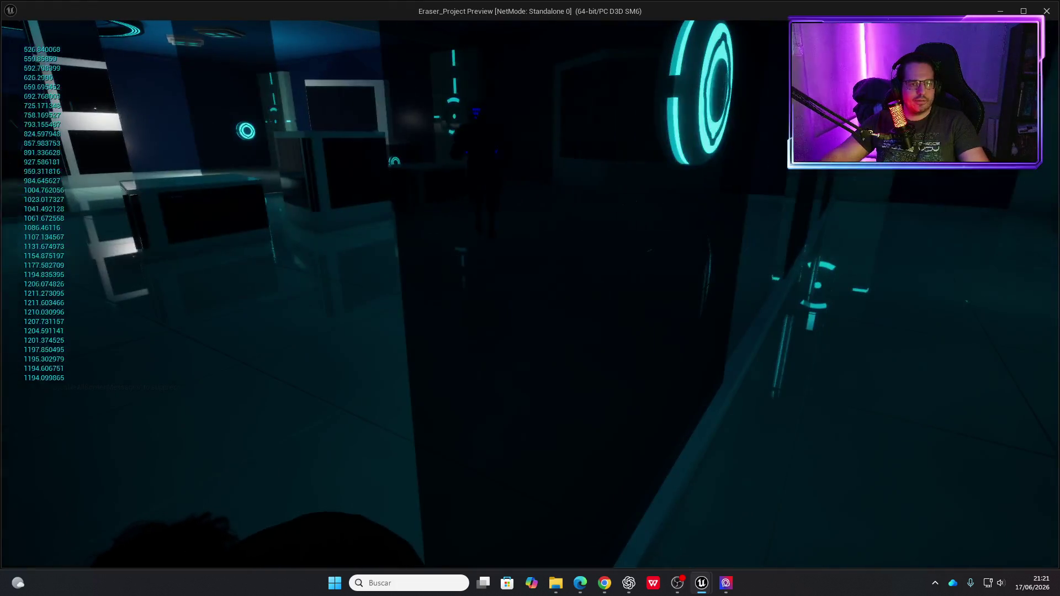
key("Escape")
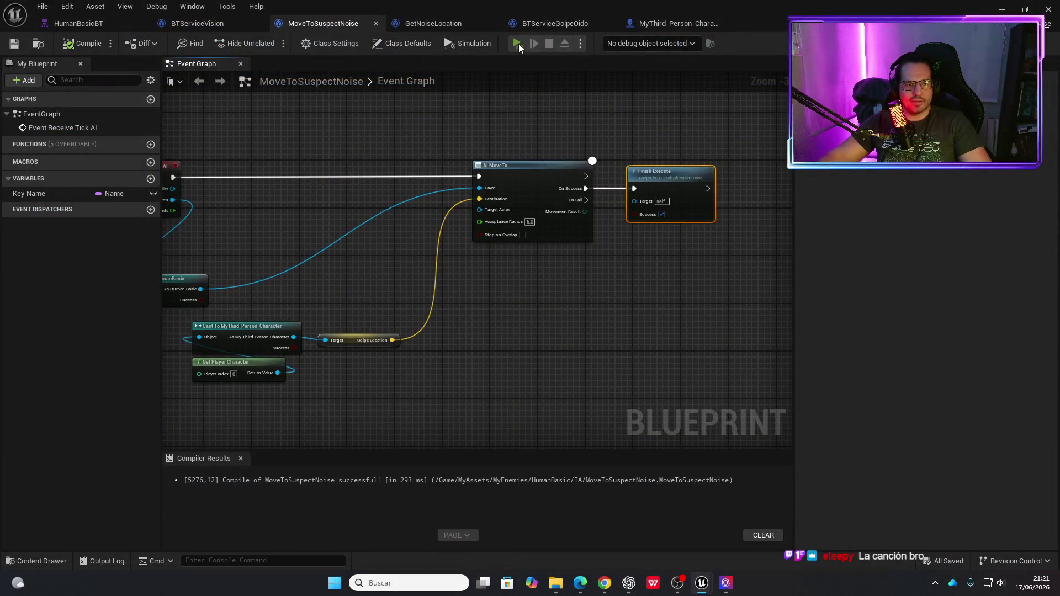
left_click(517, 44)
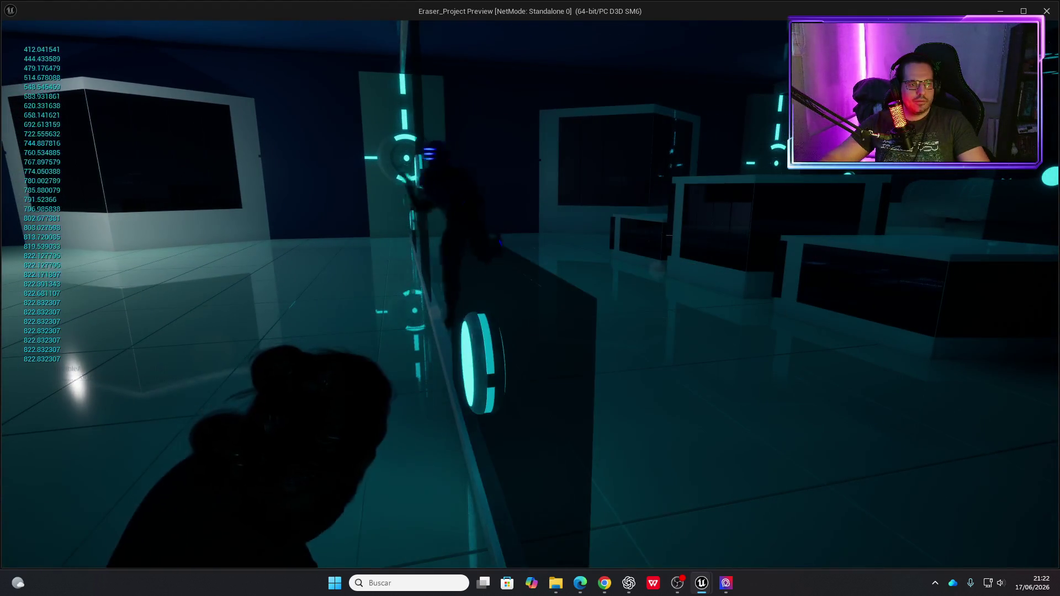
key("Escape")
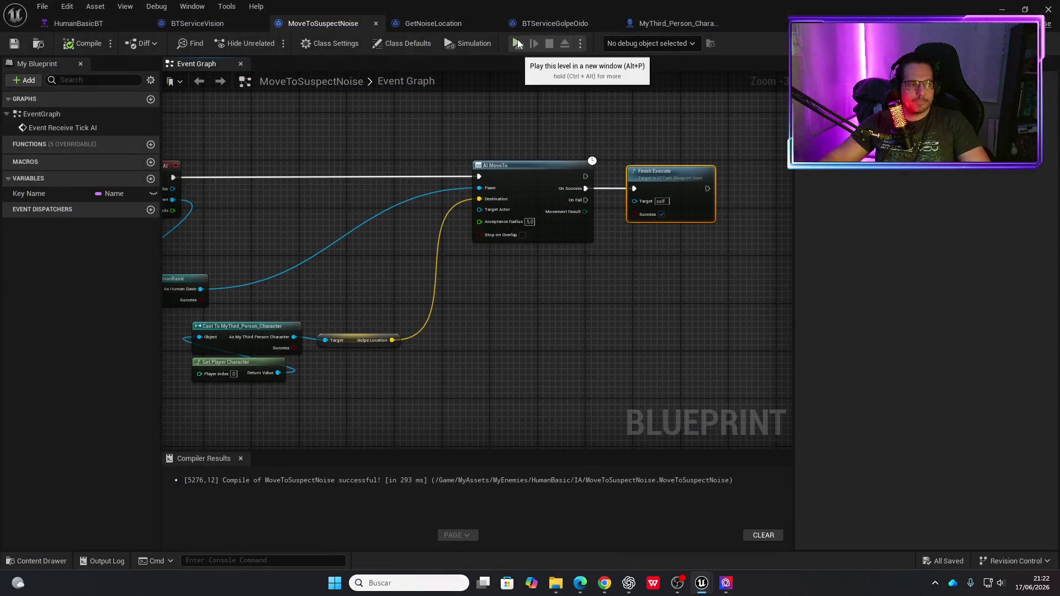
left_click(517, 44)
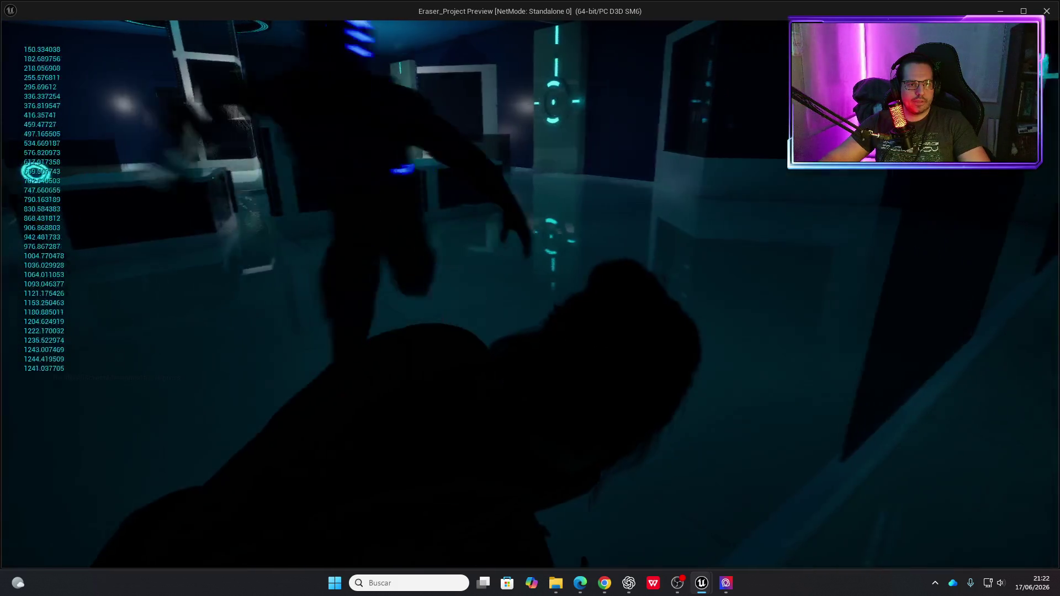
key("Escape")
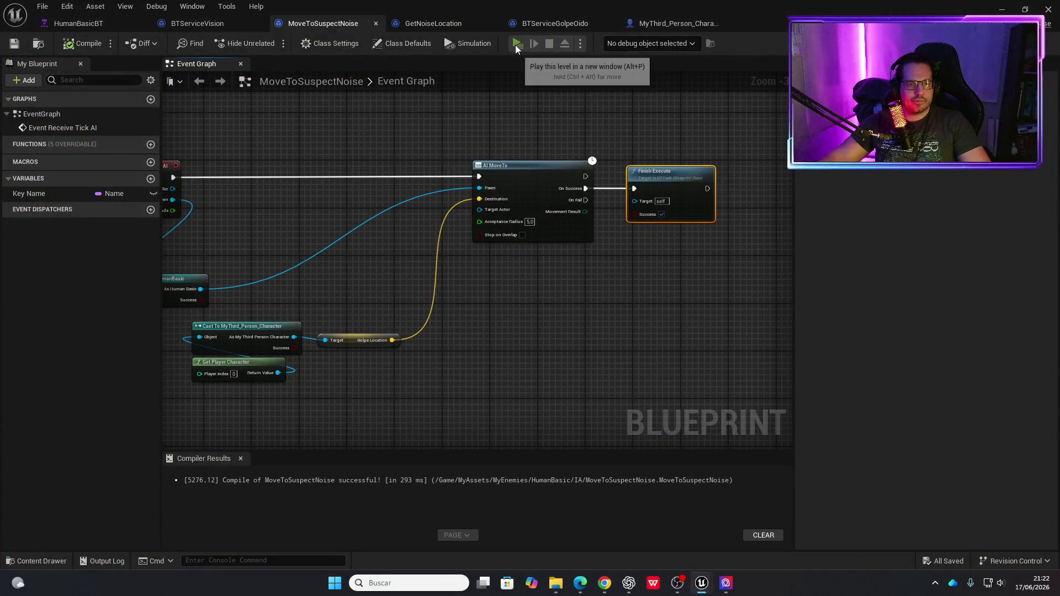
left_click(515, 44)
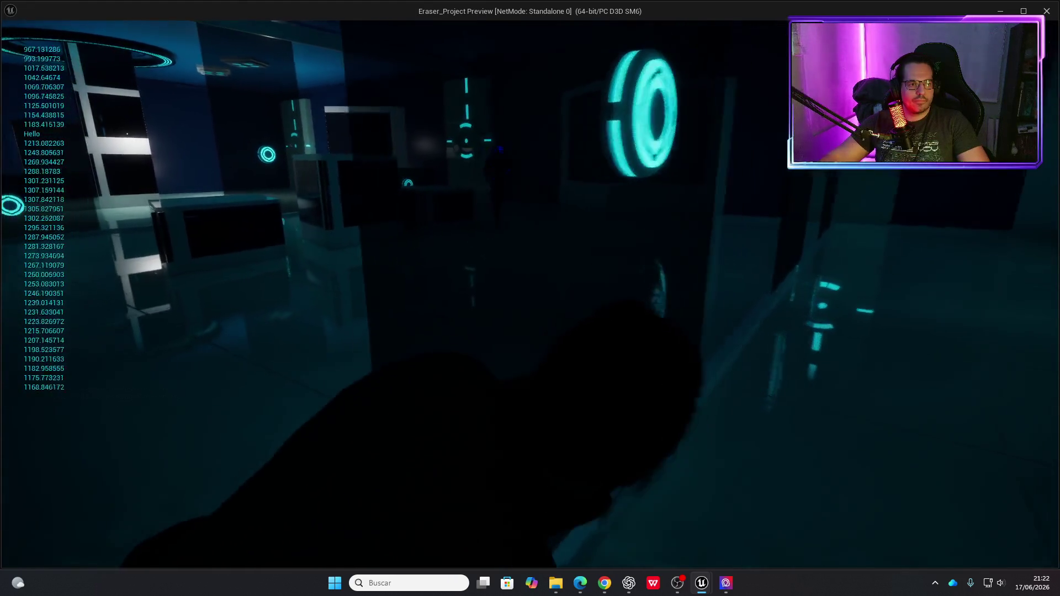
key("Escape")
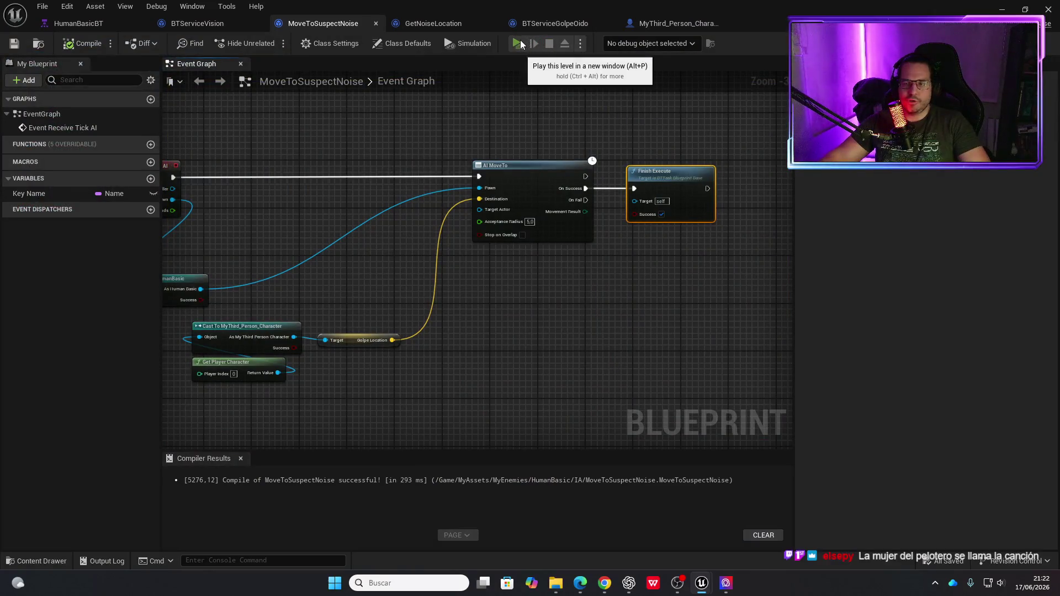
left_click(520, 40)
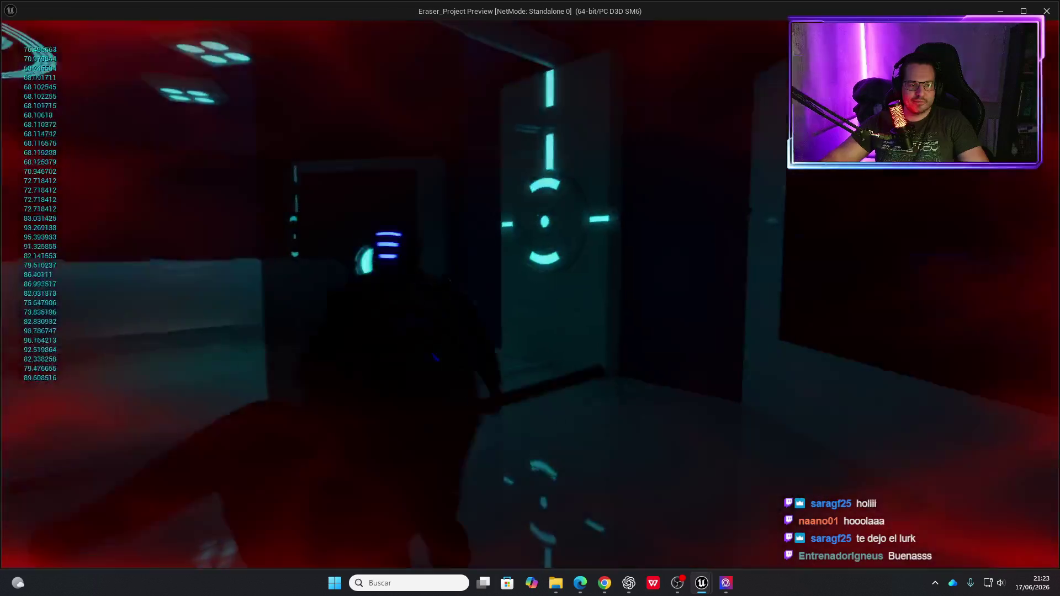
key("Escape")
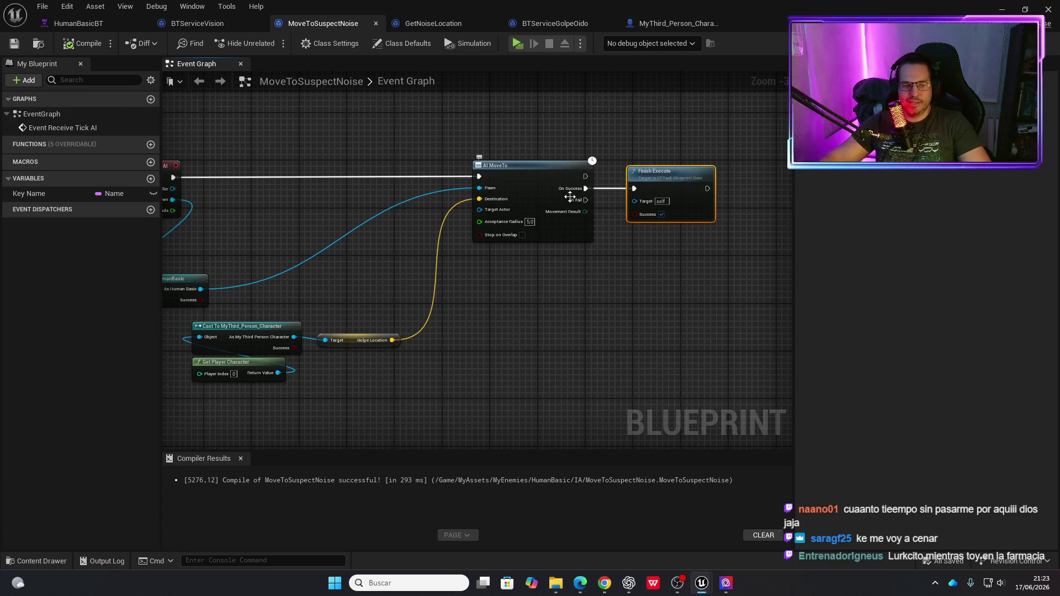
Playtest the enemies by walking the player through the level, then stop and hide the Blueprint editor.
left_click(517, 43)
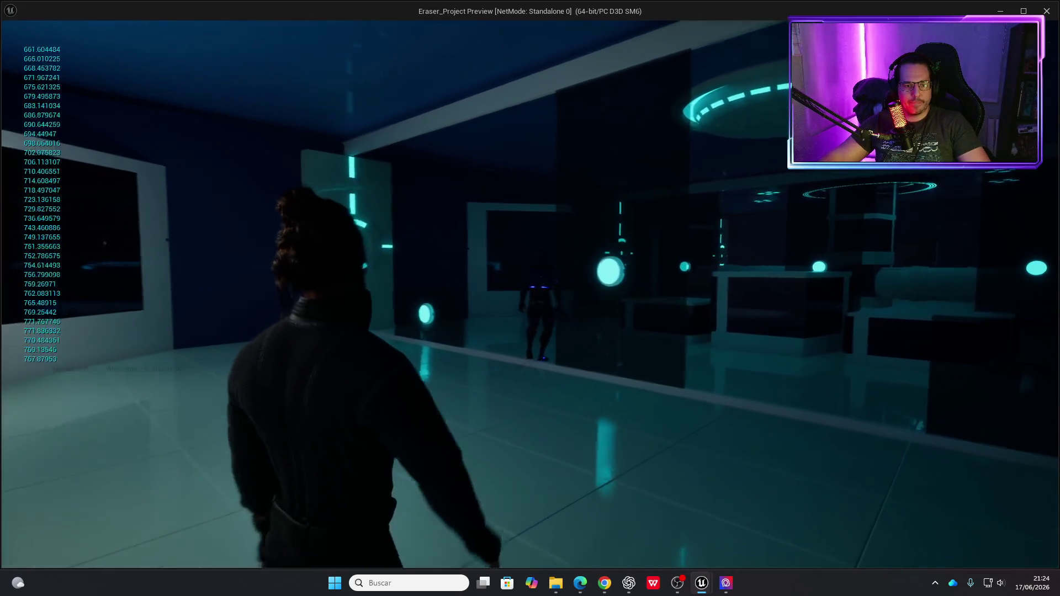
key("w")
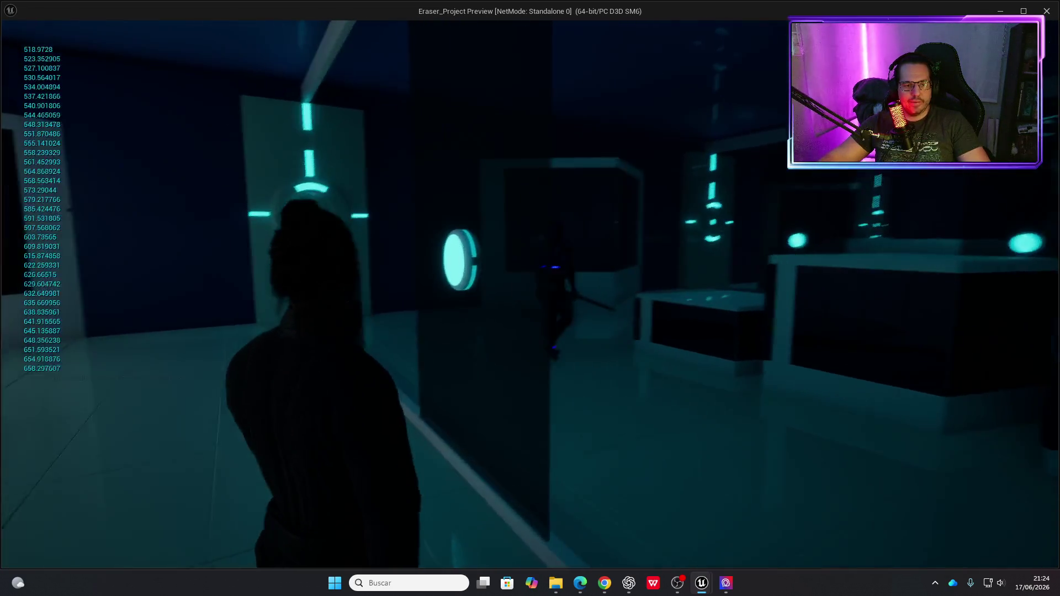
key("s")
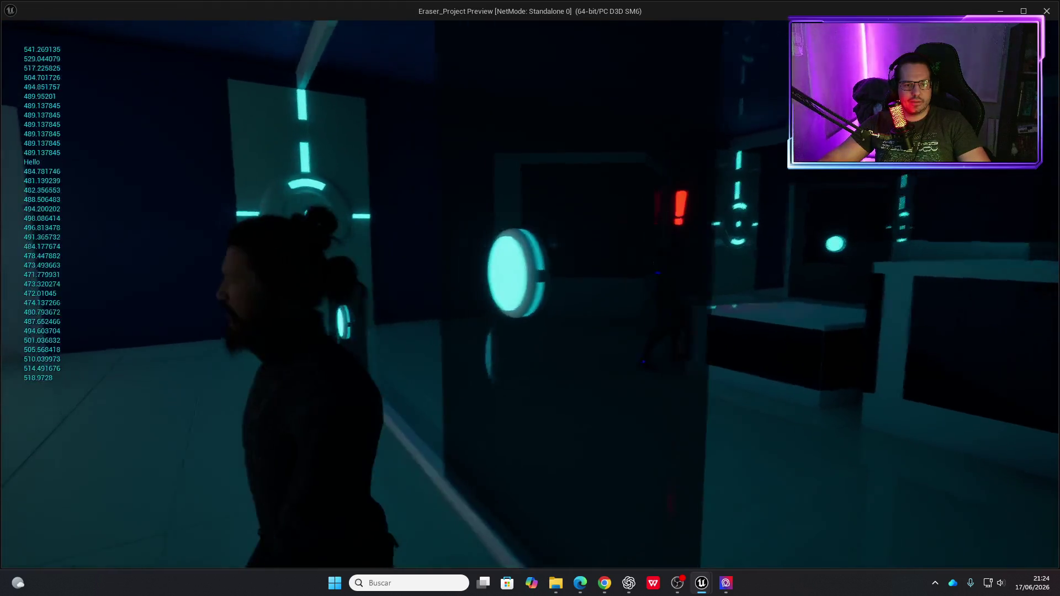
key("s")
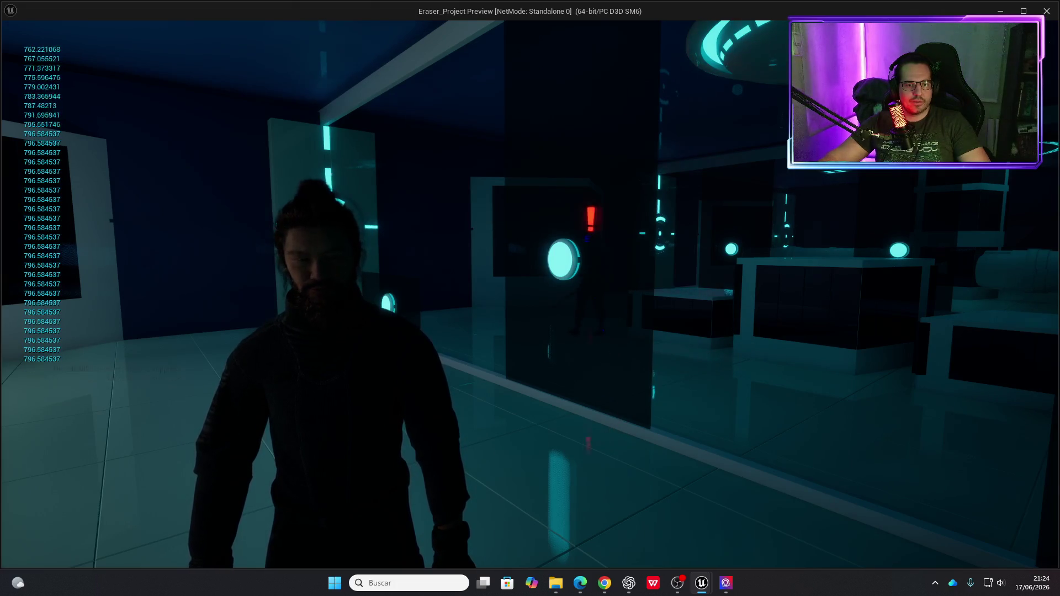
key("w")
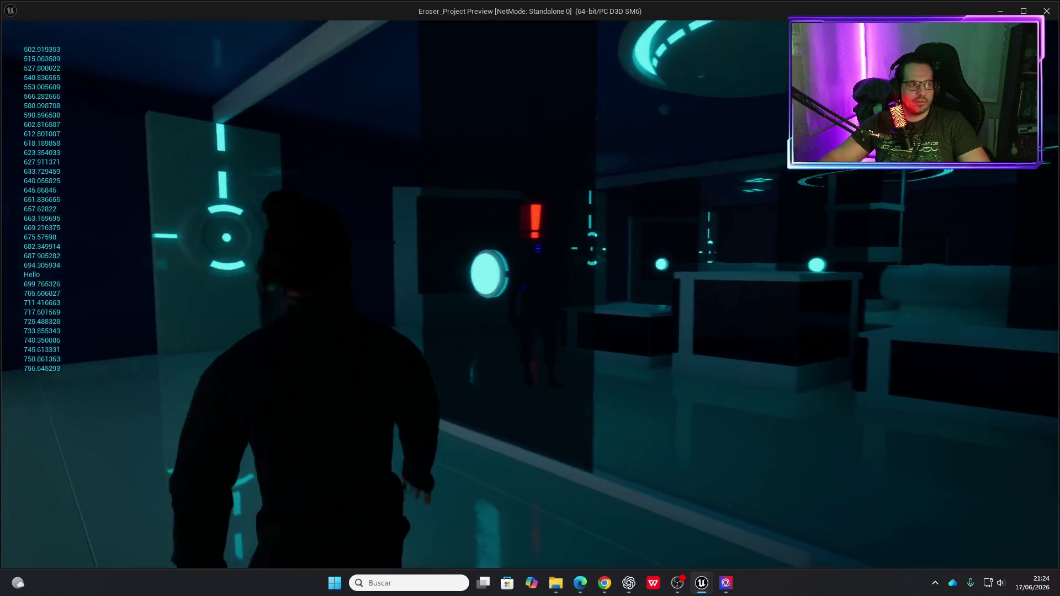
key("w")
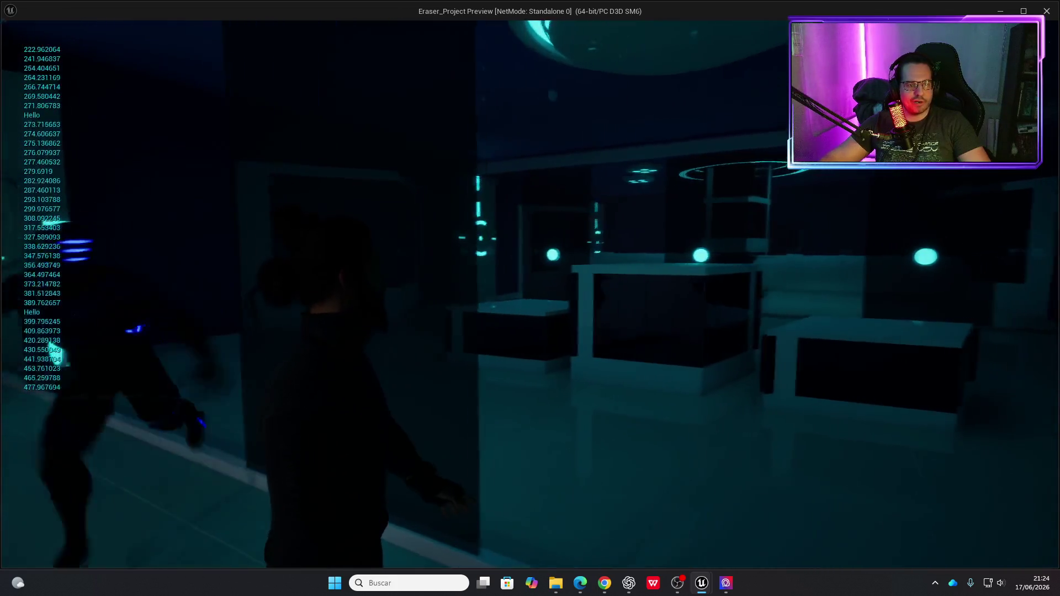
key("Escape")
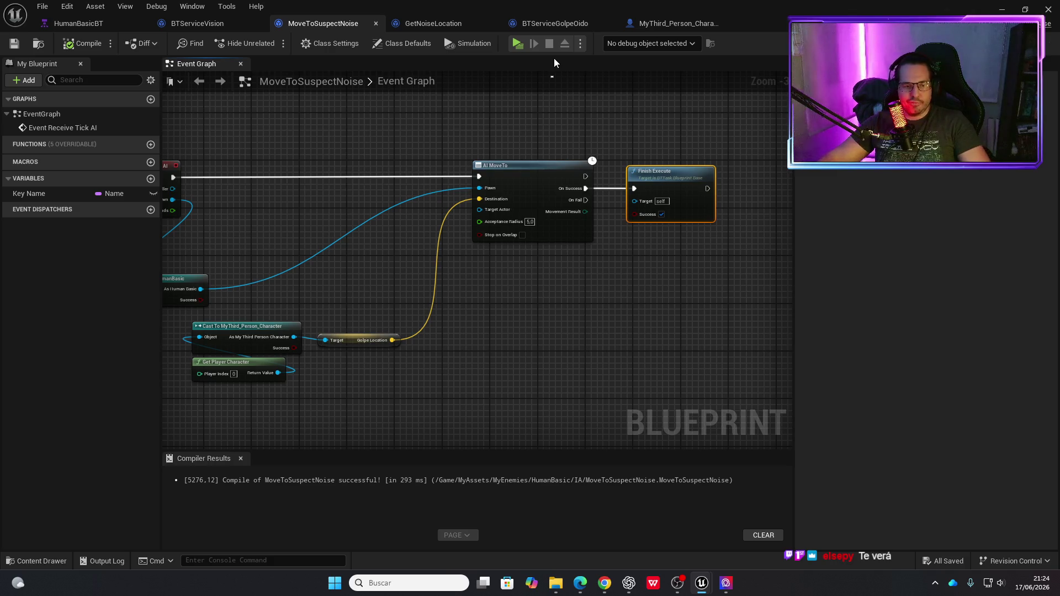
left_click(995, 9)
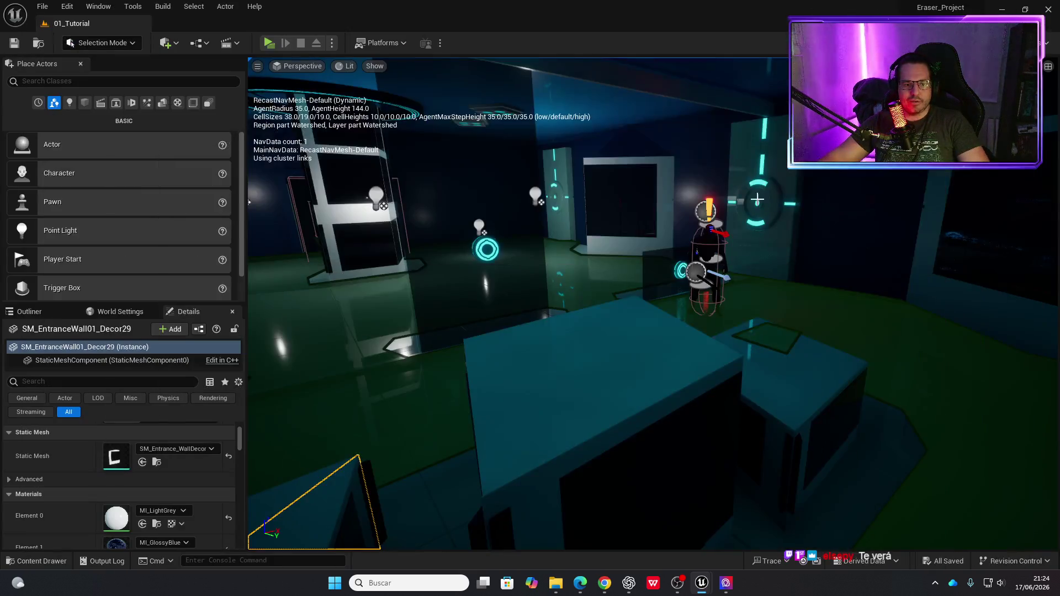
Review the character graph, HumanBasicBT's 2.5s wait, and the OlvidarGolpe task's blueprint graph.
mouse_move(701, 583)
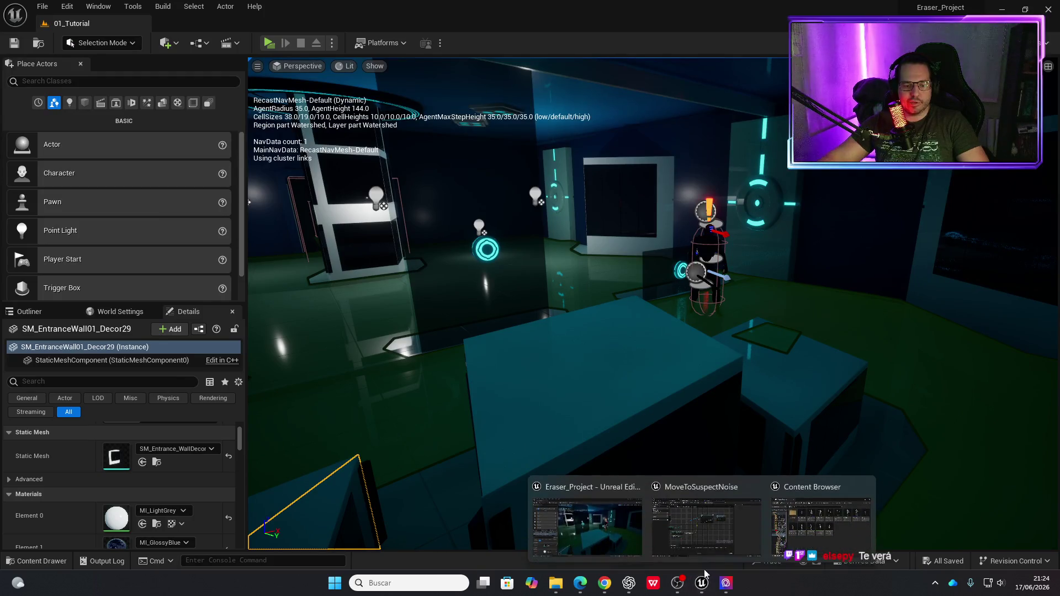
left_click(728, 533)
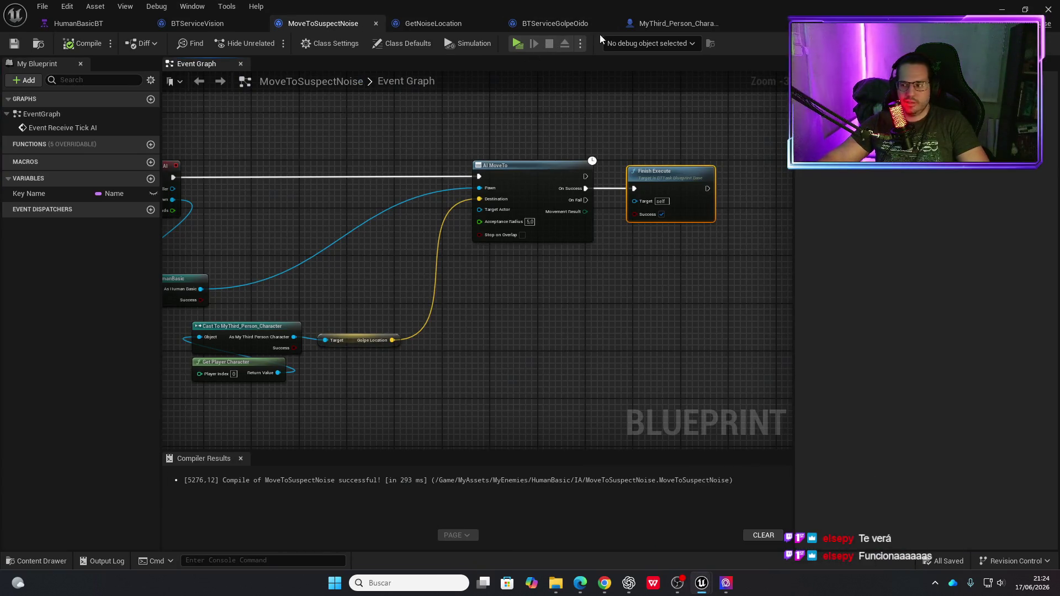
left_click(665, 25)
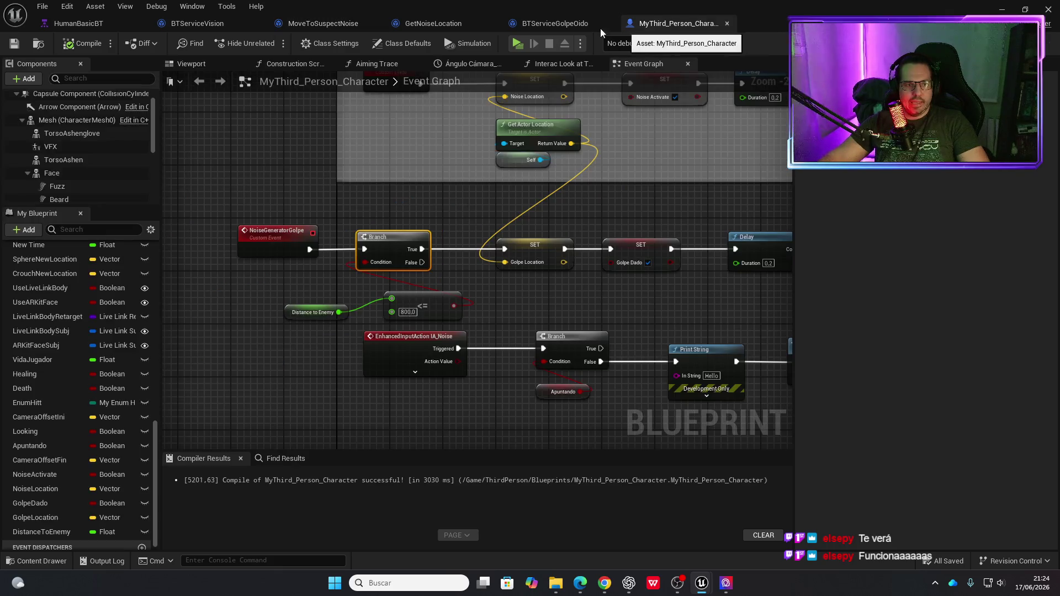
left_click(78, 23)
left_click_drag(504, 385, 263, 383)
left_click(558, 372)
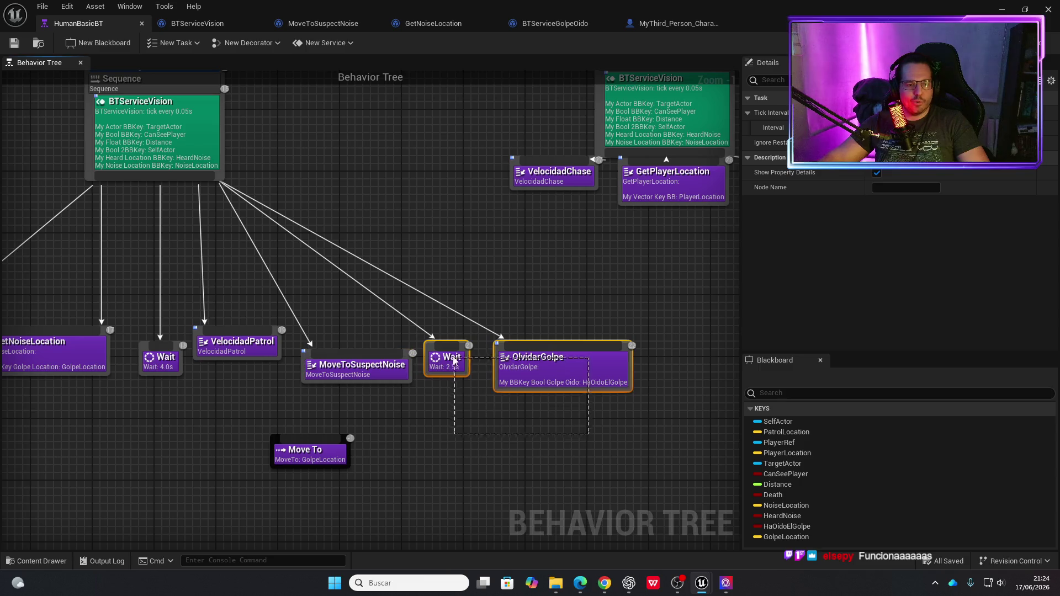
left_click(449, 362)
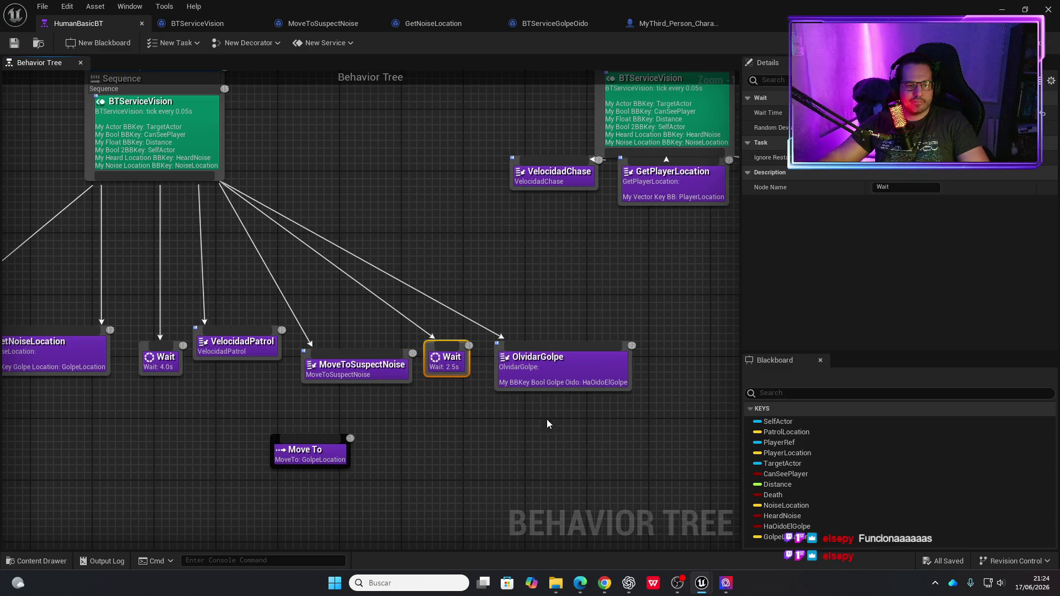
left_click(548, 373)
double_click(549, 374)
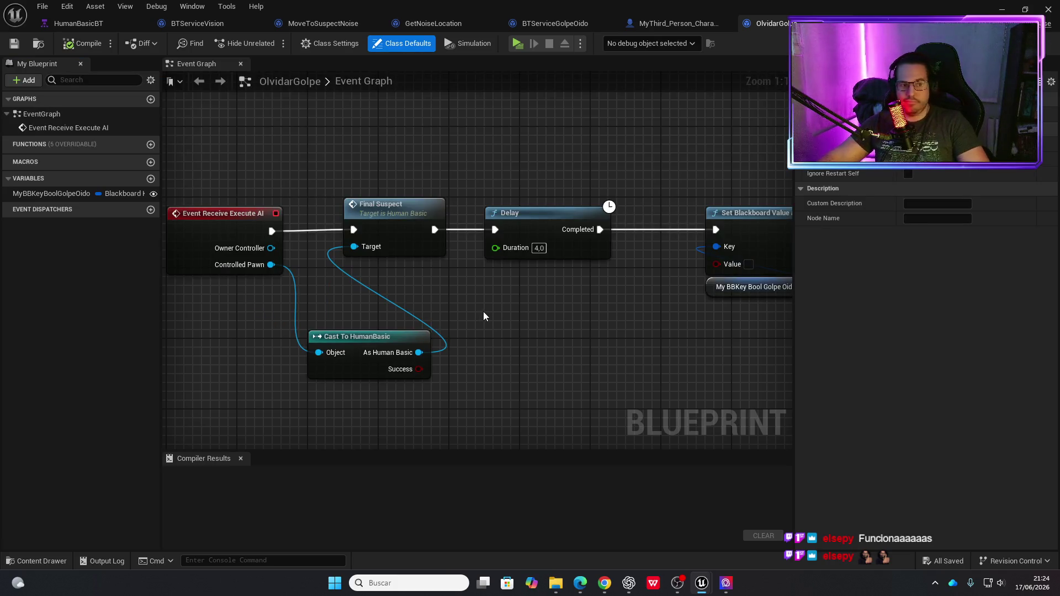
Return to the level viewport, move the camera toward the enemy, and launch a standalone game.
left_click(1003, 10)
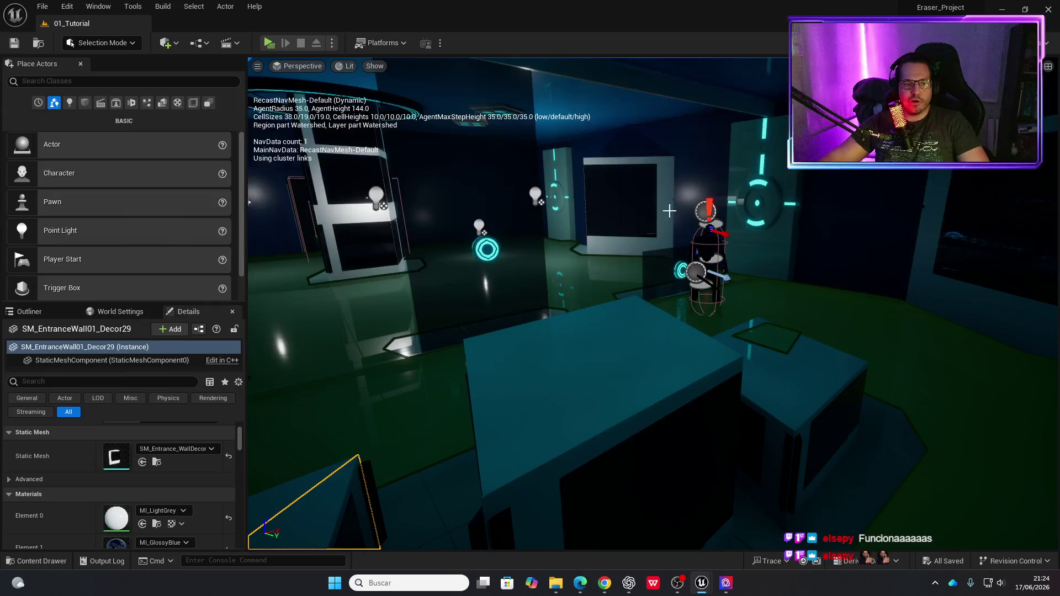
mouse_move(288, 513)
left_mouse_down()
mouse_move(271, 458)
mouse_move(256, 456)
left_mouse_up()
left_click(268, 44)
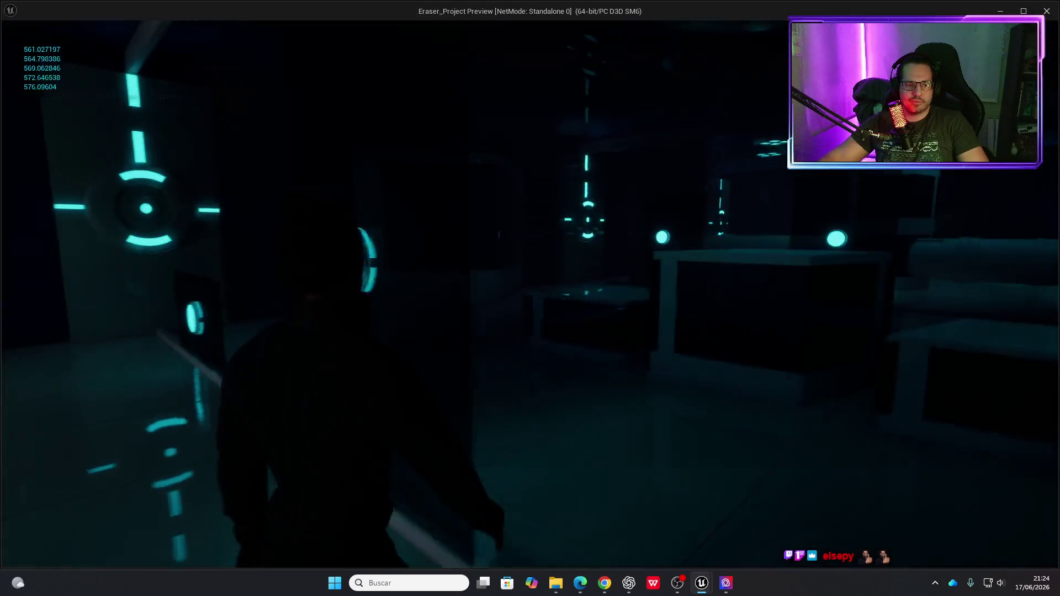
Walk the player through the room and around the table near the guard, stop, then relaunch the game.
key("w")
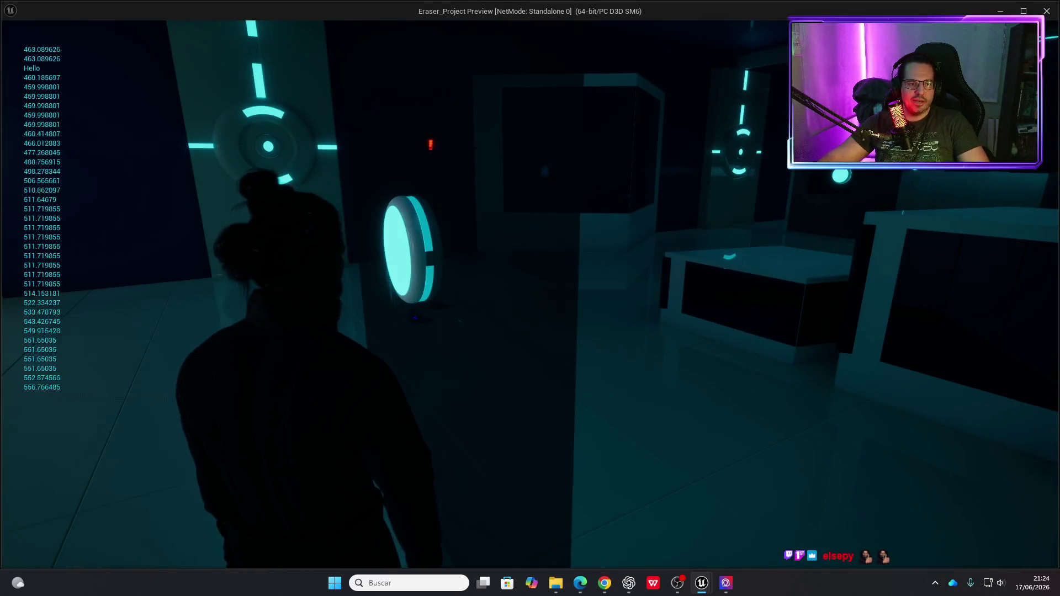
key("w")
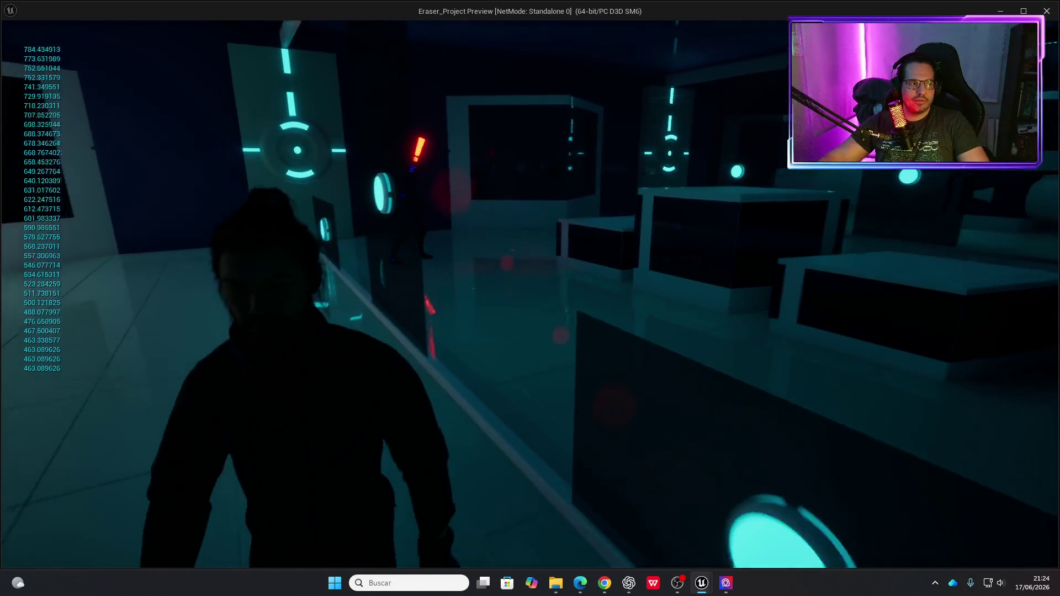
key("w")
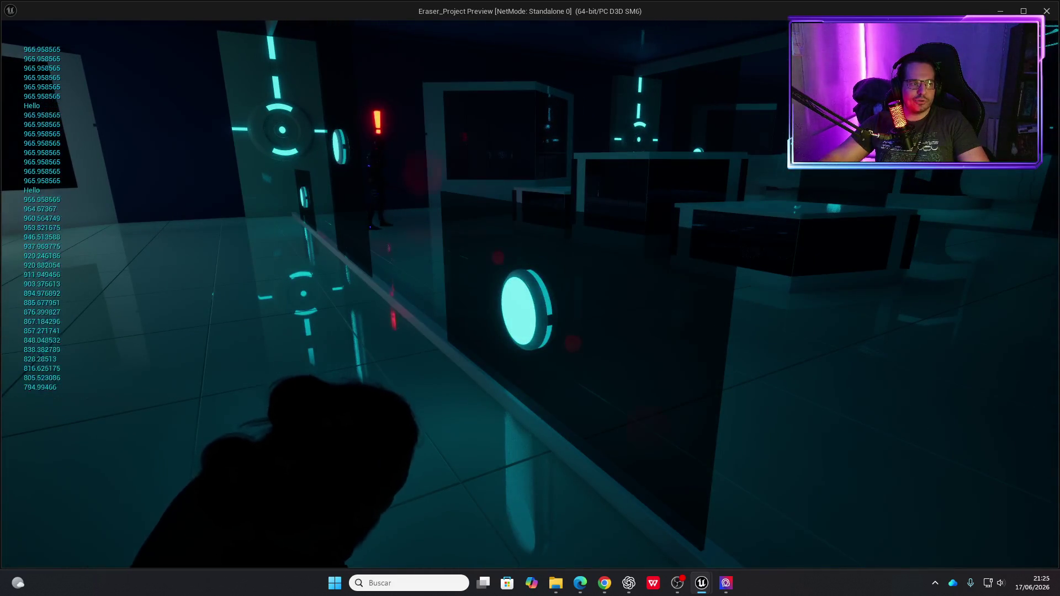
key("w")
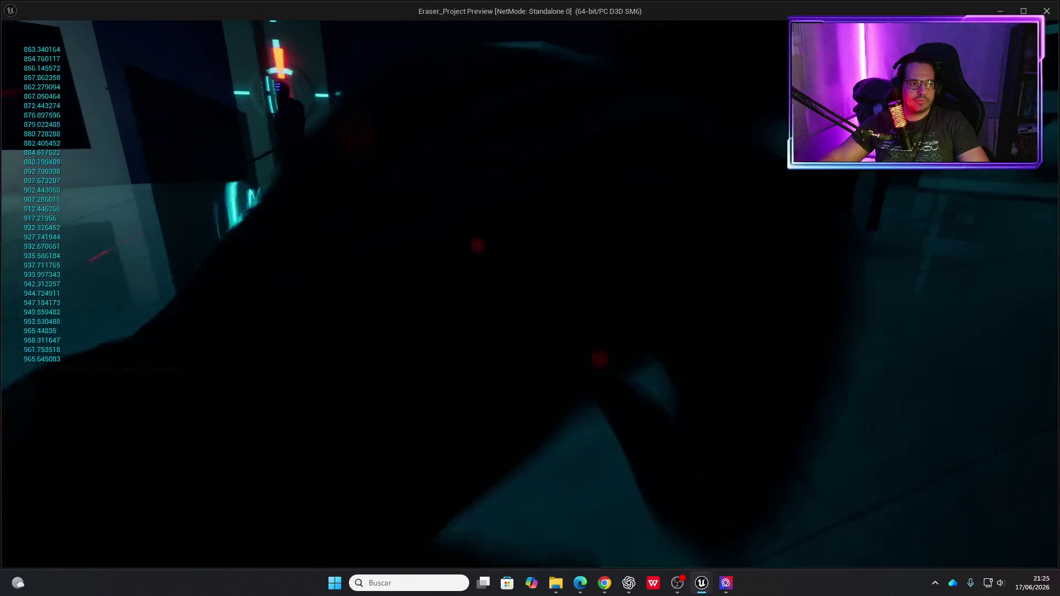
key("w")
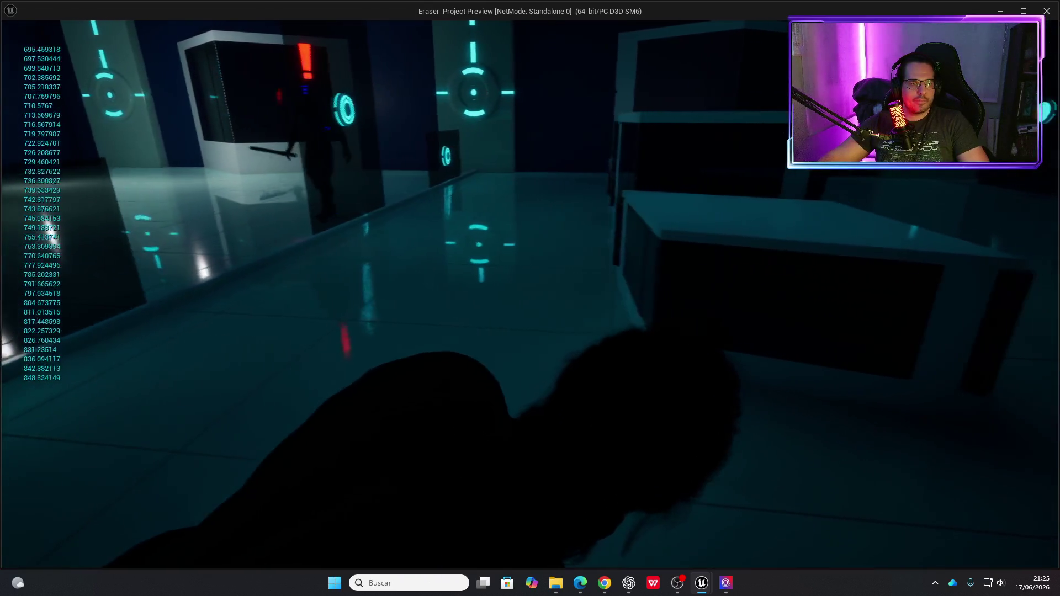
key("w")
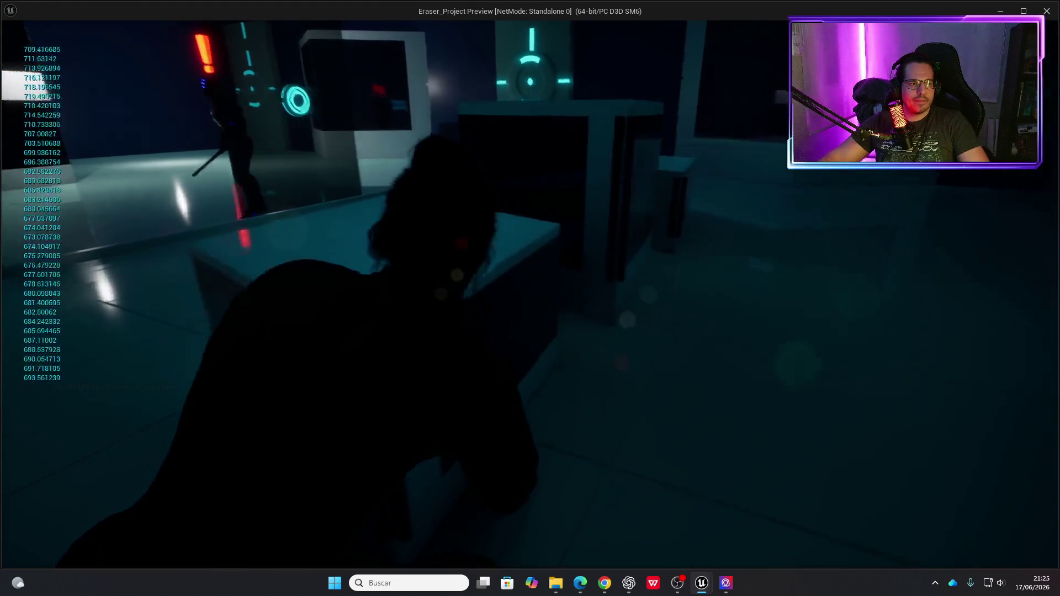
key("w")
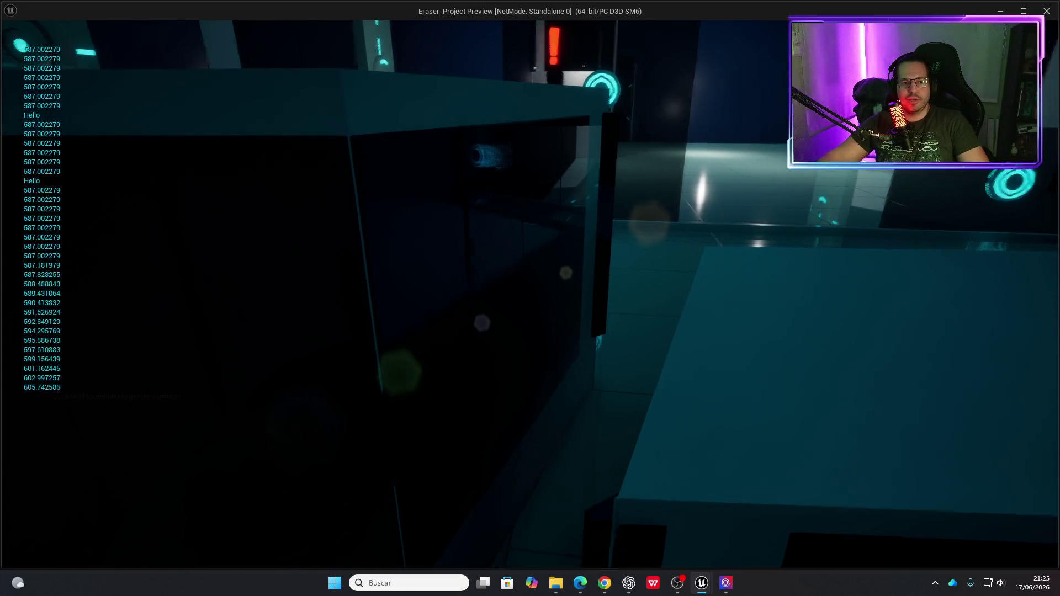
key("Escape")
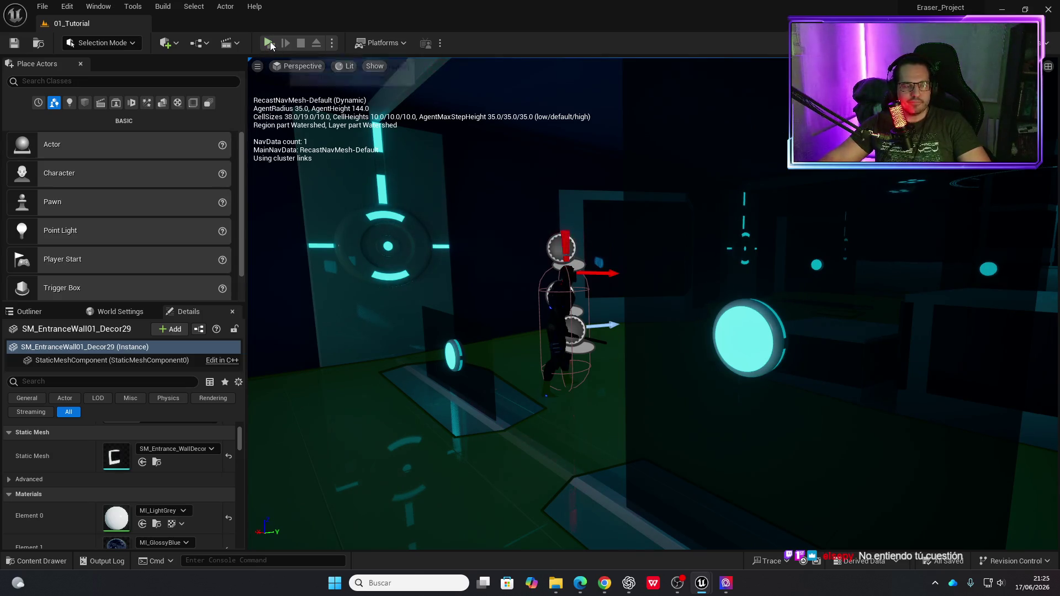
left_click(270, 43)
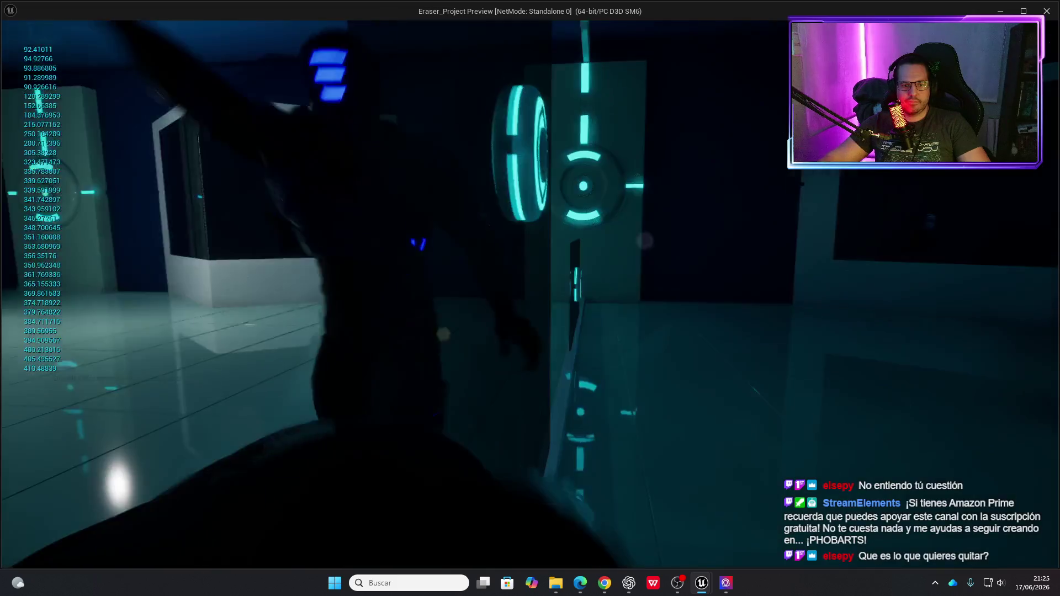
key("Escape")
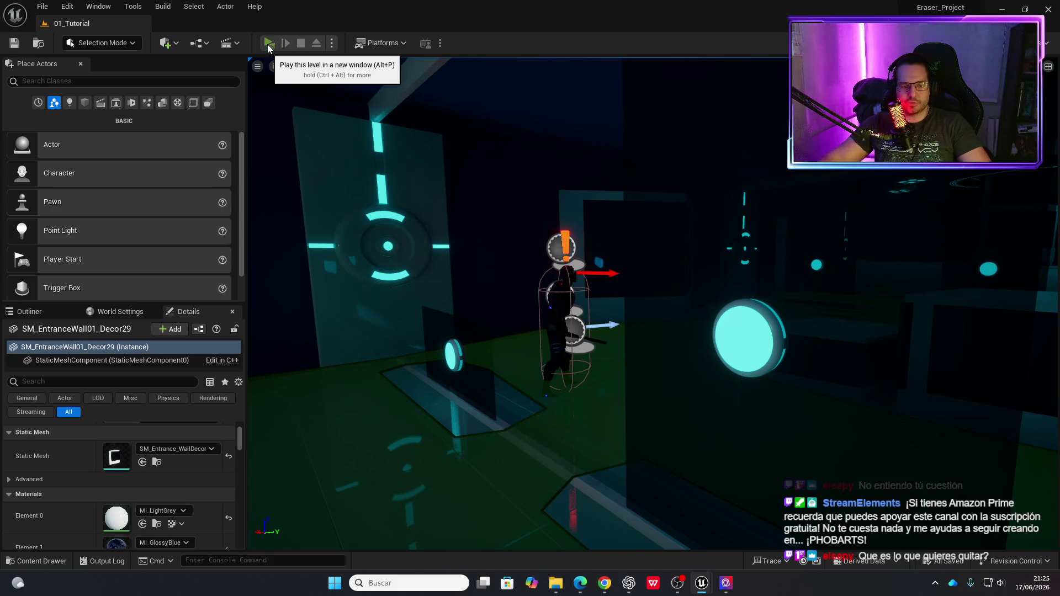
left_click(269, 42)
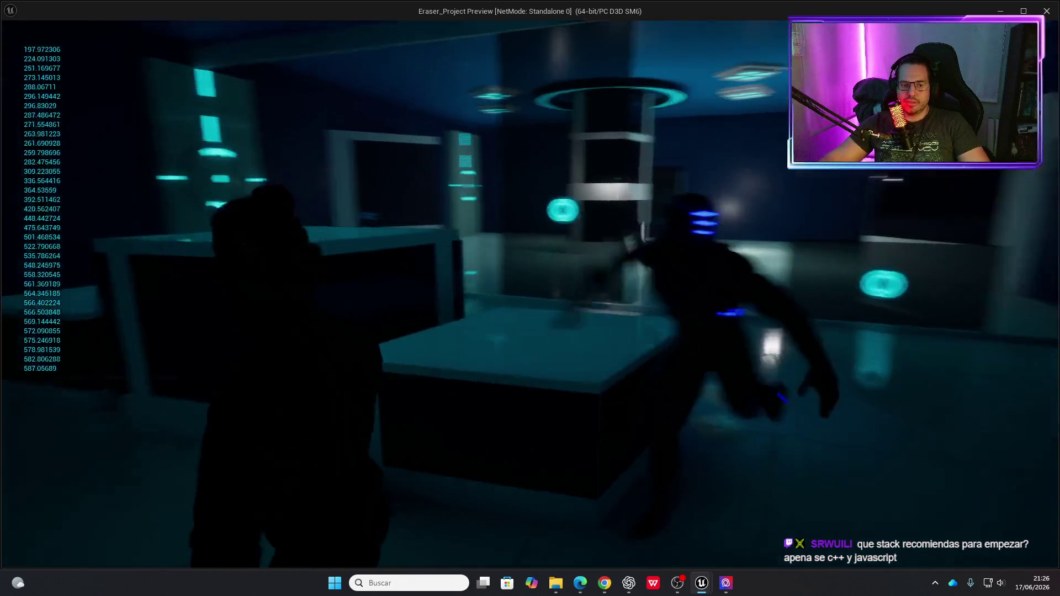
key("Escape")
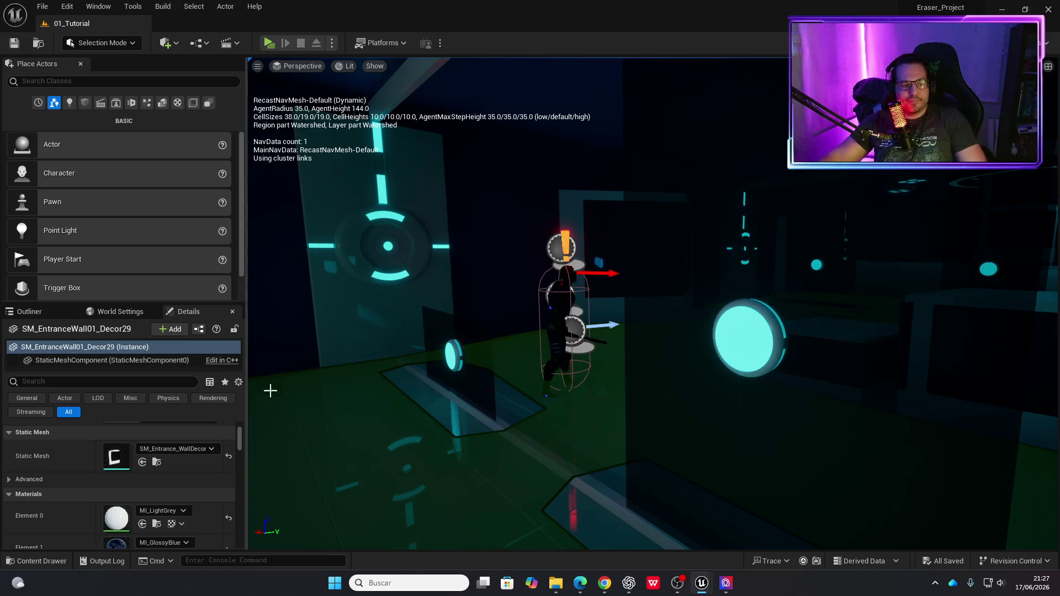
key("f")
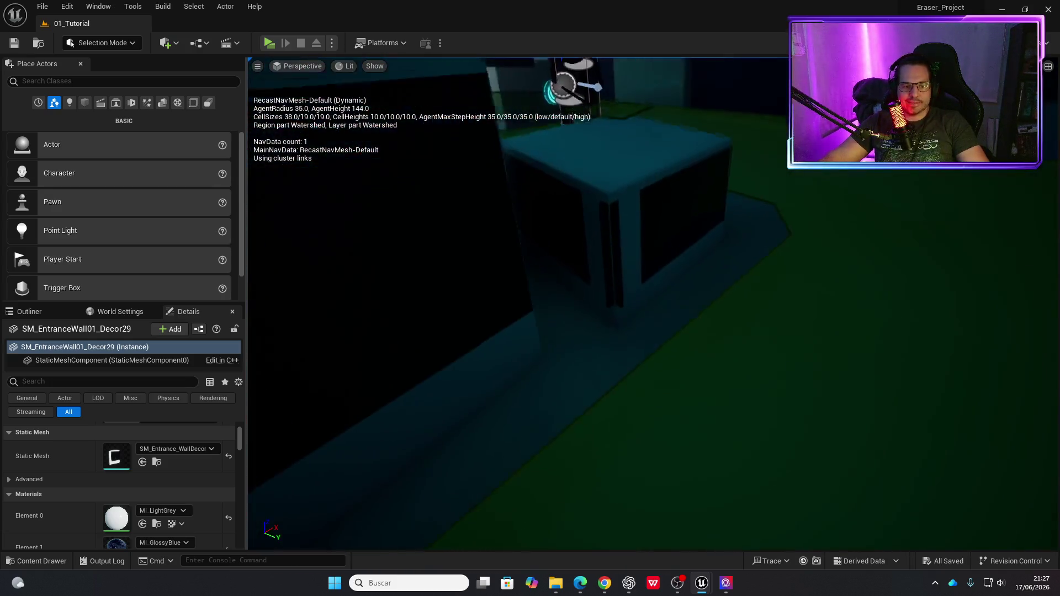
left_click(269, 44)
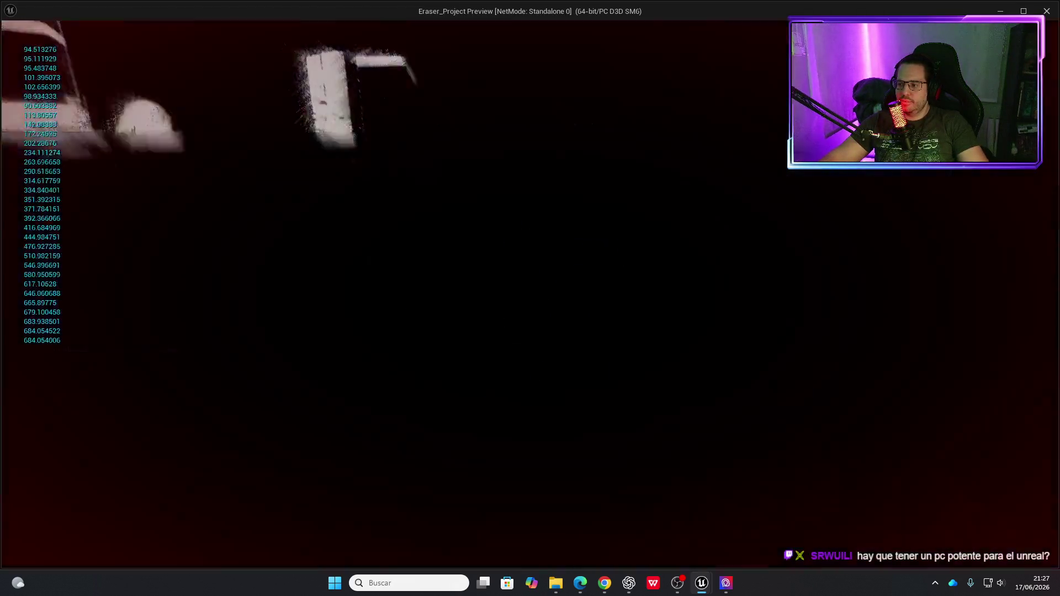
key("Escape")
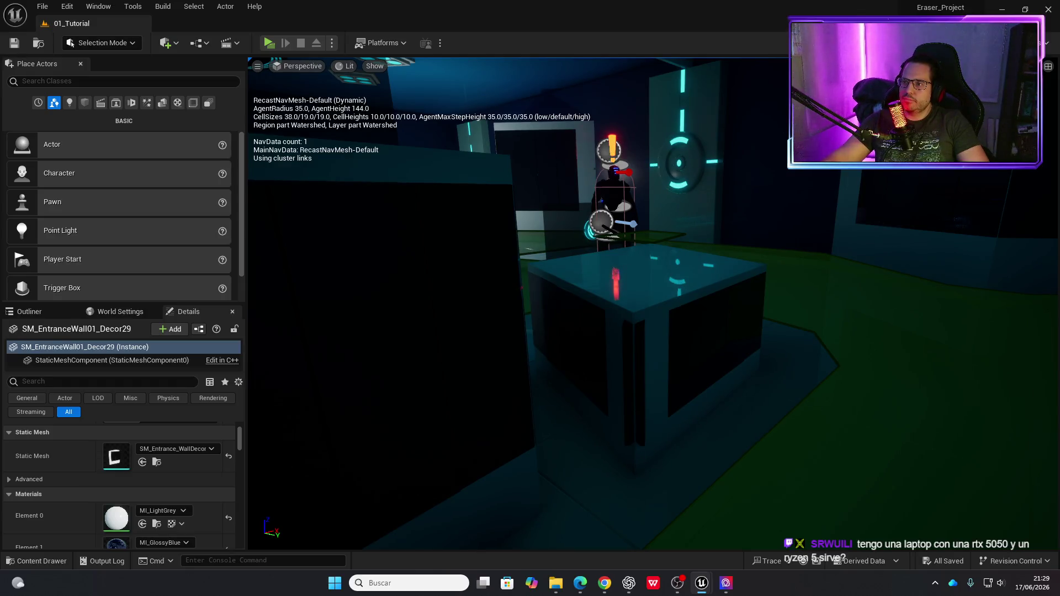
Switch from the Unreal editor to the Chrome browser window.
key("alt+Tab")
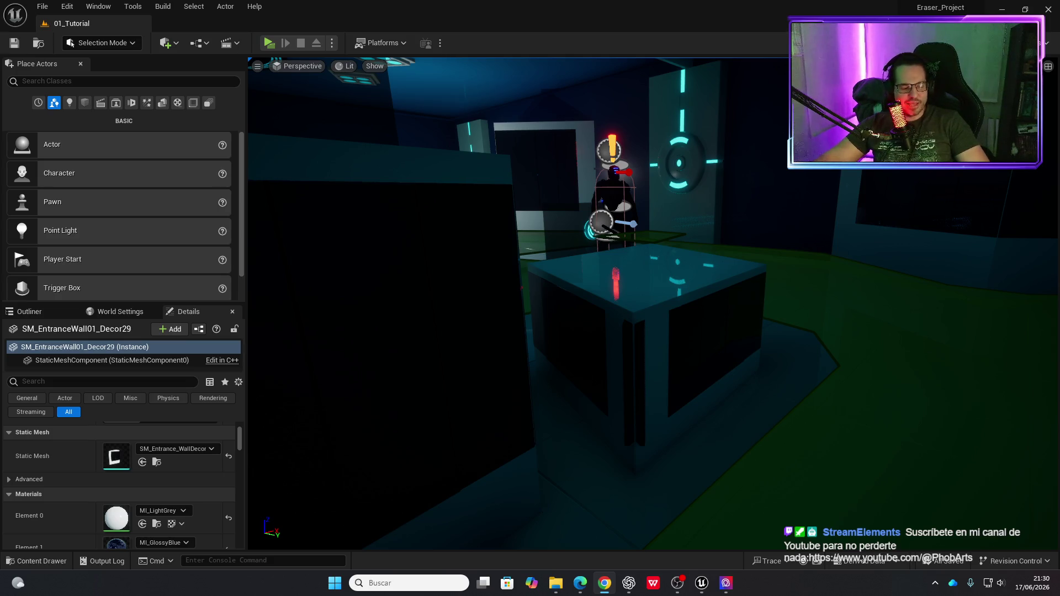
Turn the level viewport to look across the room toward the guard.
mouse_move(982, 433)
left_mouse_down()
mouse_move(911, 436)
mouse_move(845, 458)
left_mouse_up()
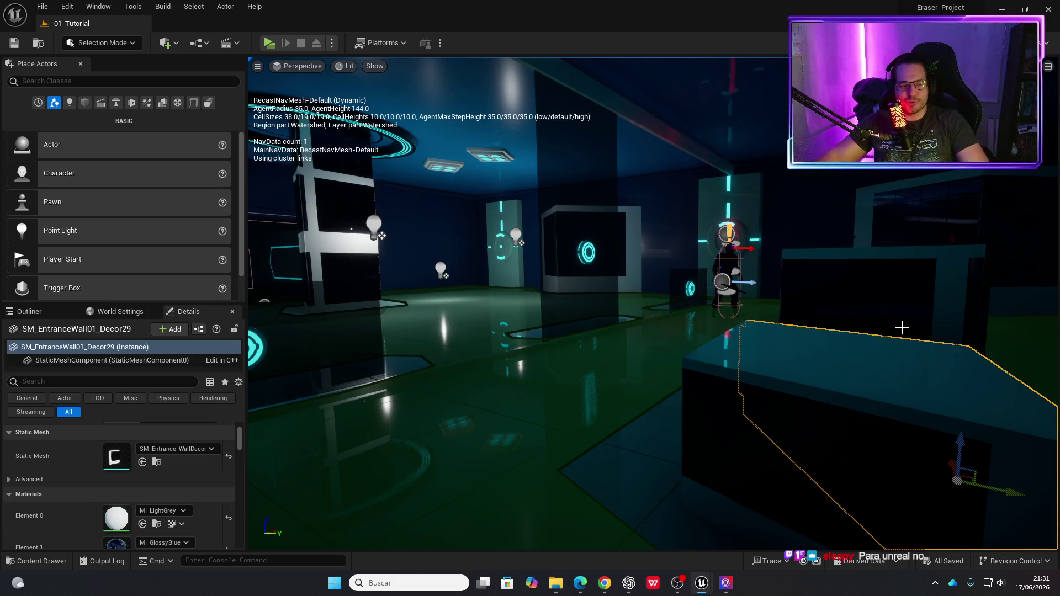
Move HumanBasic toward the right wall and Alt-drag a copy, HumanBasic2, to the doorway.
mouse_move(316, 343)
left_mouse_down()
mouse_move(403, 292)
mouse_move(356, 293)
mouse_move(373, 293)
mouse_move(452, 168)
mouse_move(780, 326)
mouse_move(295, 353)
mouse_move(472, 309)
mouse_move(712, 308)
mouse_move(320, 336)
mouse_move(249, 309)
mouse_move(455, 316)
left_mouse_up()
left_click(783, 347)
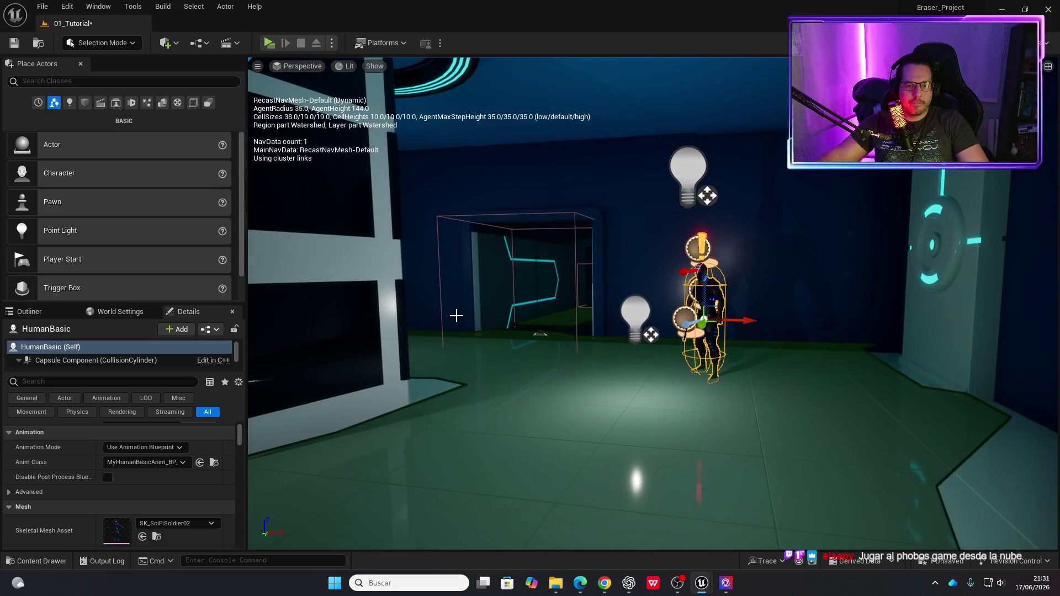
mouse_move(745, 326)
left_mouse_down()
mouse_move(905, 330)
mouse_move(863, 316)
left_mouse_up()
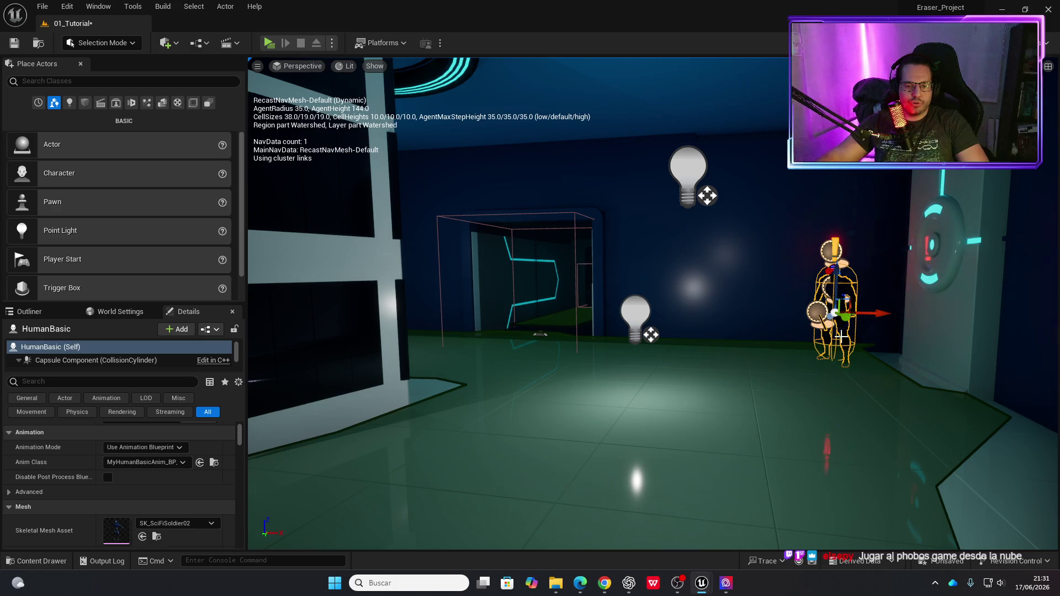
mouse_move(874, 313)
left_mouse_down()
mouse_move(503, 307)
mouse_move(408, 321)
mouse_move(430, 320)
mouse_move(380, 276)
left_mouse_up()
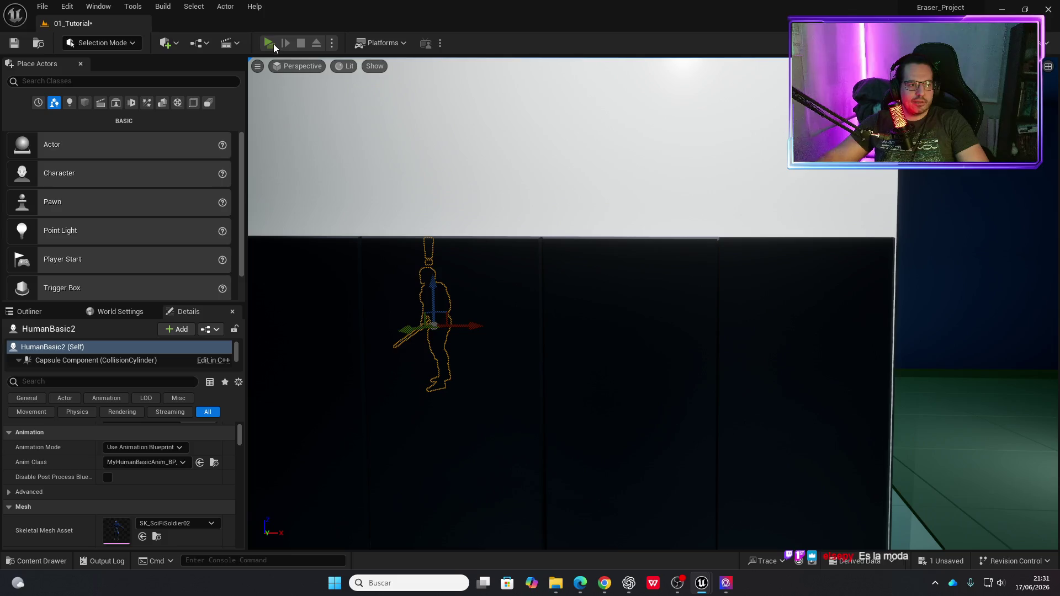
Run two quick playtests, bringing the view closer to the characters between them.
left_click(269, 43)
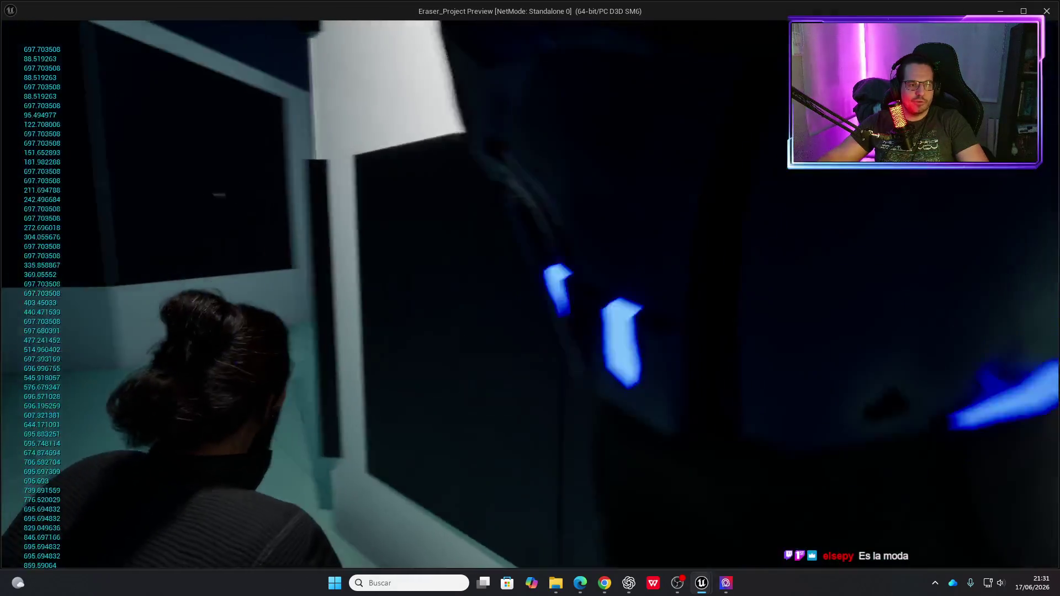
key("Escape")
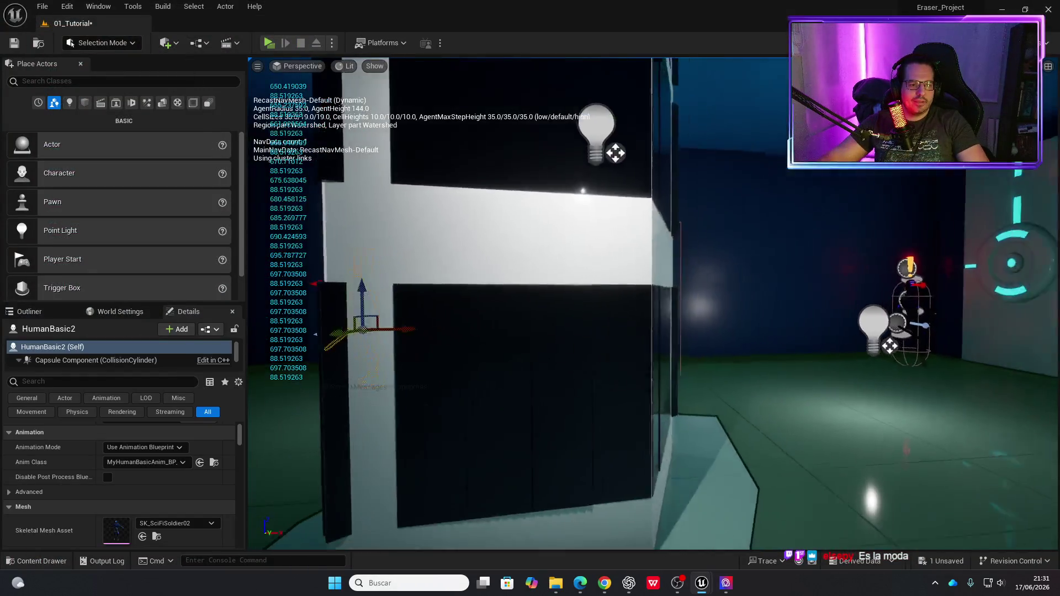
left_click_drag(651, 304, 594, 306)
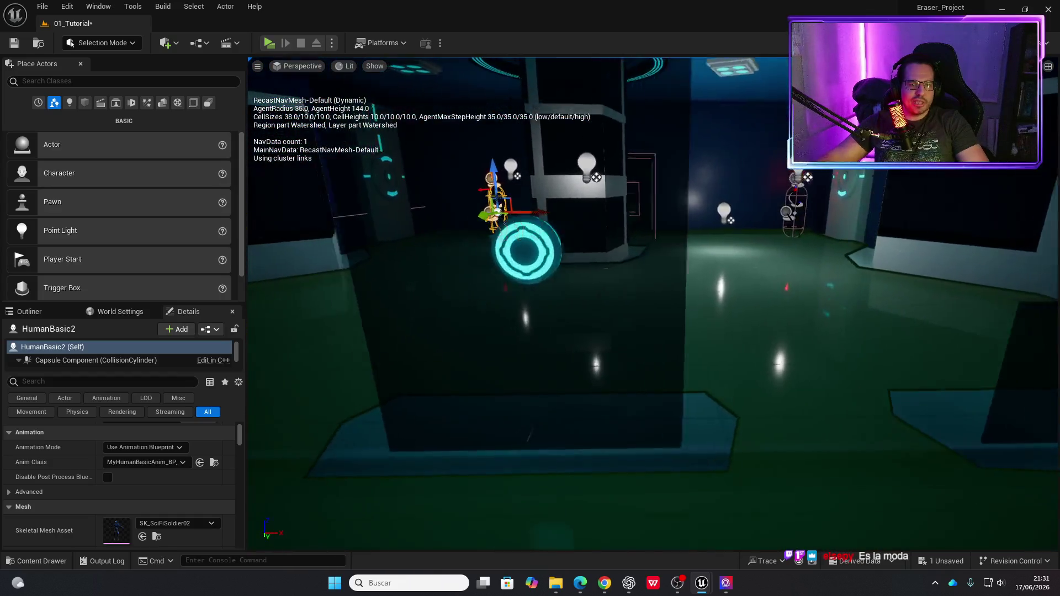
left_click_drag(365, 166, 344, 164)
left_click(269, 43)
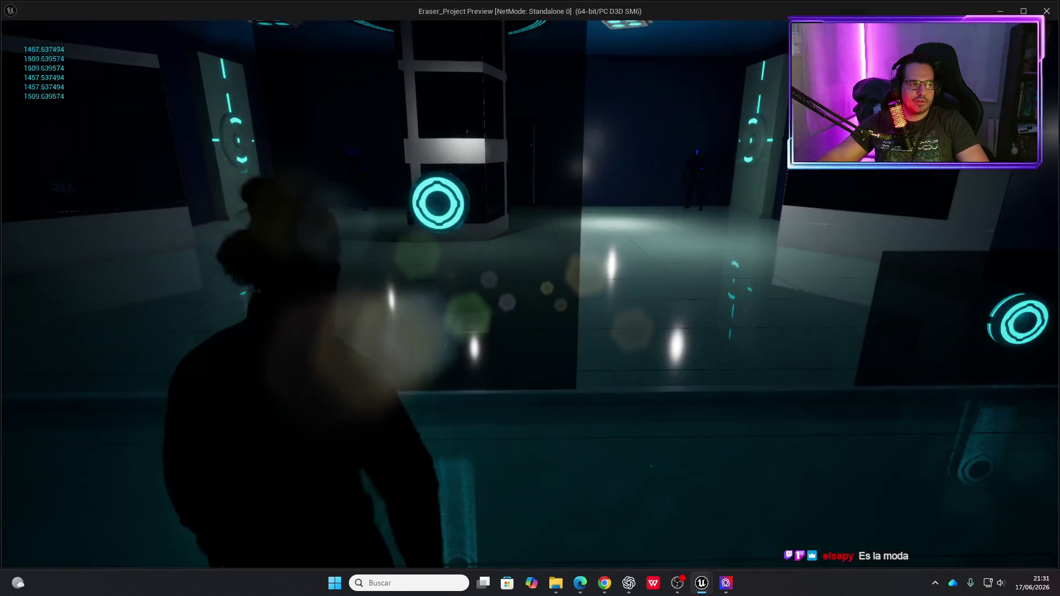
key("Escape")
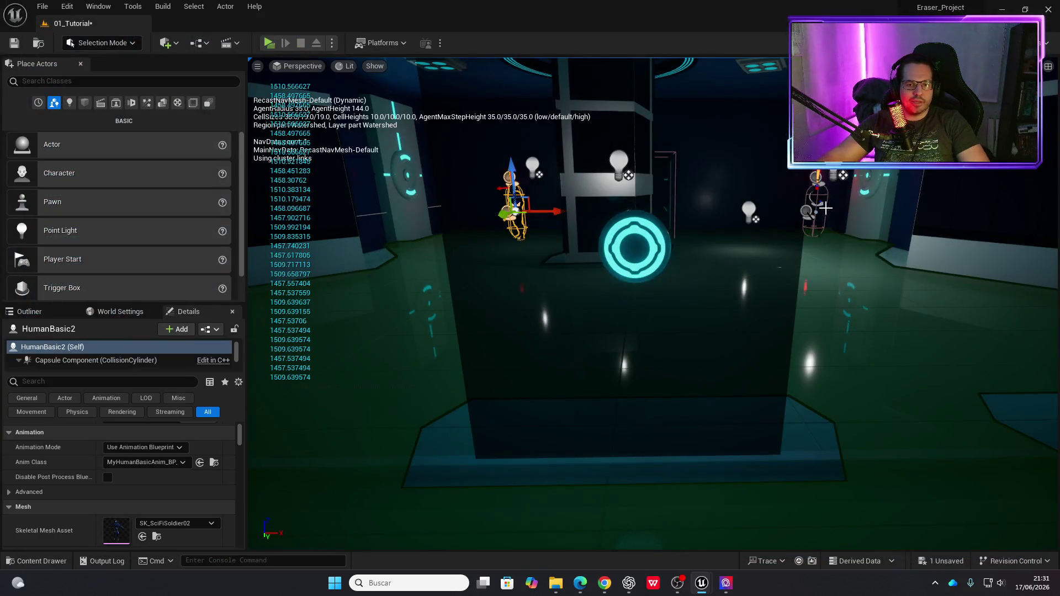
Move HumanBasic beside the cyan ring pad and playtest both enemies three times.
mouse_move(828, 212)
left_mouse_down()
mouse_move(1038, 254)
mouse_move(766, 234)
left_mouse_up()
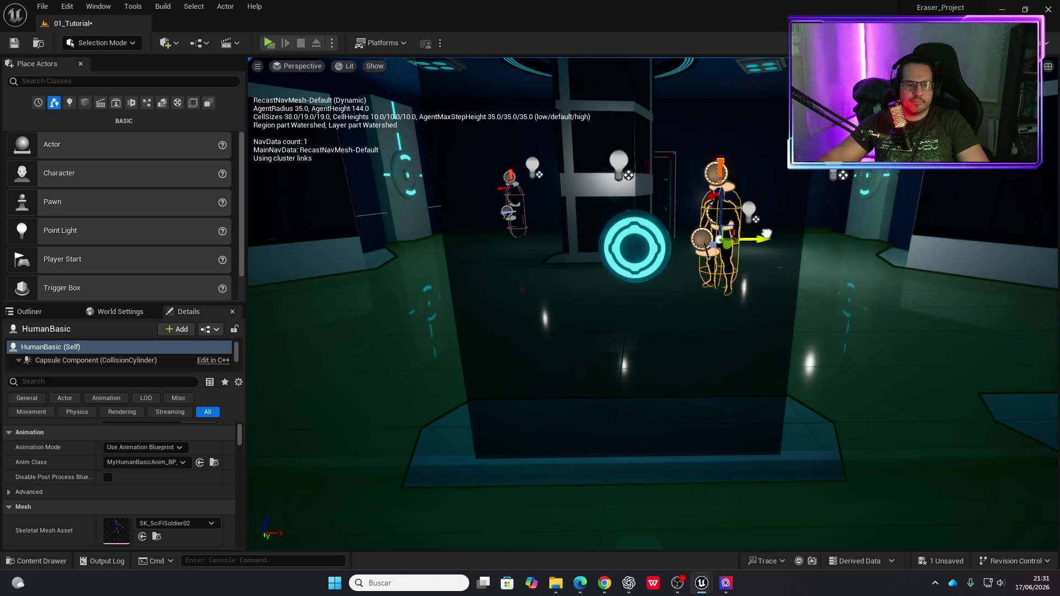
left_click(273, 47)
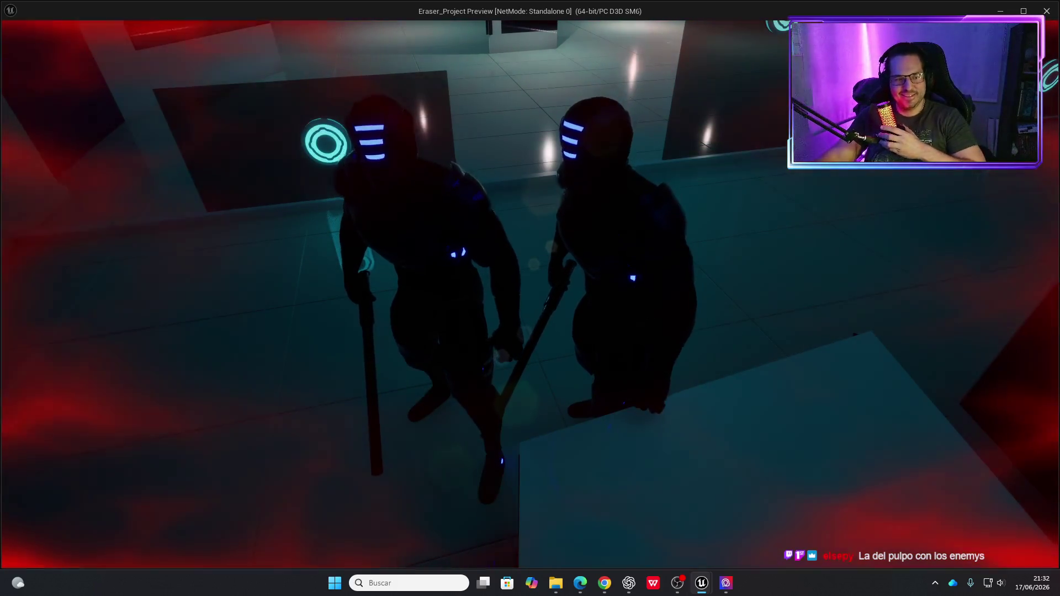
key("Escape")
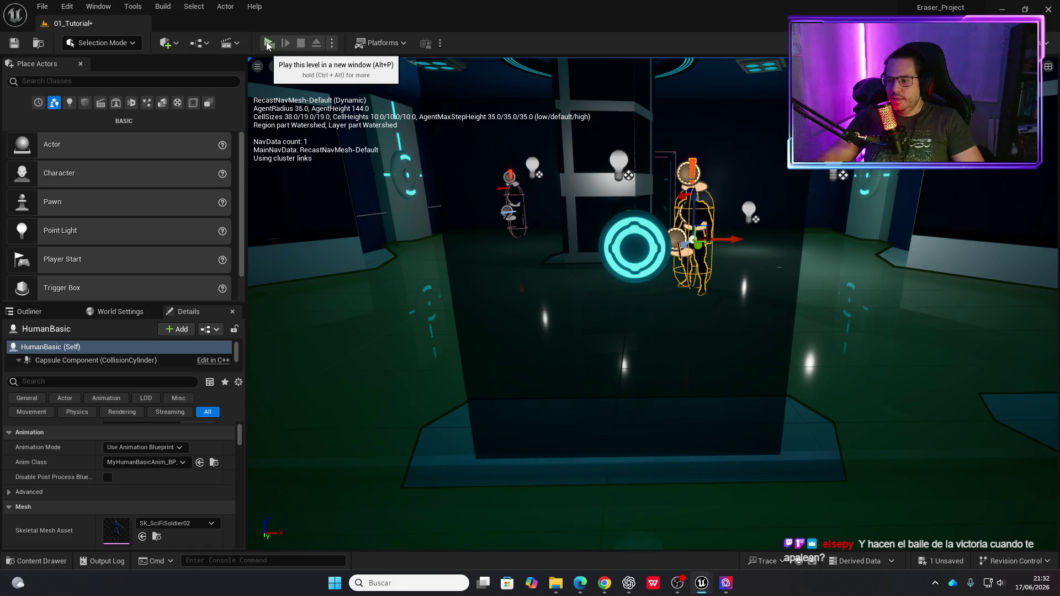
left_click(269, 43)
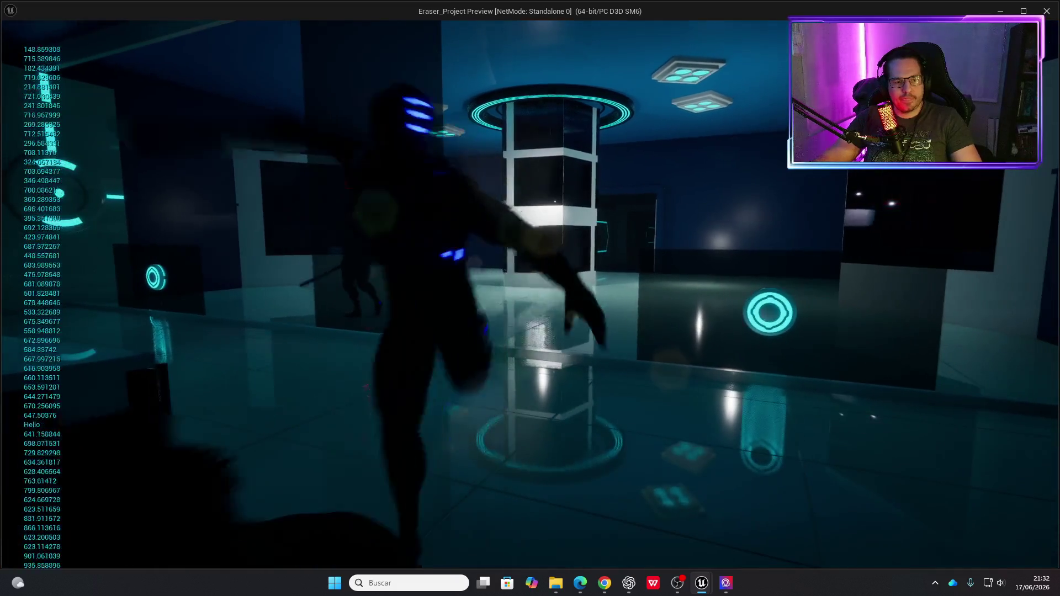
key("Escape")
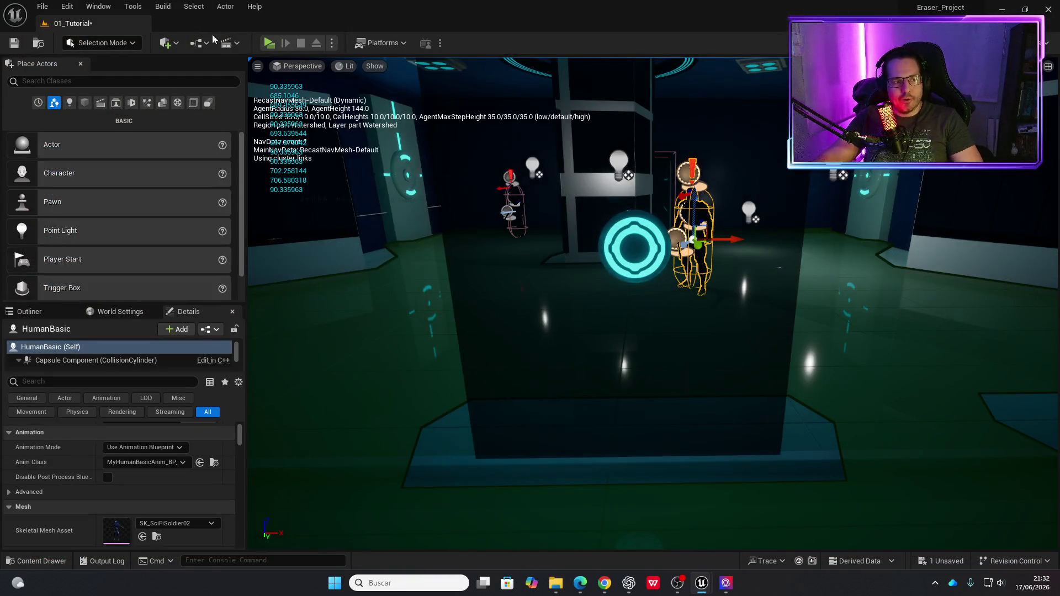
left_click(268, 42)
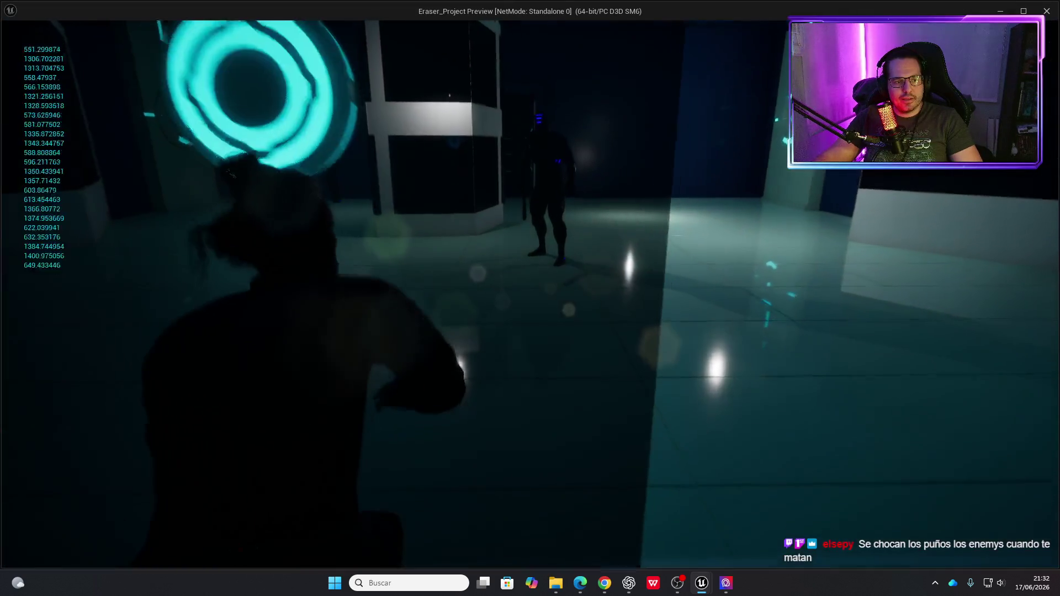
key("Escape")
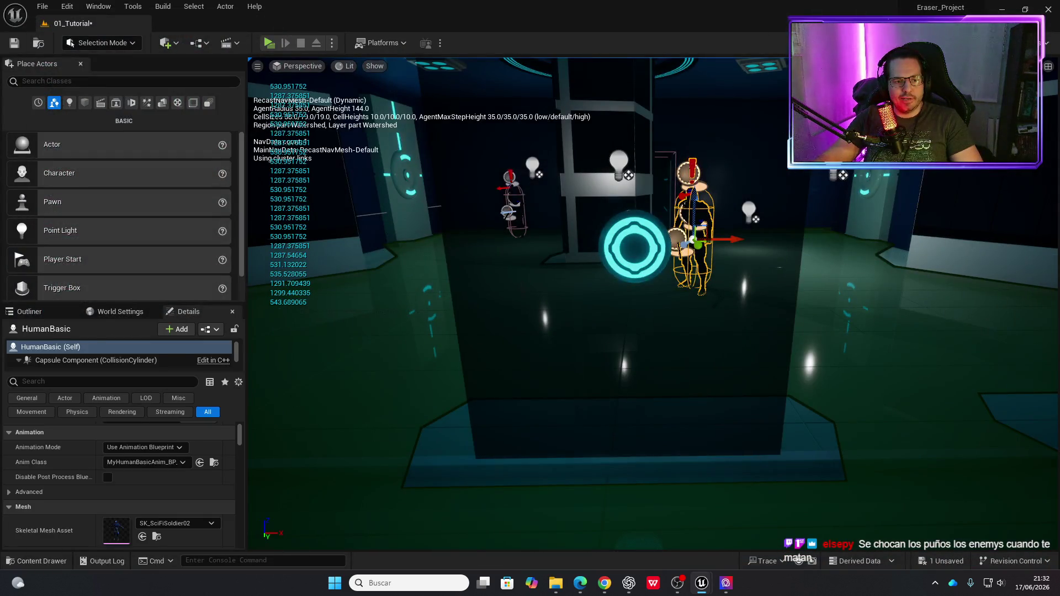
left_click(514, 209)
mouse_move(514, 208)
left_mouse_down()
mouse_move(442, 213)
mouse_move(514, 208)
left_mouse_up()
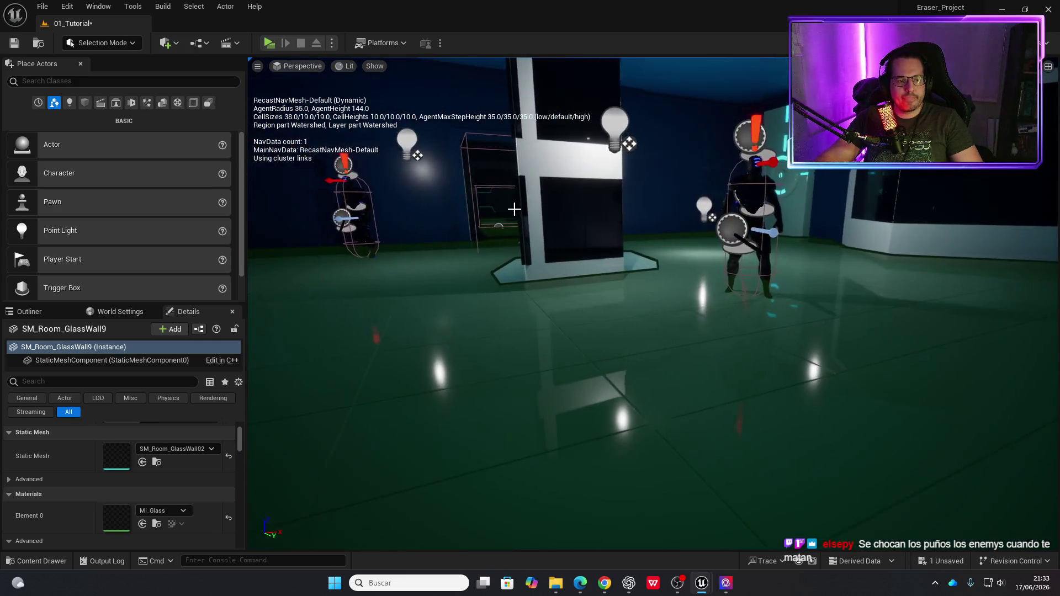
Move HumanBasic2 in front of the white pillar and run a quick playtest.
left_click(363, 208)
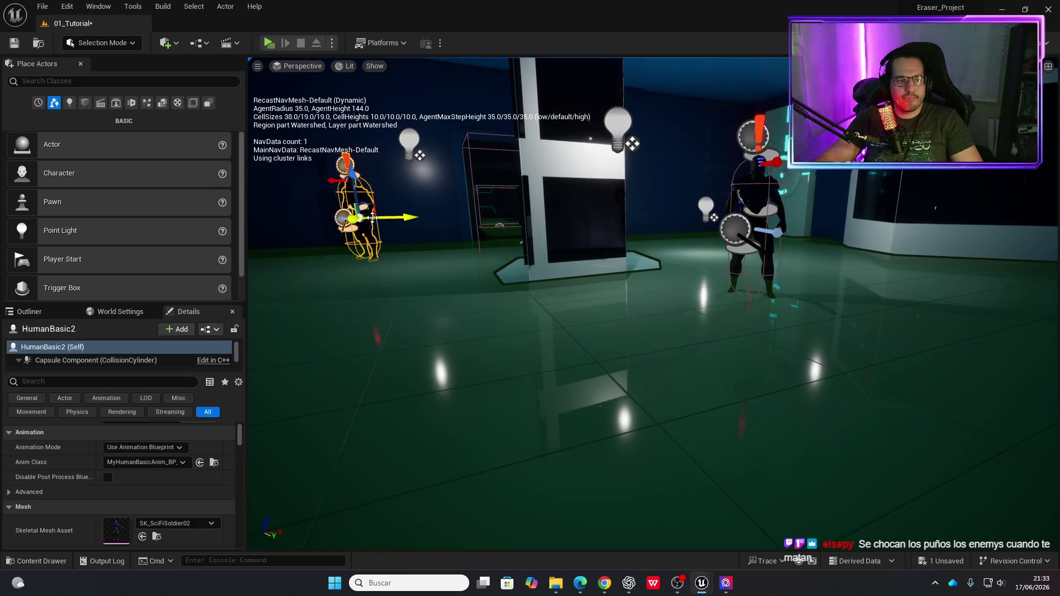
left_click_drag(368, 218, 462, 257)
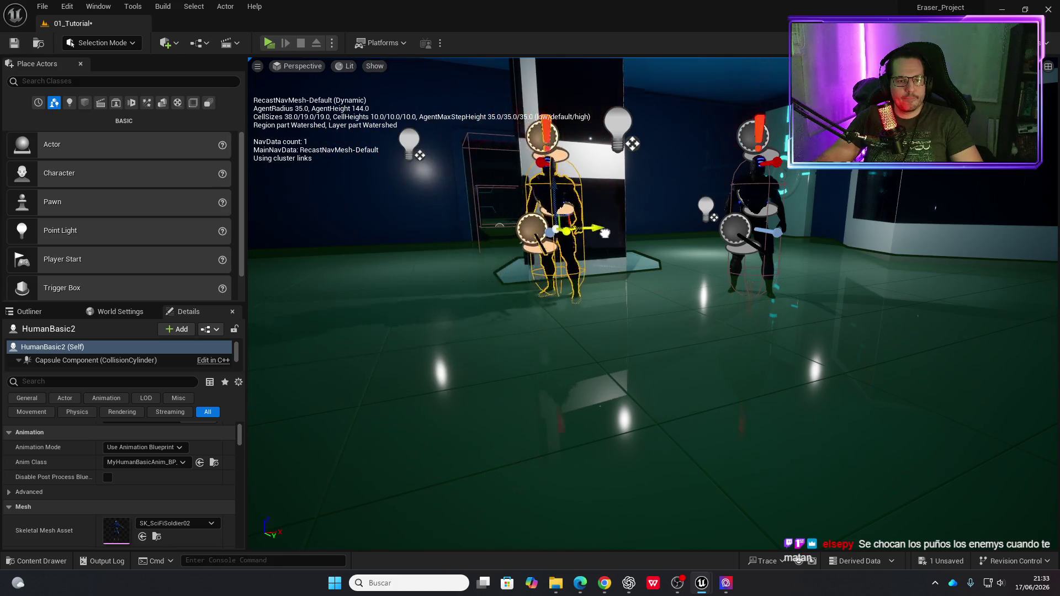
left_click_drag(602, 233, 630, 245)
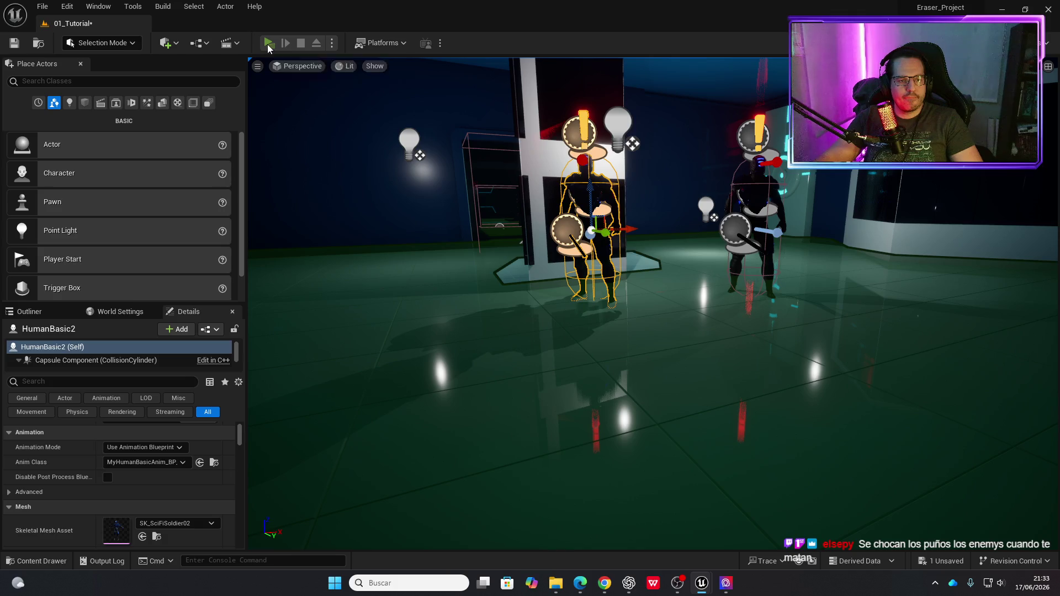
left_click(269, 44)
key("Escape")
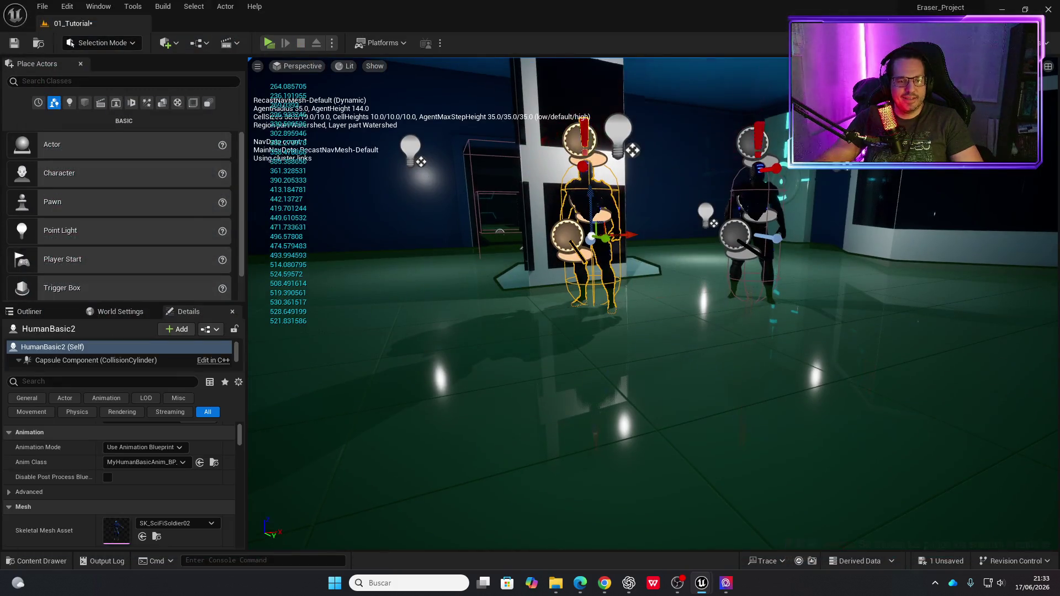
Playtest again, then select HumanBasic and frame the view on it.
left_click_drag(407, 99, 459, 138)
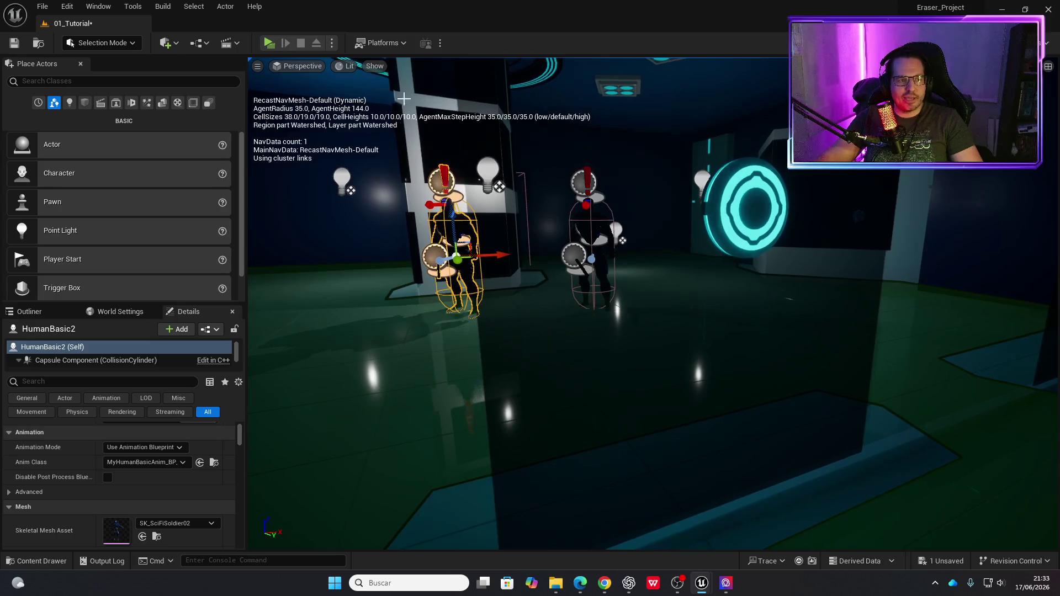
left_click(269, 43)
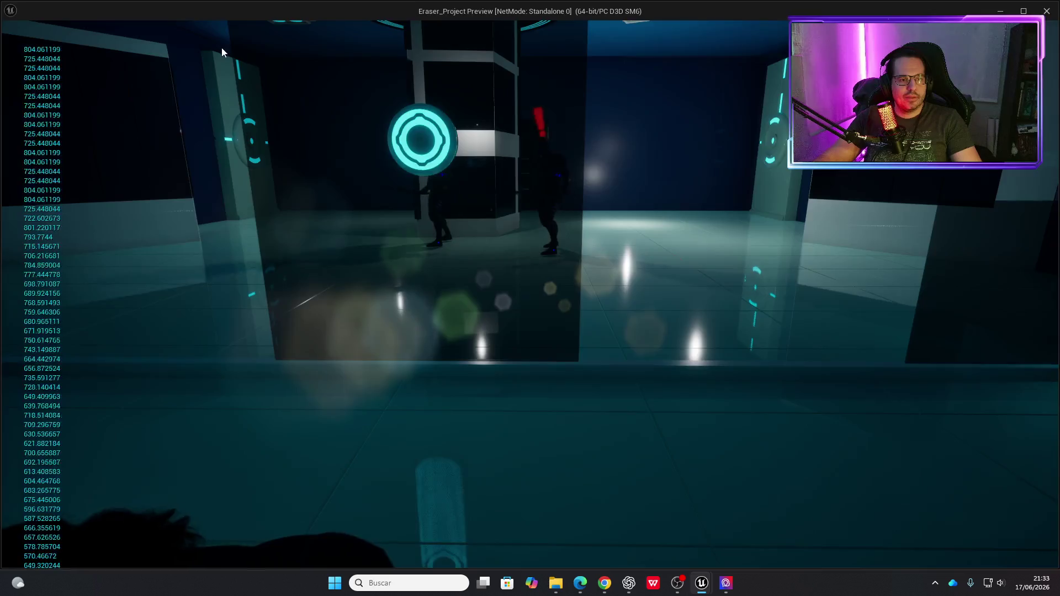
key("Escape")
left_click(599, 225)
key("f")
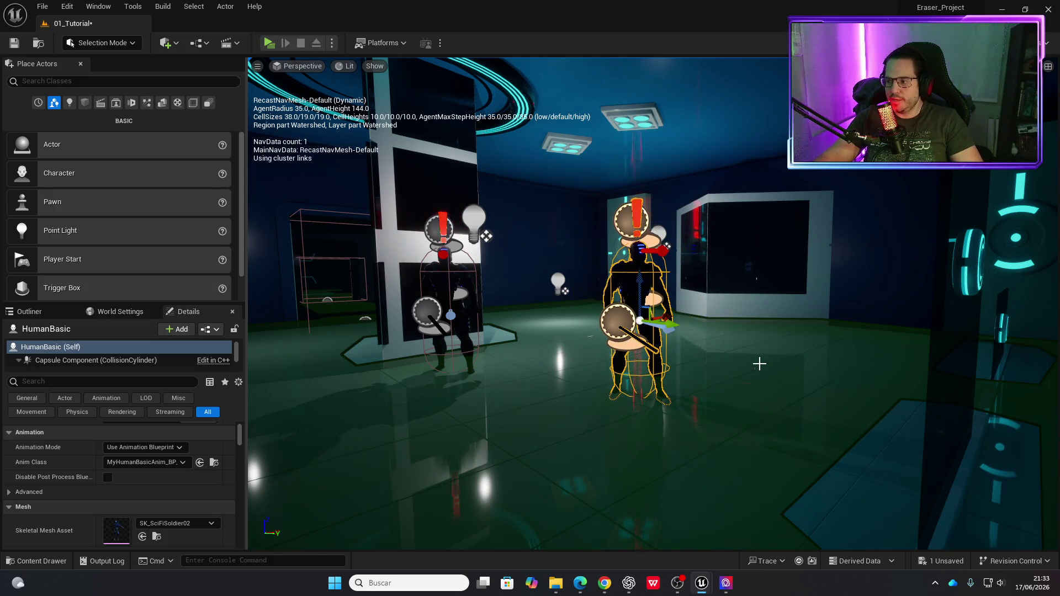
mouse_move(759, 363)
left_mouse_down()
mouse_move(980, 368)
mouse_move(342, 174)
left_mouse_up()
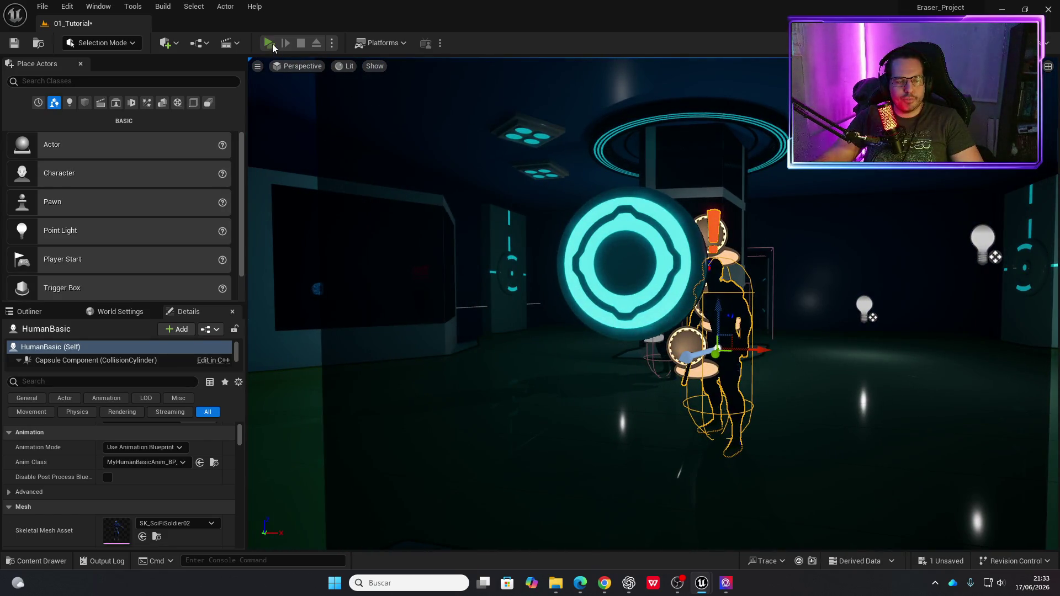
Run a playtest, walking the player forward with W.
left_click(273, 44)
key("w")
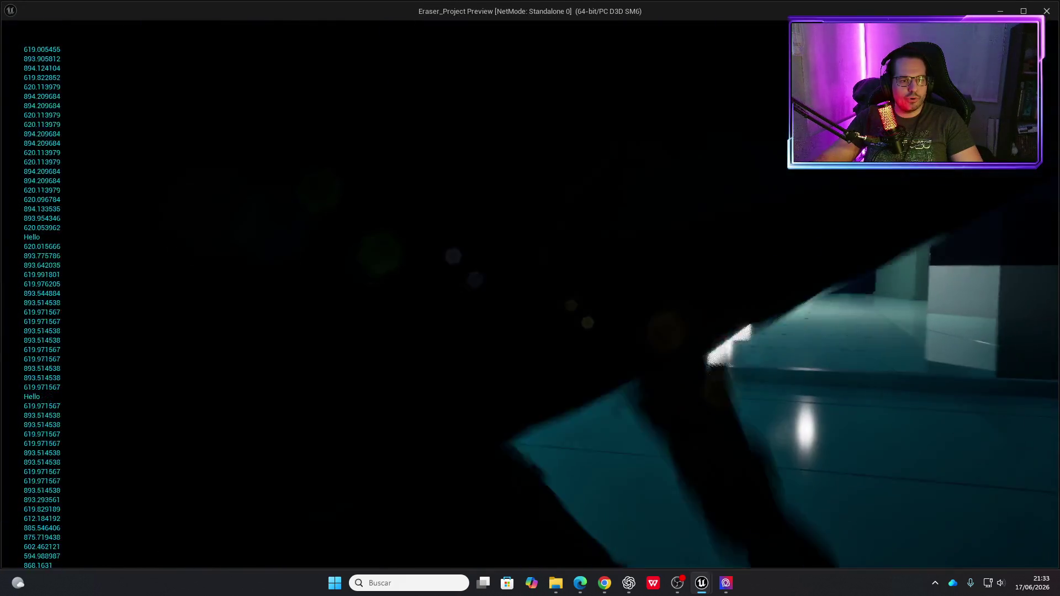
key("Escape")
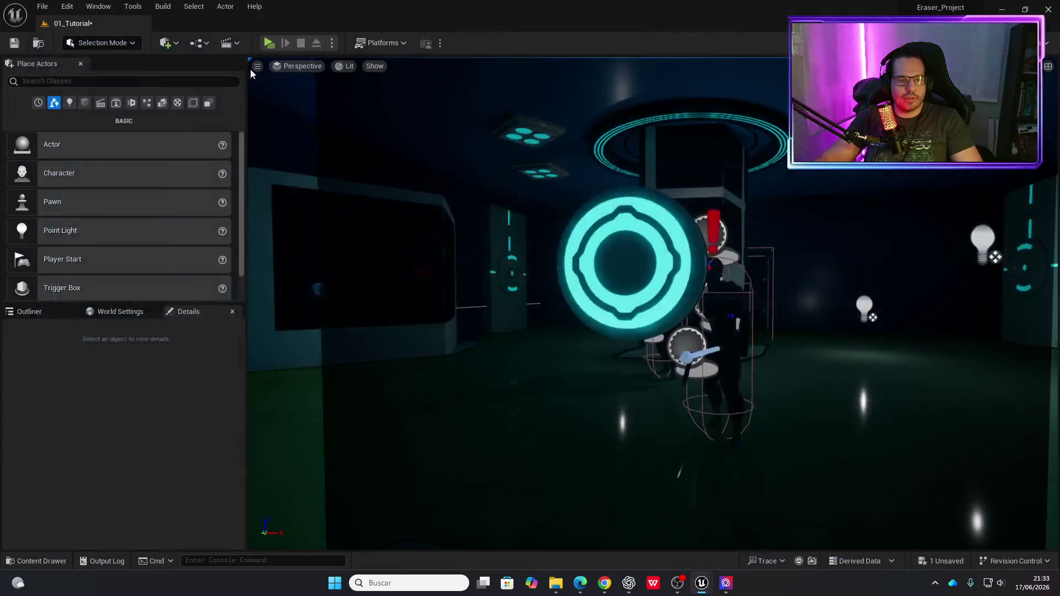
Frame HumanBasic, select both enemies together, and launch another playtest.
key("f")
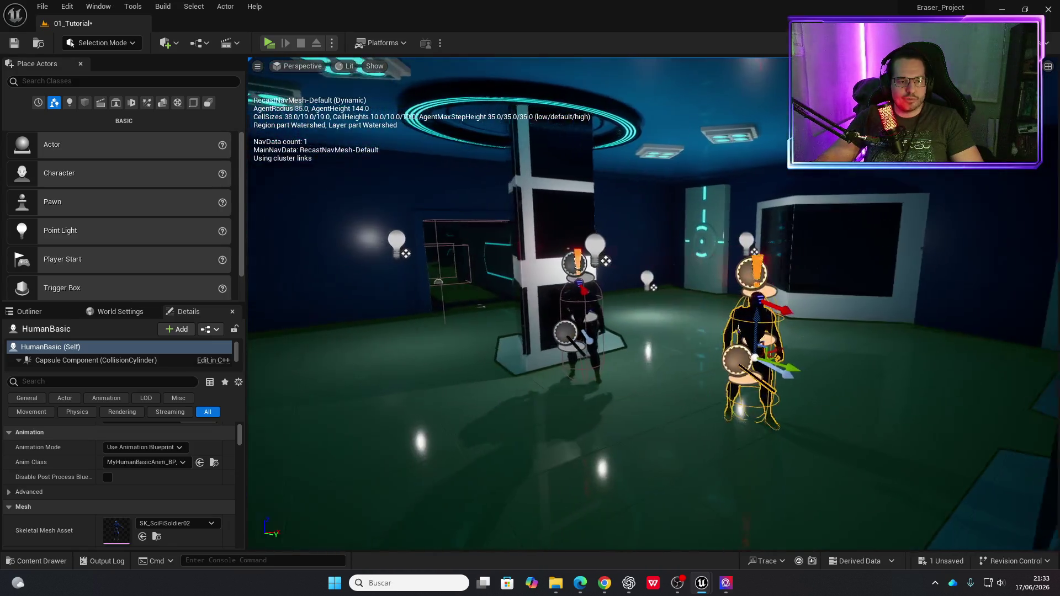
left_click(595, 307, "ctrl")
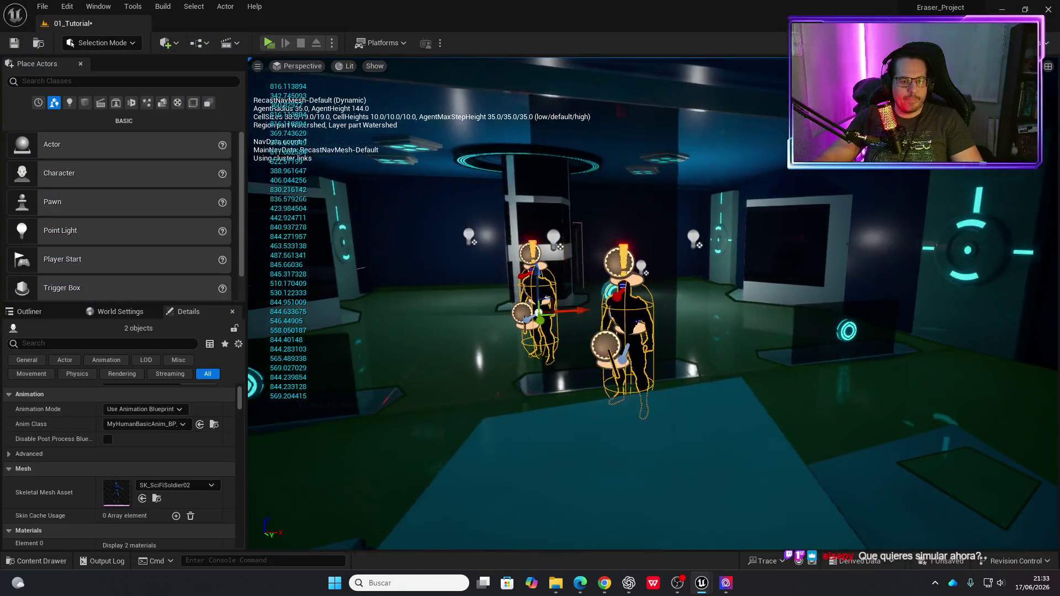
left_click(269, 43)
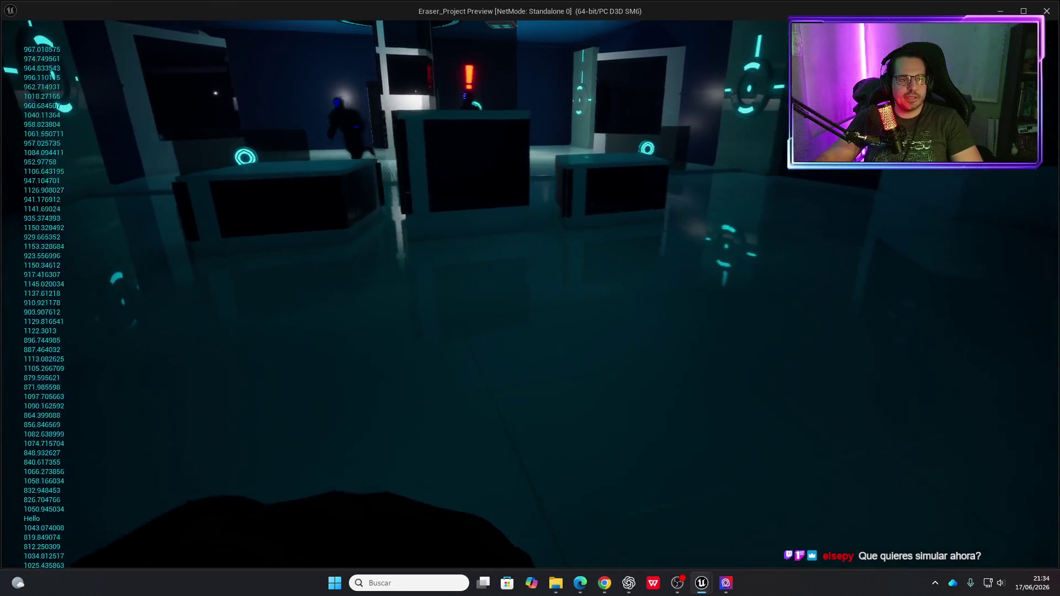
key("Escape")
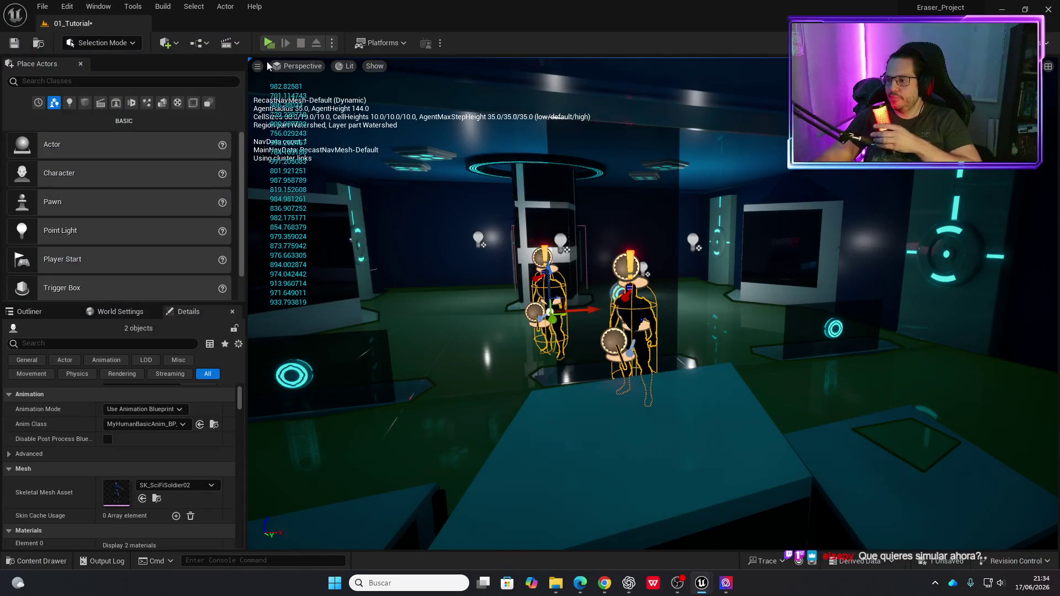
mouse_move(362, 145)
left_mouse_down()
mouse_move(354, 132)
mouse_move(386, 145)
mouse_move(386, 127)
mouse_move(425, 127)
mouse_move(396, 127)
left_mouse_up()
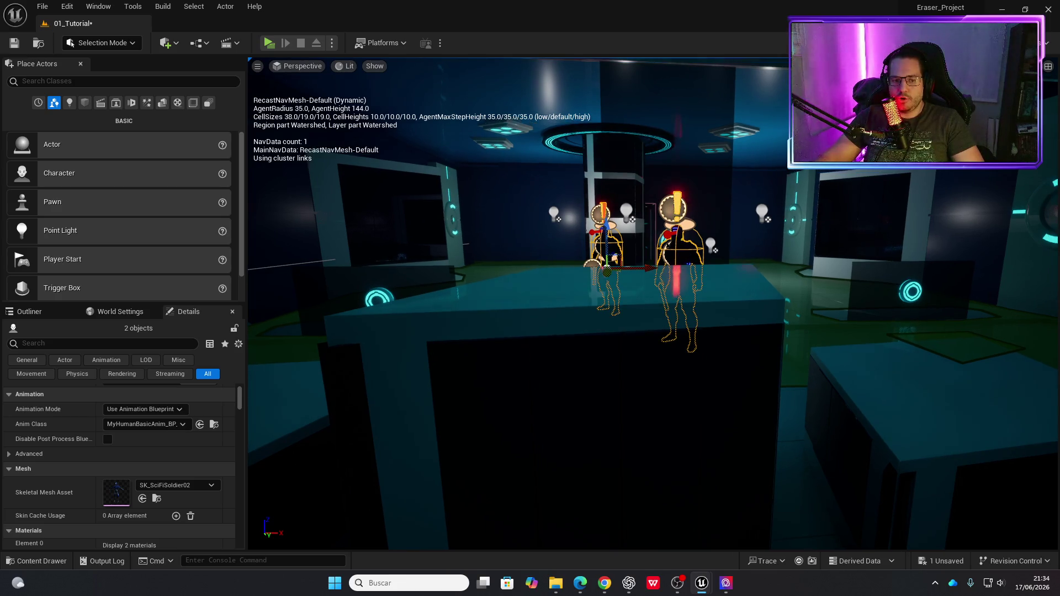
key("w")
key("w")
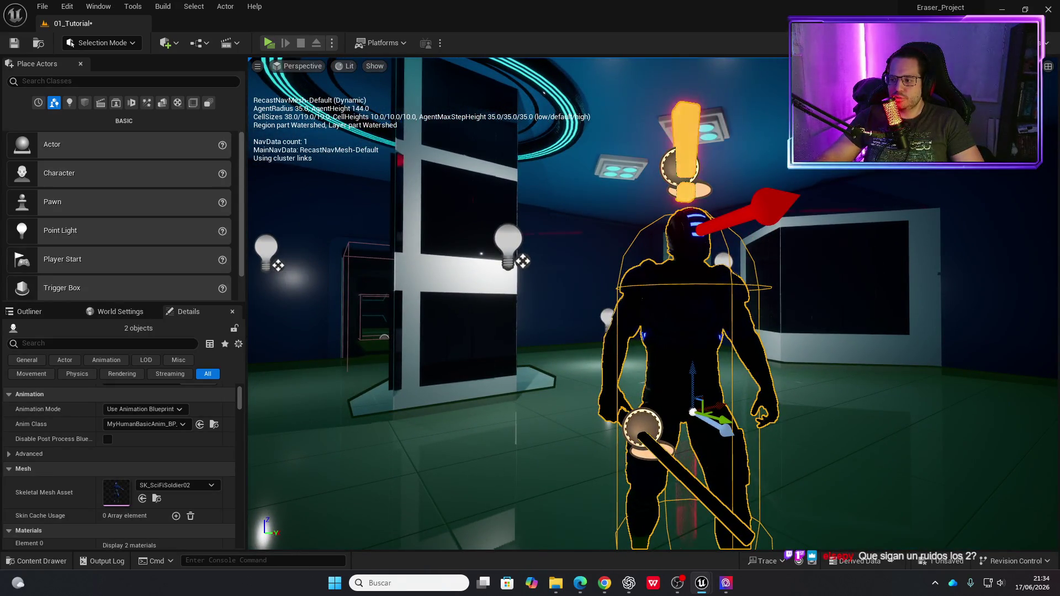
key("s")
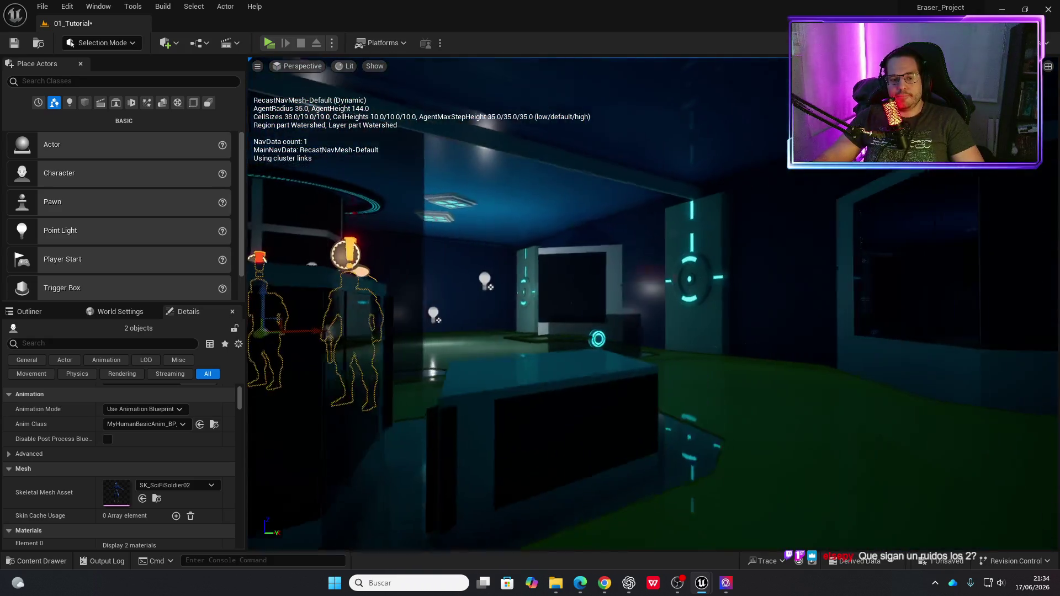
key("w")
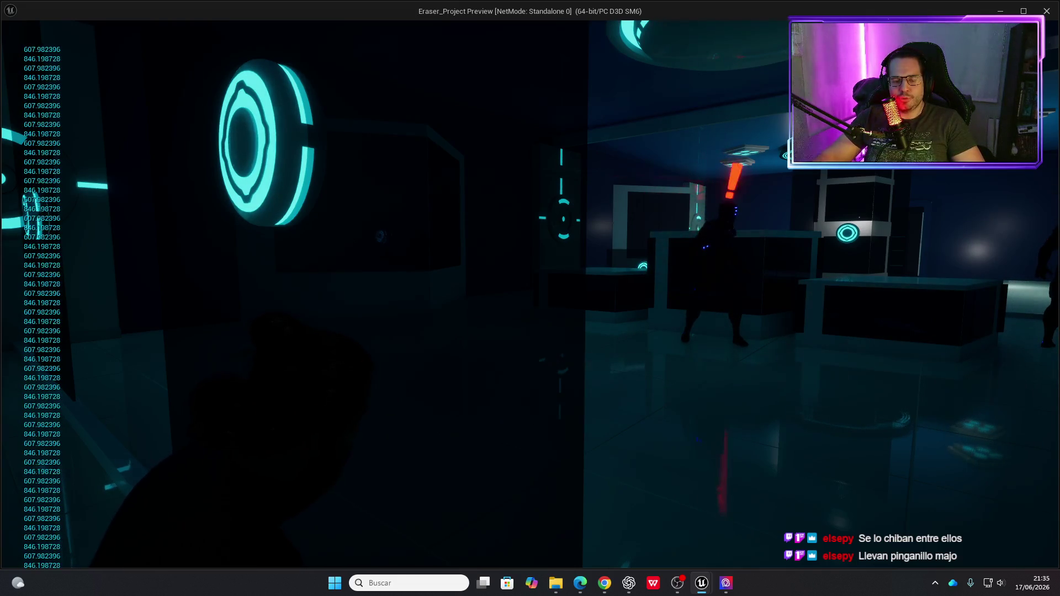
mouse_move(530, 298)
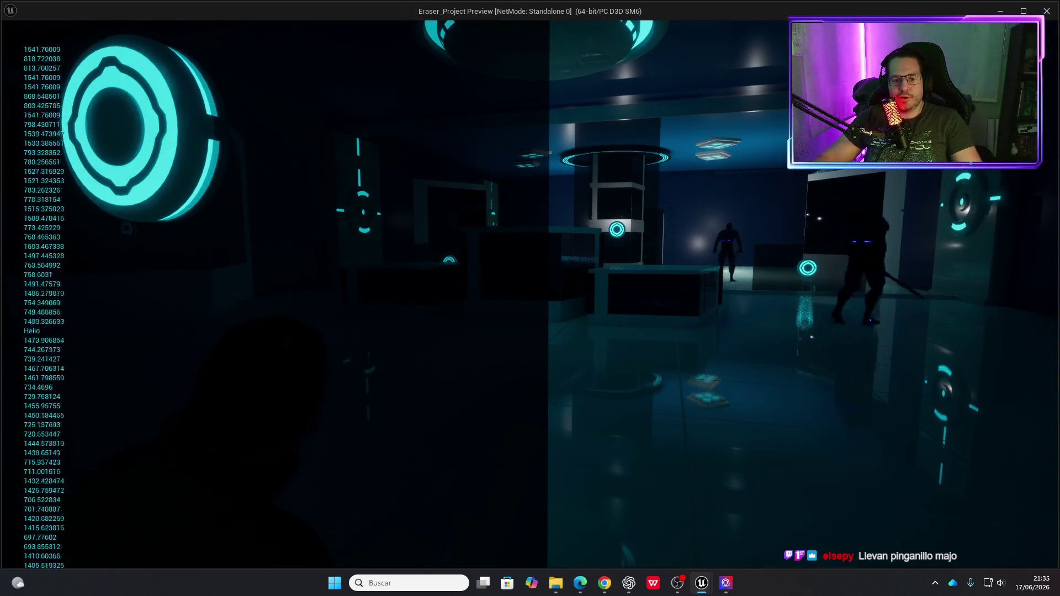
key("Escape")
left_click(269, 42)
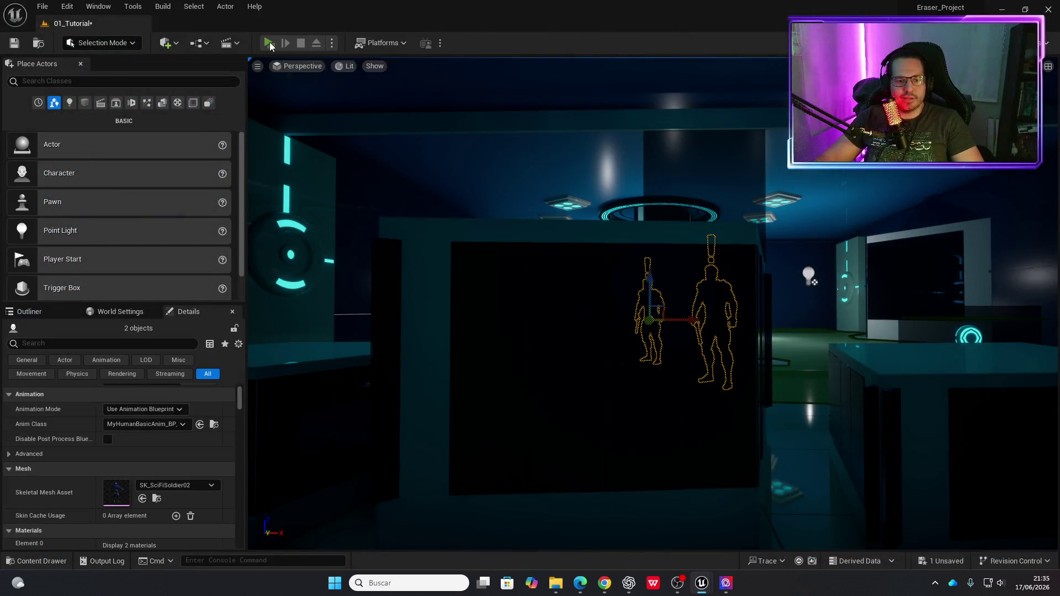
key("w")
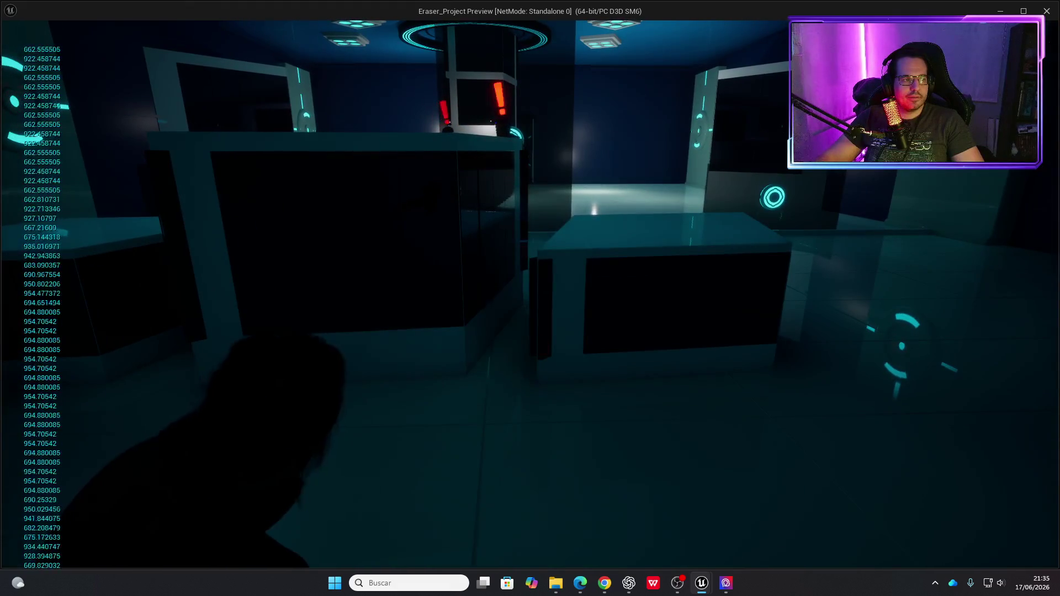
key("w")
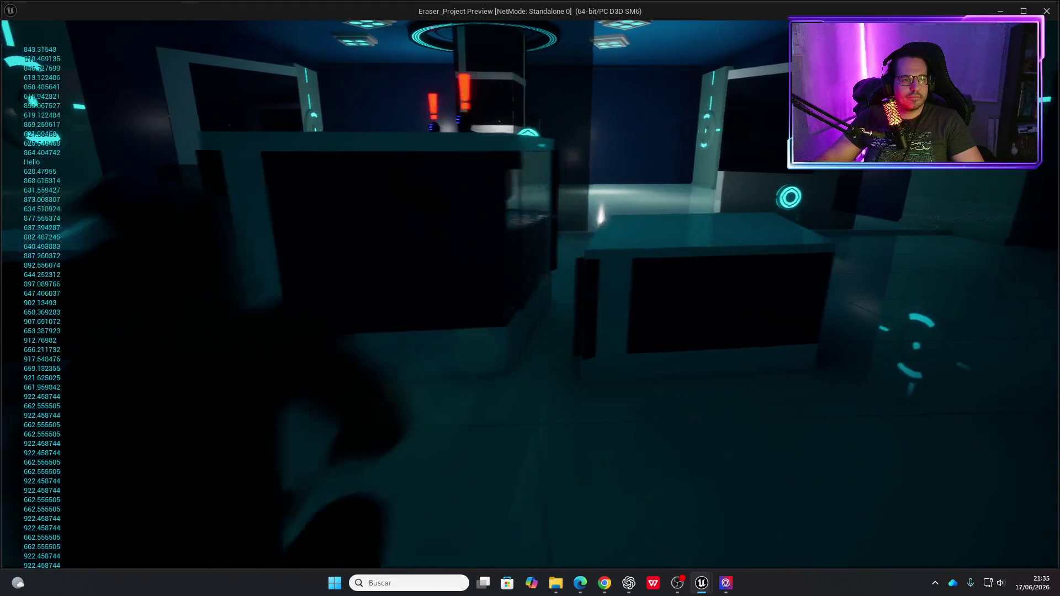
key("w")
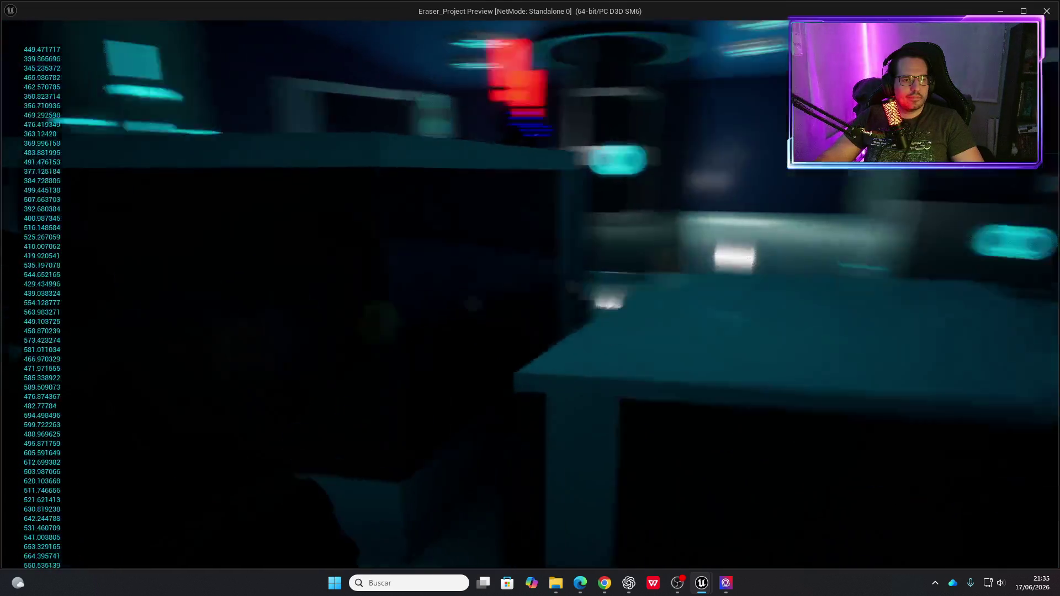
key("Escape")
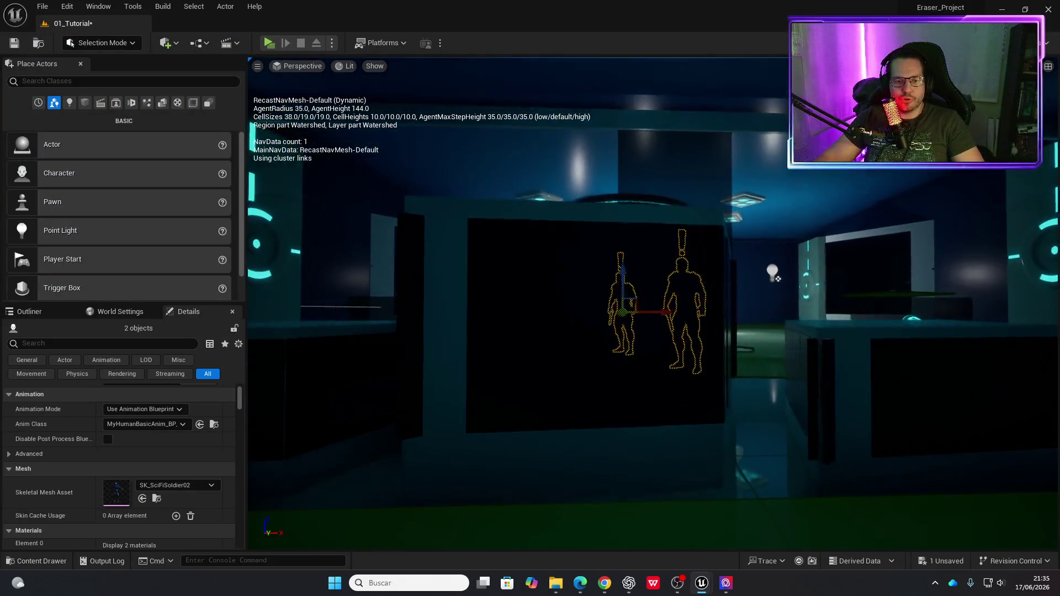
mouse_move(649, 313)
left_mouse_down()
mouse_move(648, 342)
mouse_move(648, 313)
left_mouse_up()
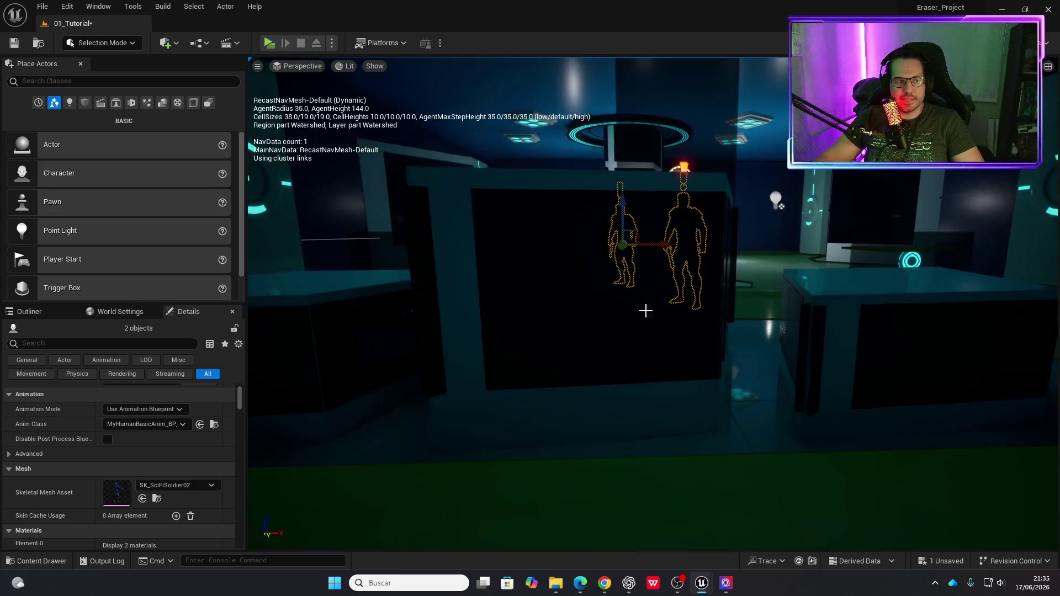
scroll(403, 118, "up", 3)
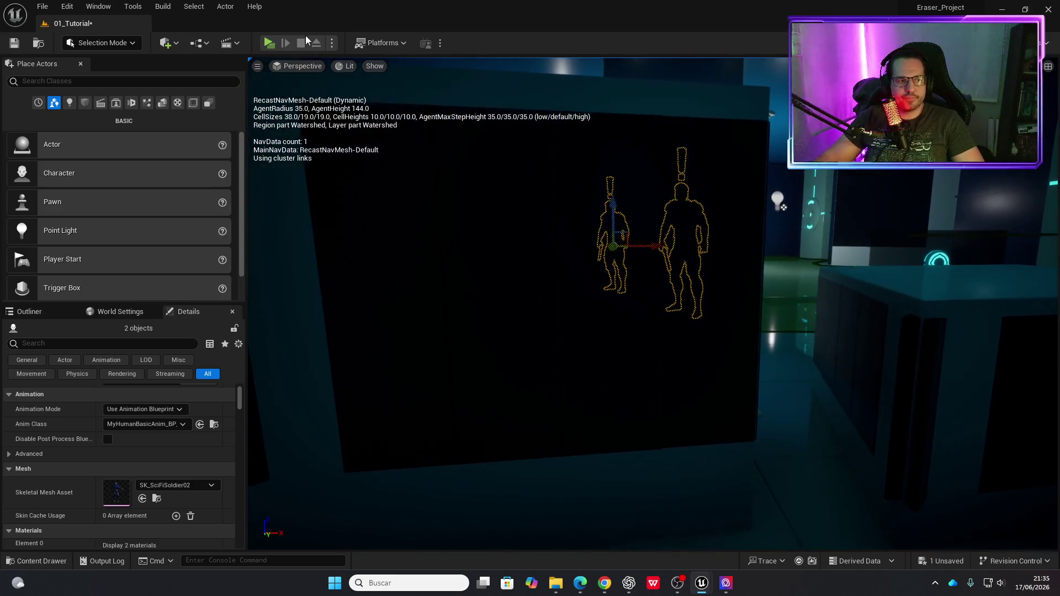
left_click(269, 43)
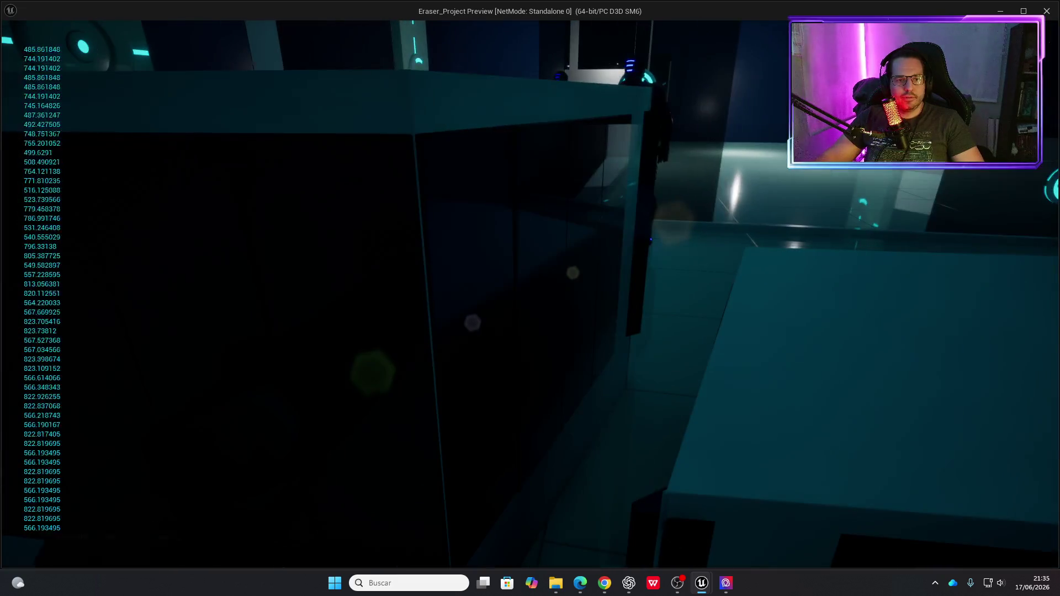
key("s")
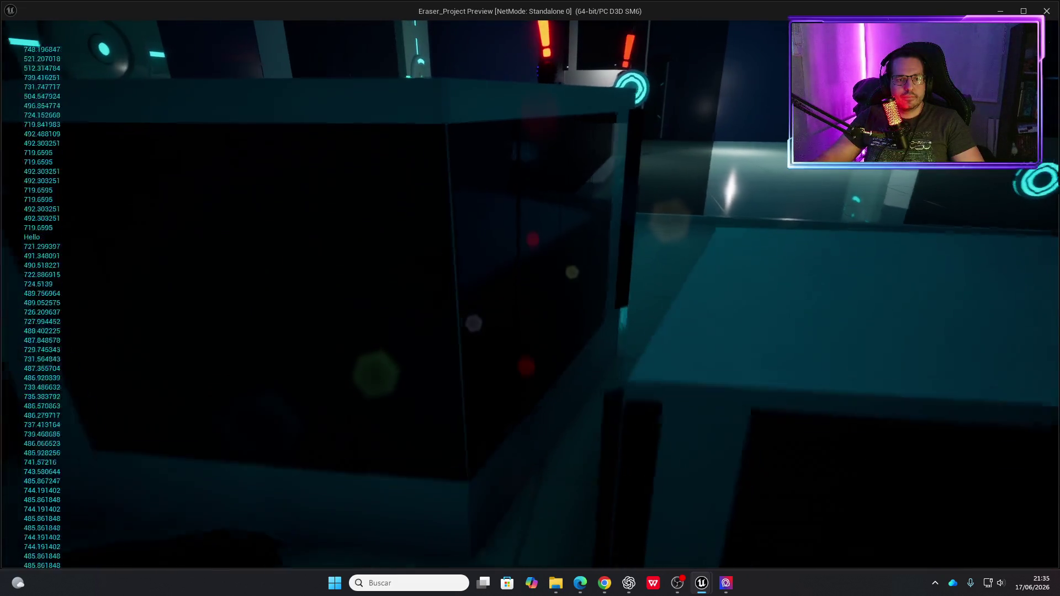
key("s")
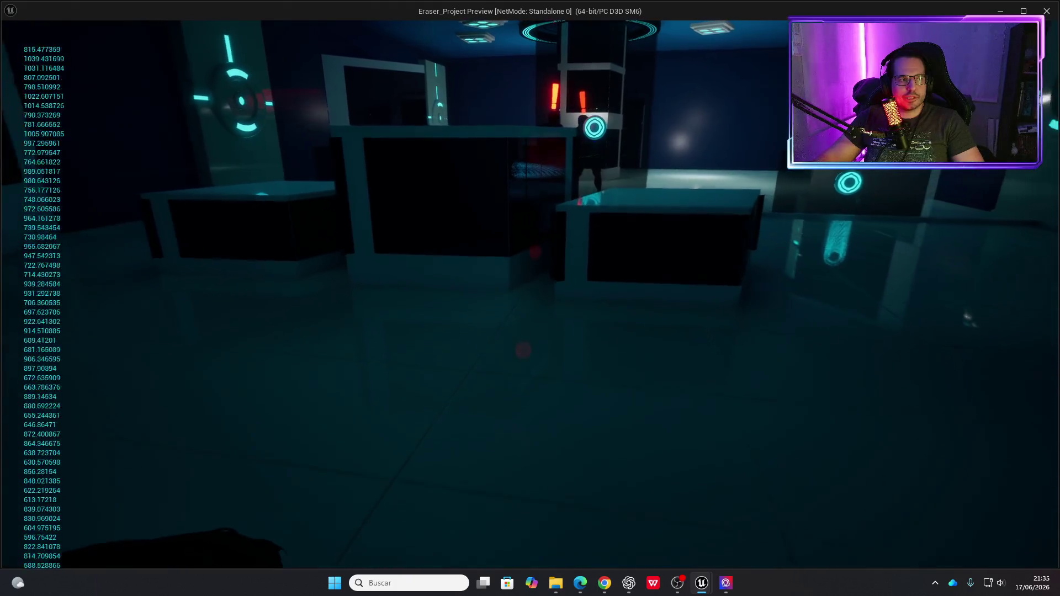
key("s")
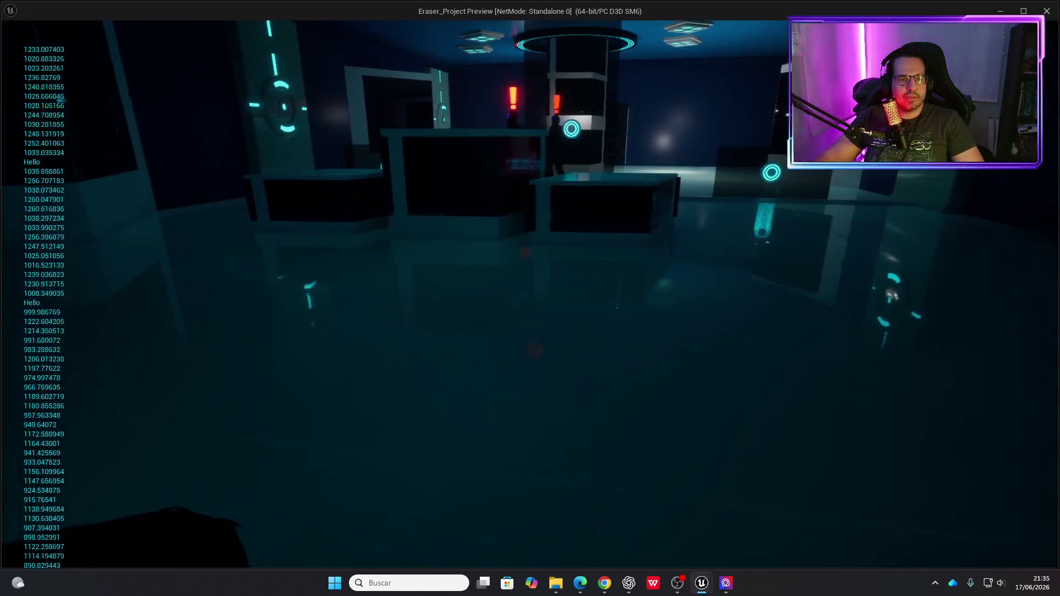
key("w")
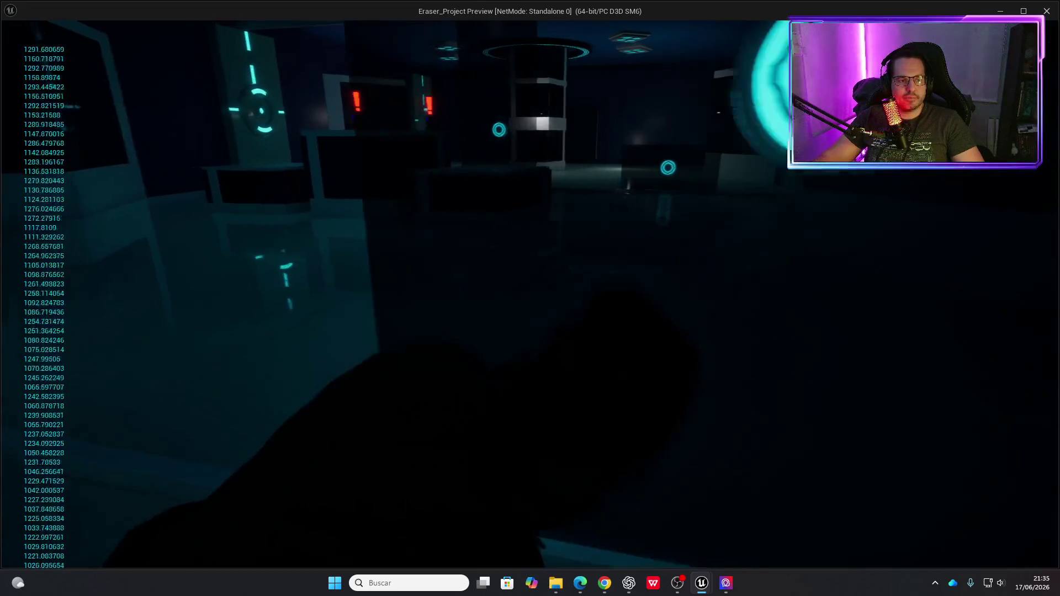
key("Escape")
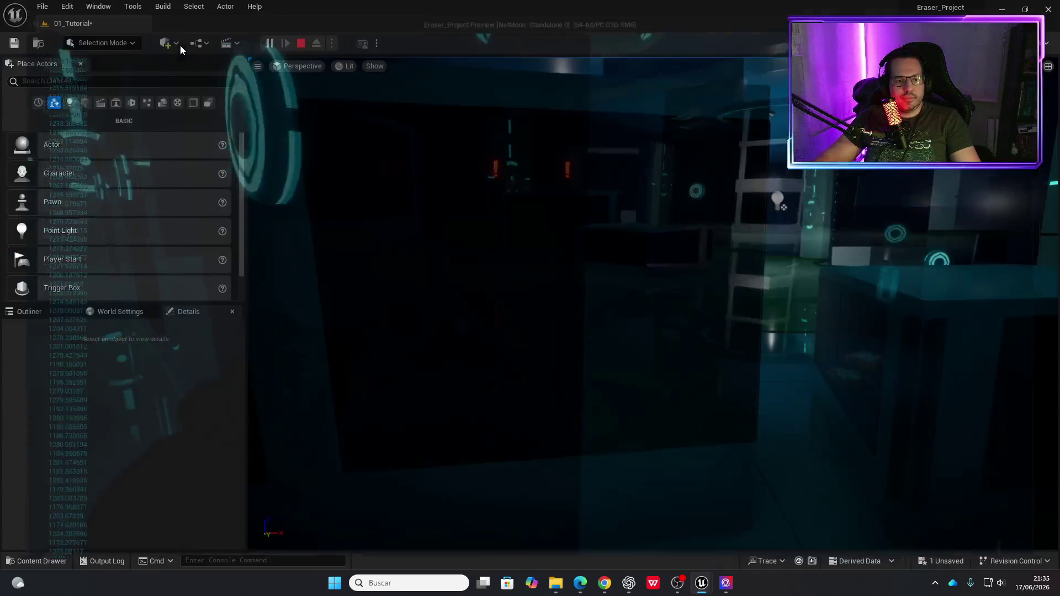
mouse_move(725, 585)
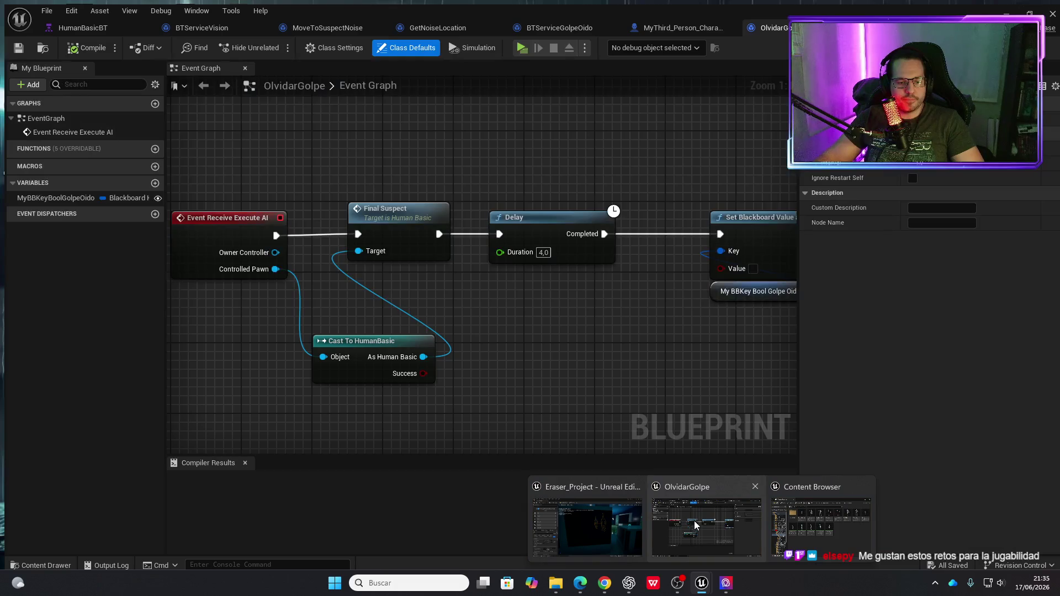
Save the MoveToSuspectNoise task with its AI MoveTo acceptance radius of 100,0.
left_click(696, 540)
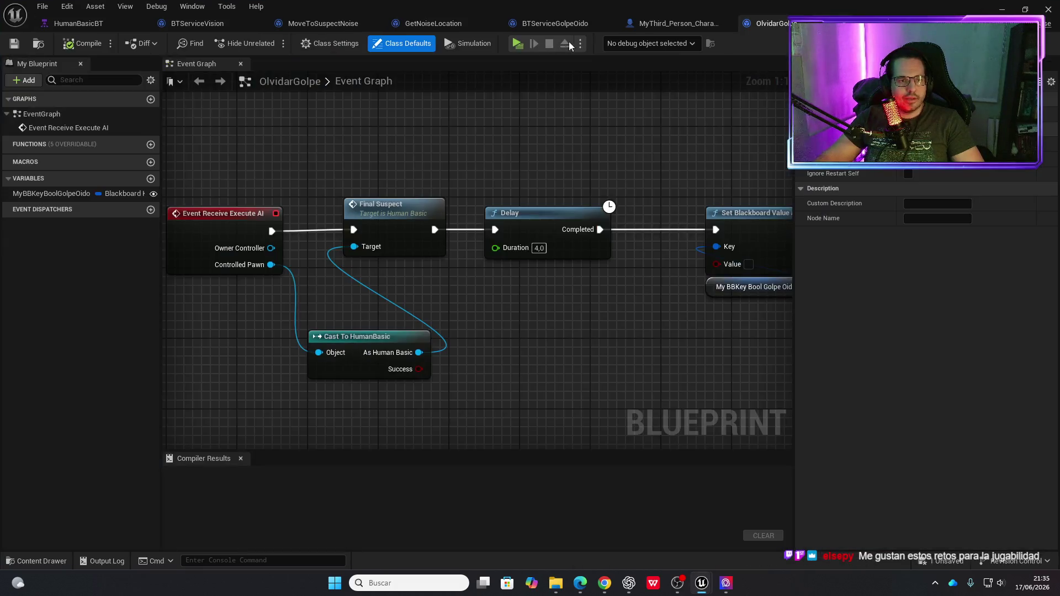
left_click(342, 25)
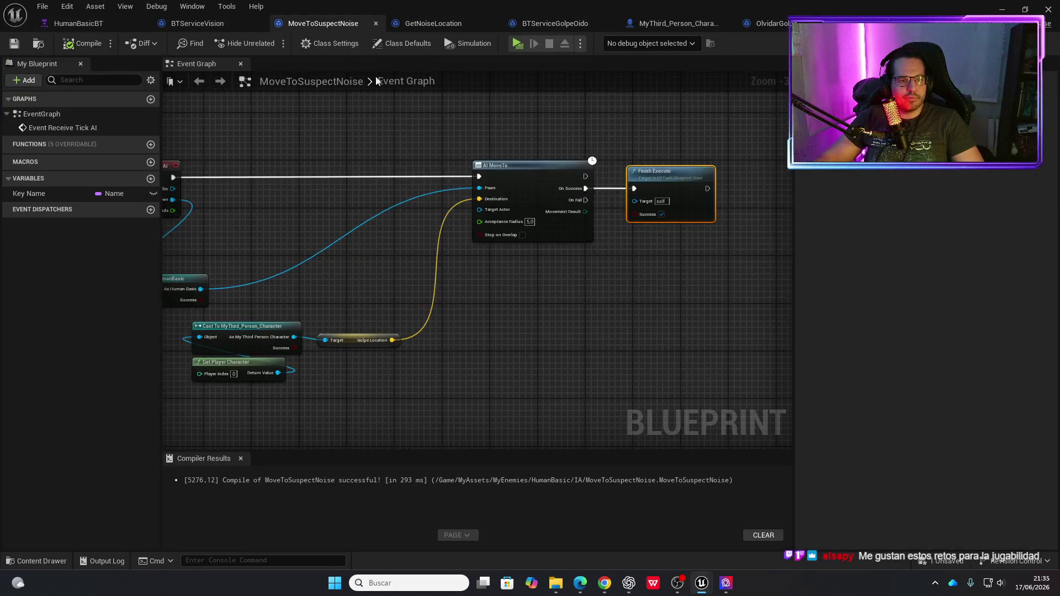
scroll(532, 230, "up", 3)
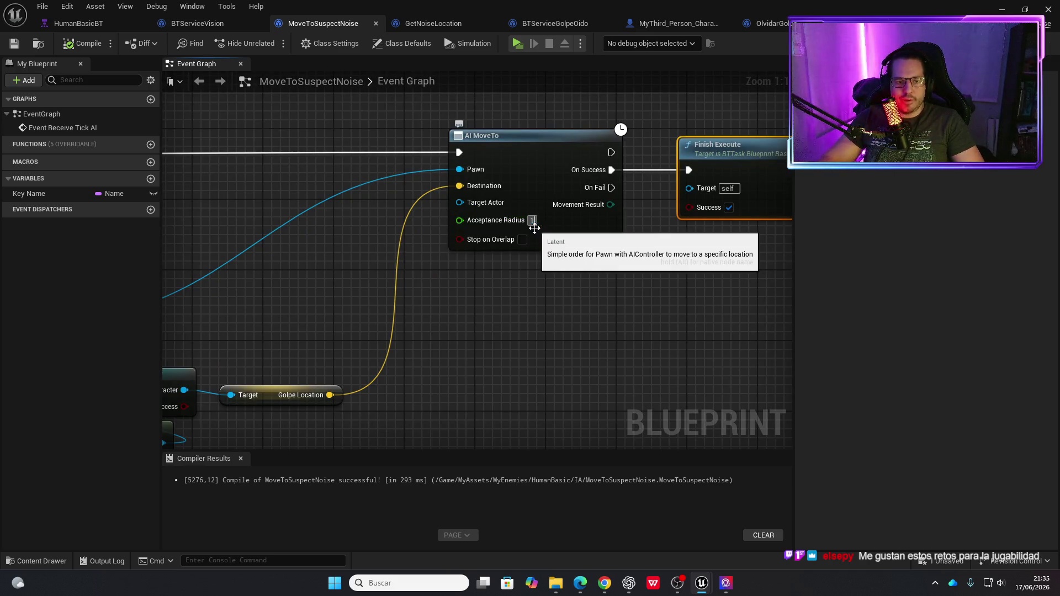
key("ctrl+s")
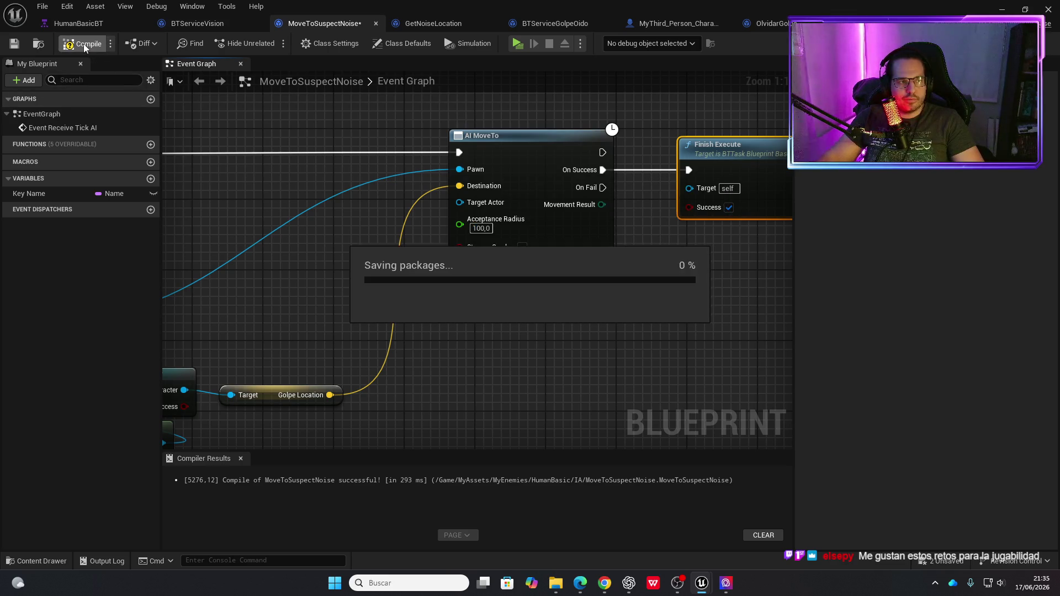
Playtest the level in a new window four times, walking toward the desks.
left_click(516, 43)
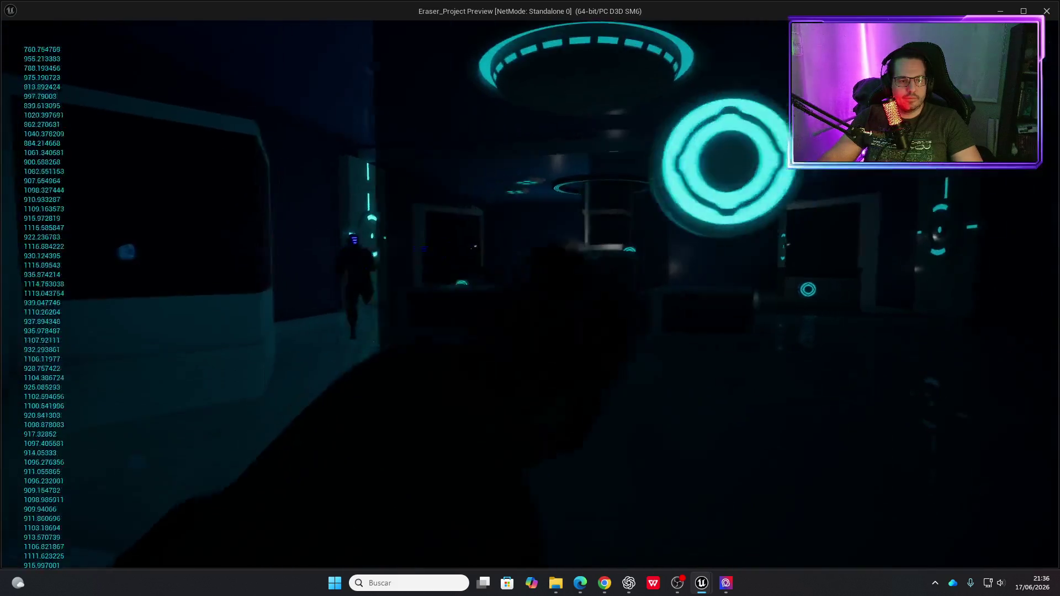
key("Escape")
left_click(516, 44)
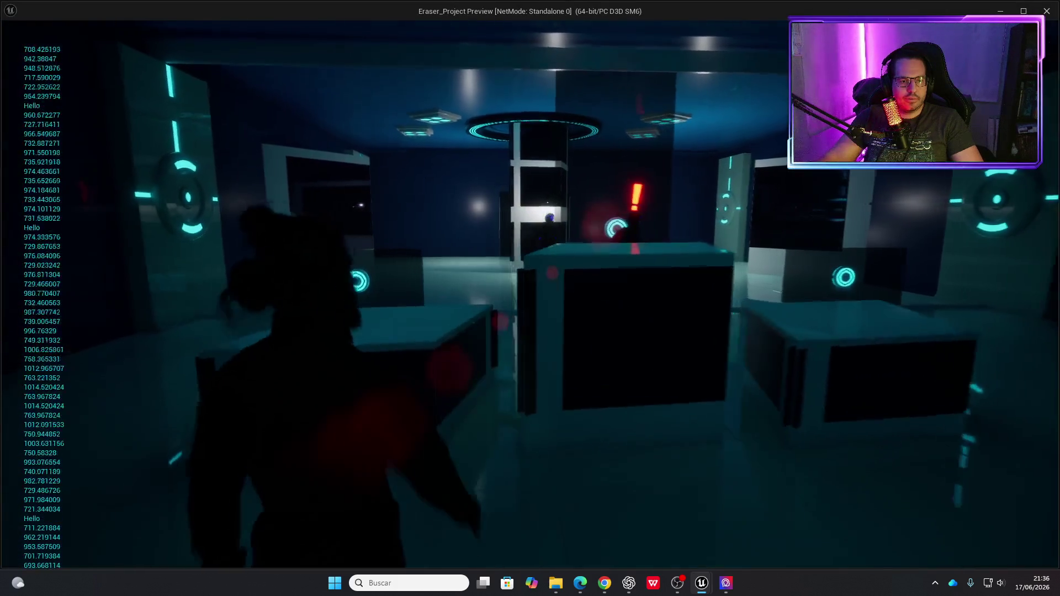
key("Escape")
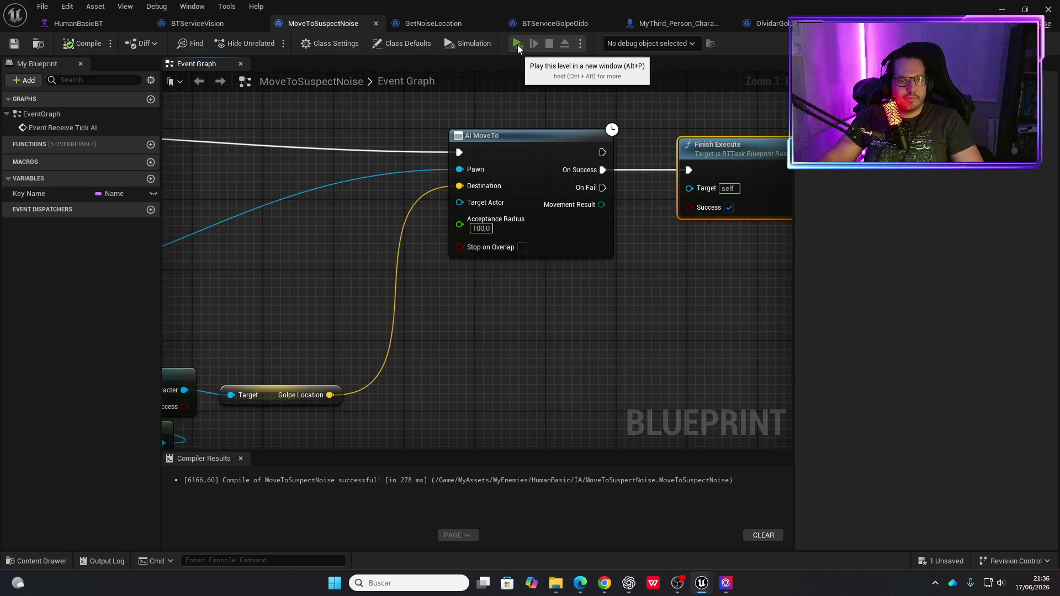
left_click(518, 45)
key("w")
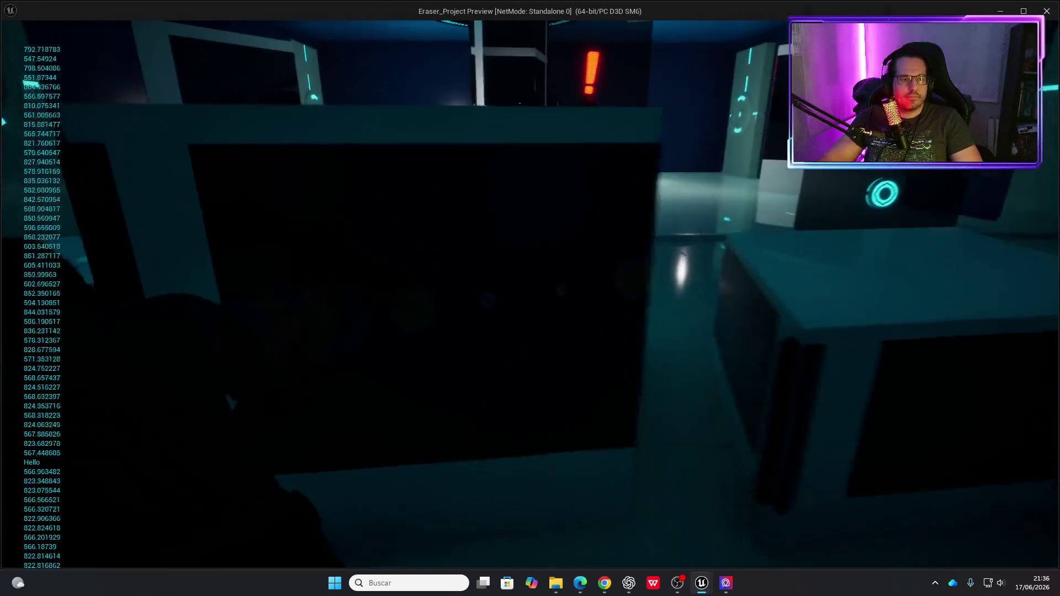
key("Escape")
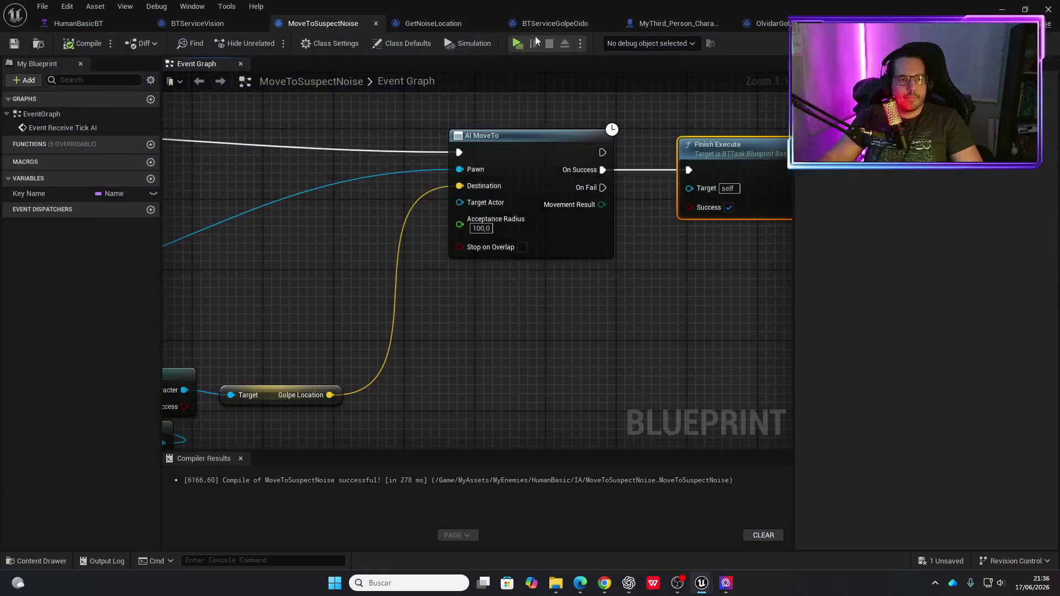
left_click(520, 43)
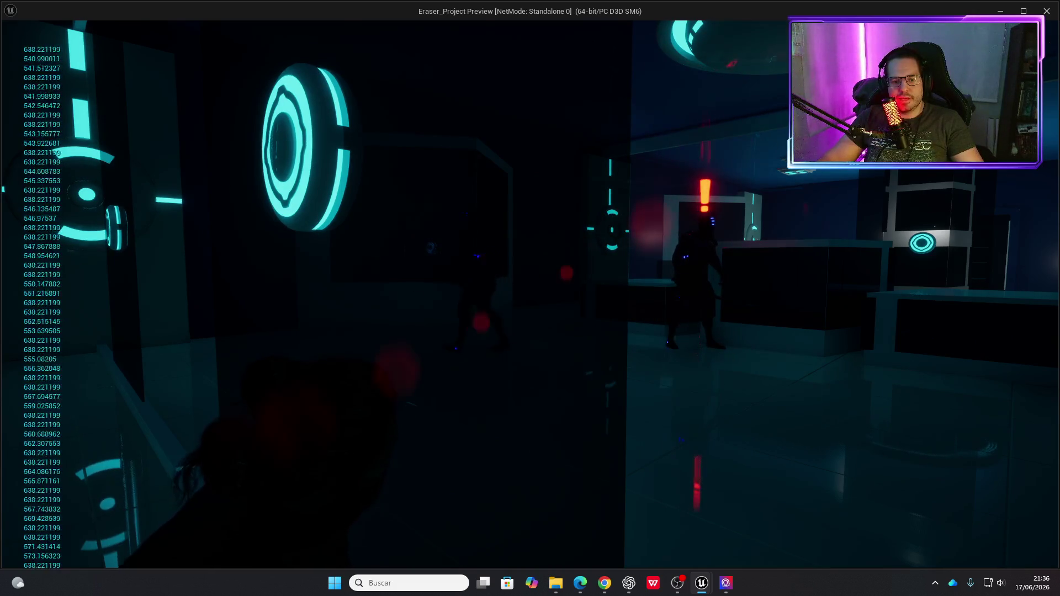
key("Escape")
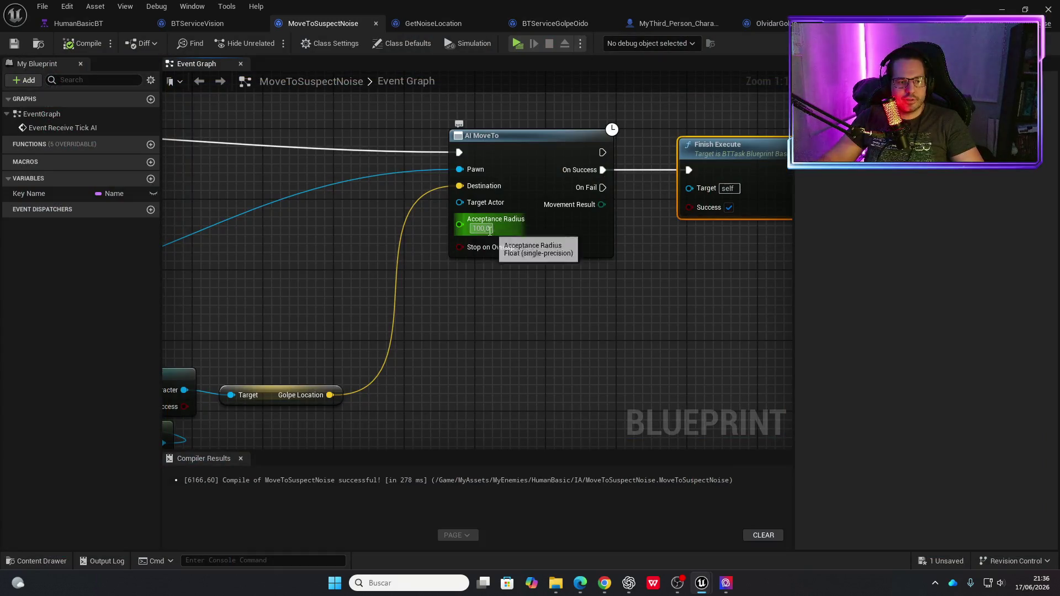
Set the AI MoveTo acceptance radius to 5 and launch a playtest.
type("5")
key("Return")
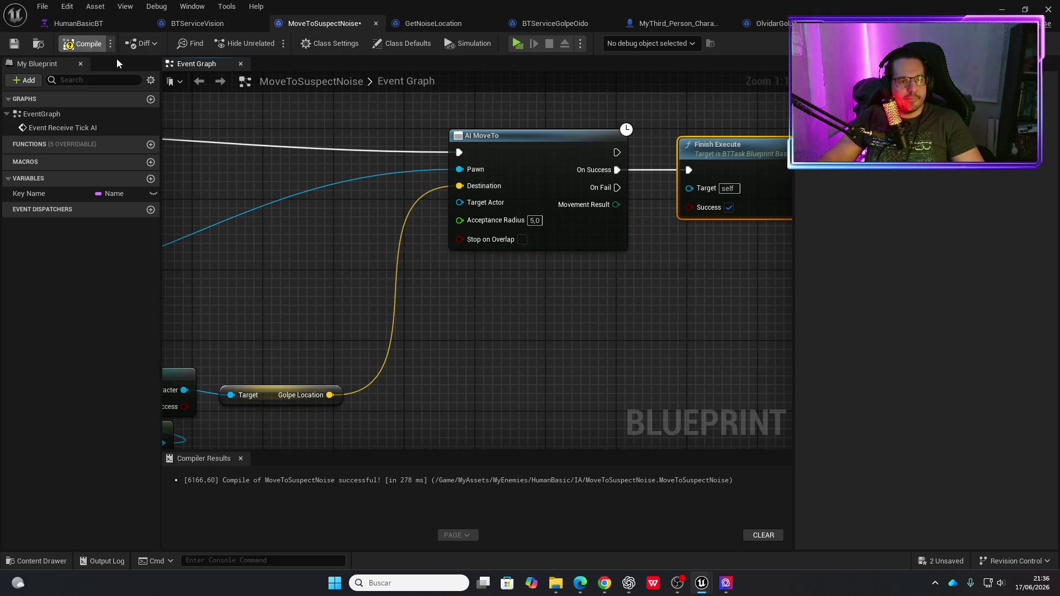
left_click(514, 45)
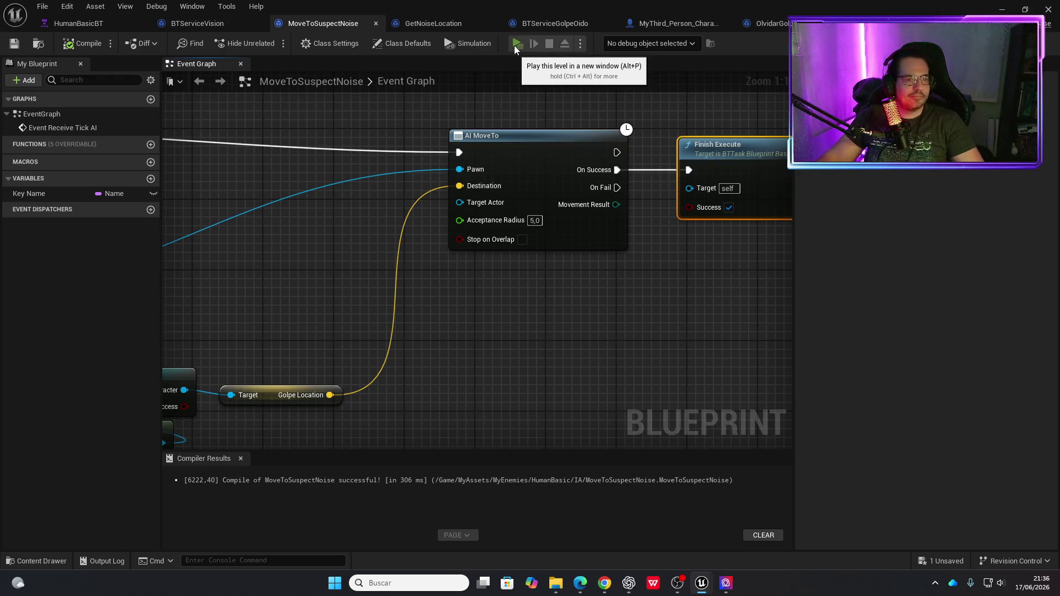
Walk the player toward the enemies, attack with E, then relaunch the playtest.
key("w")
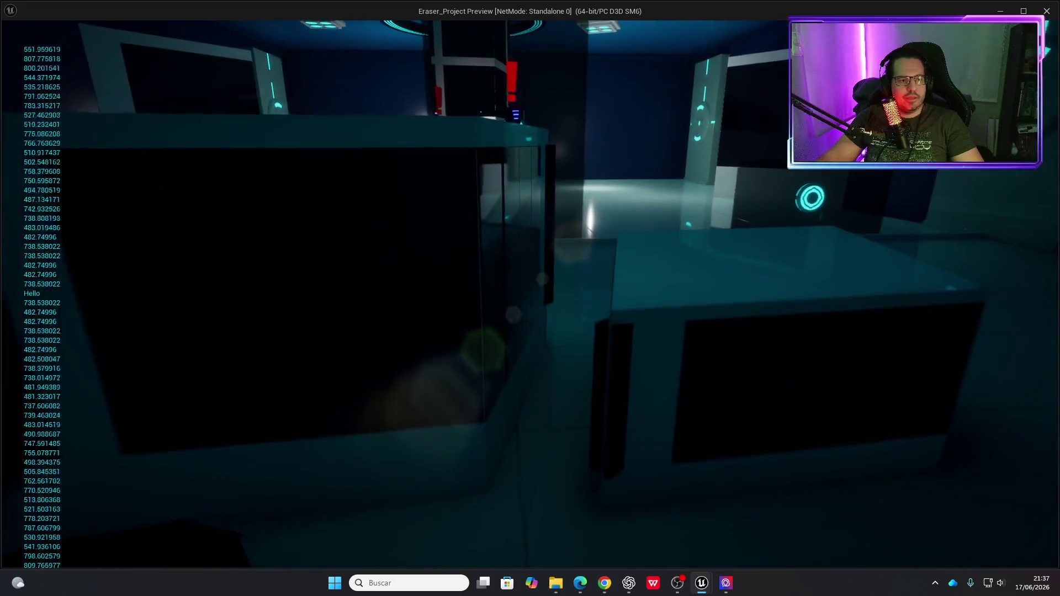
key("s")
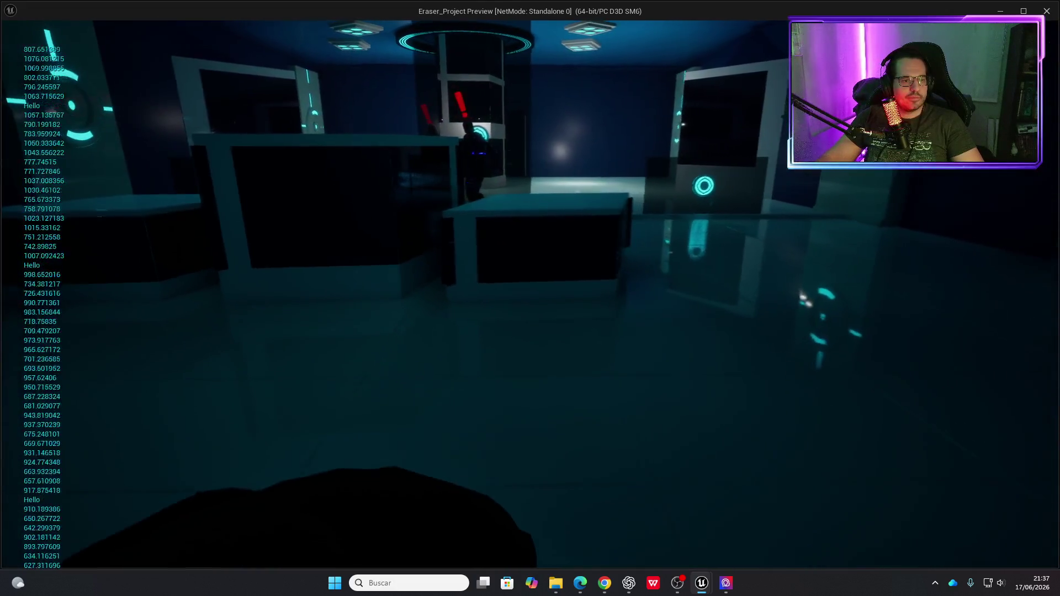
key("w")
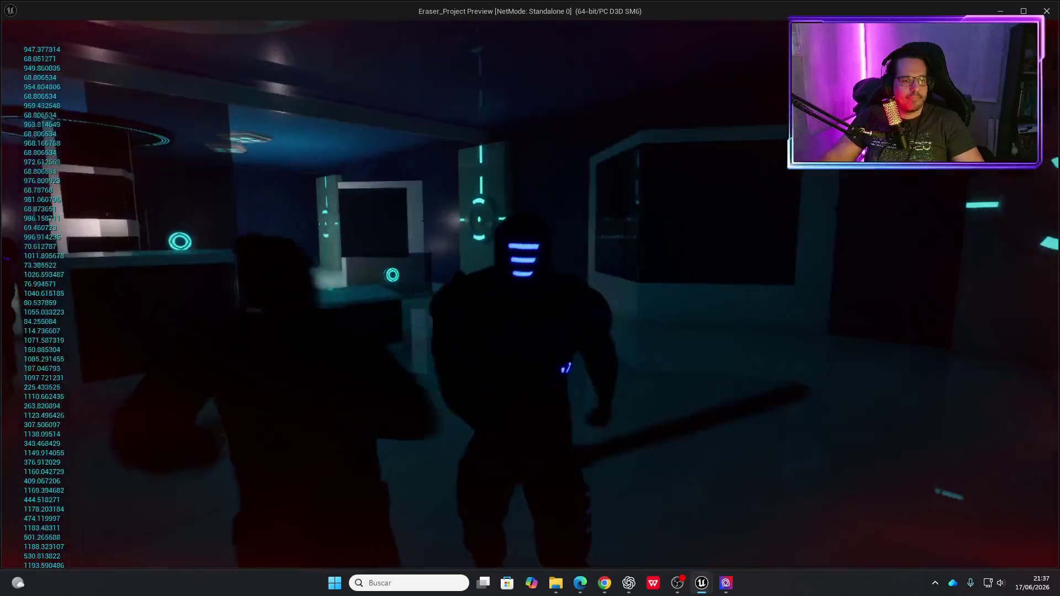
key("e")
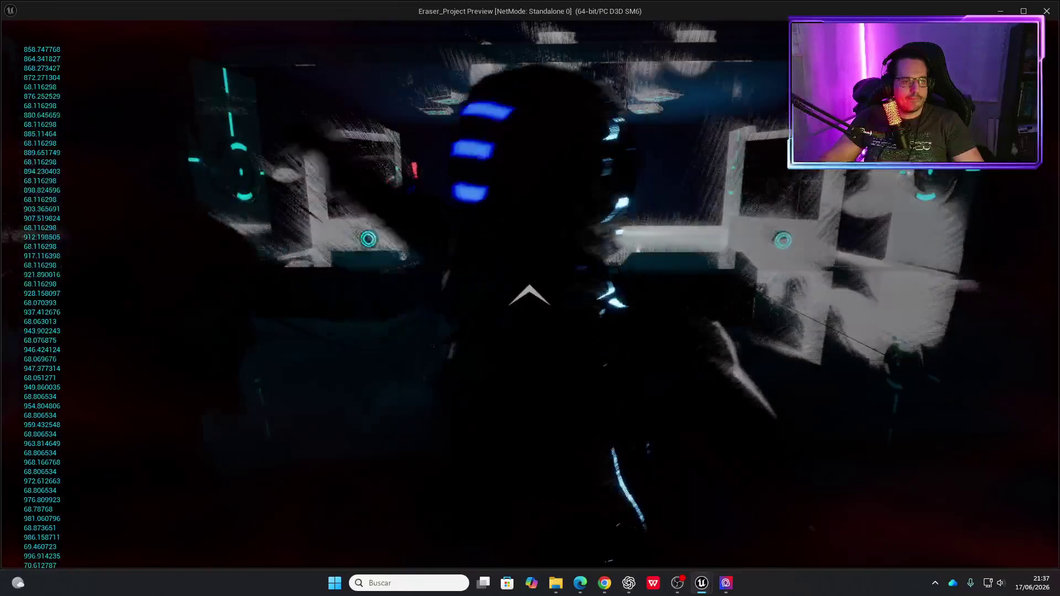
key("w")
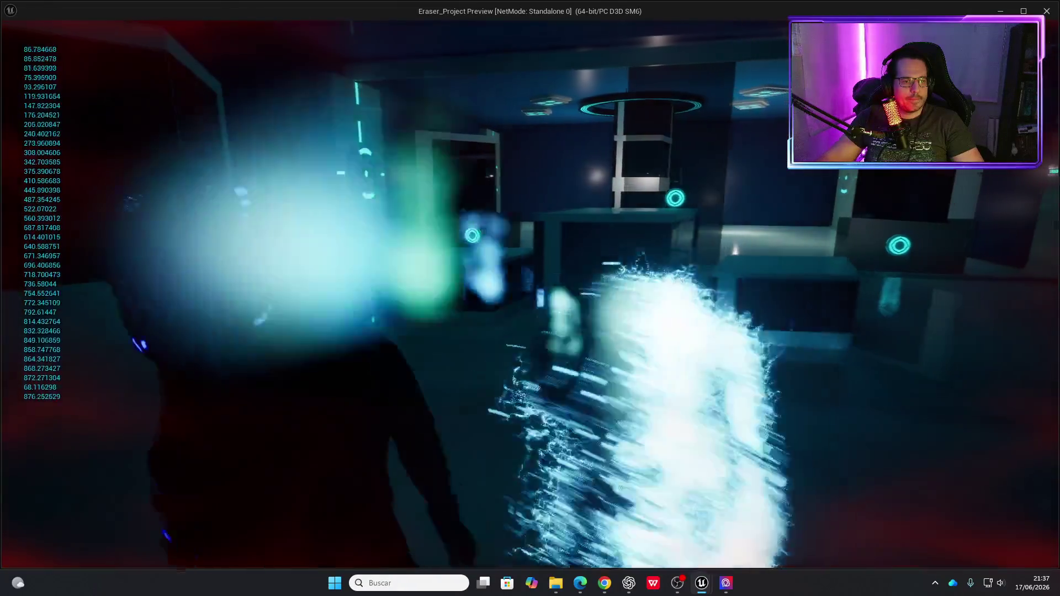
key("Escape")
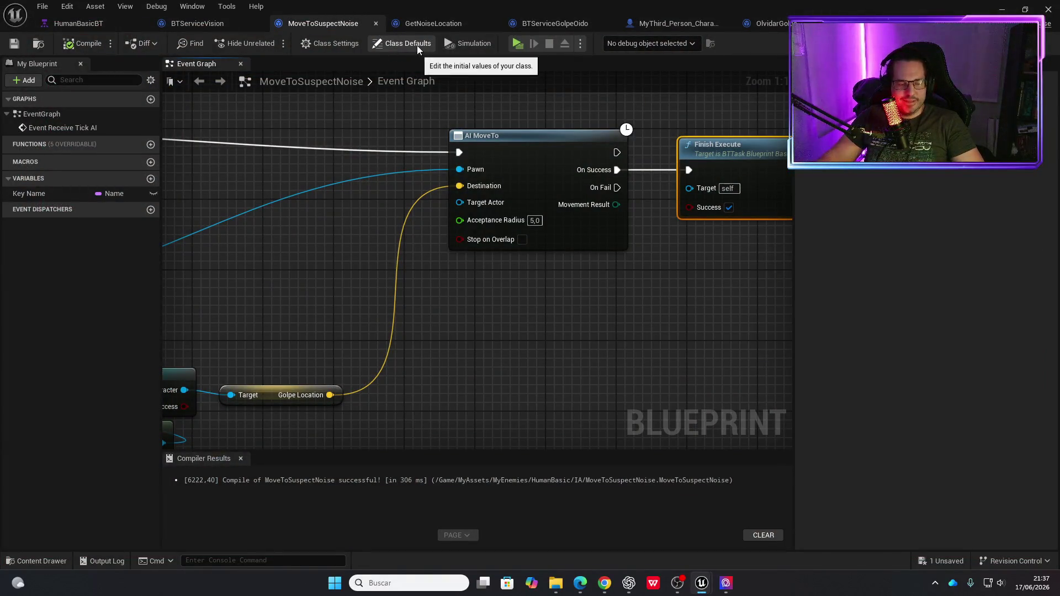
left_click(518, 44)
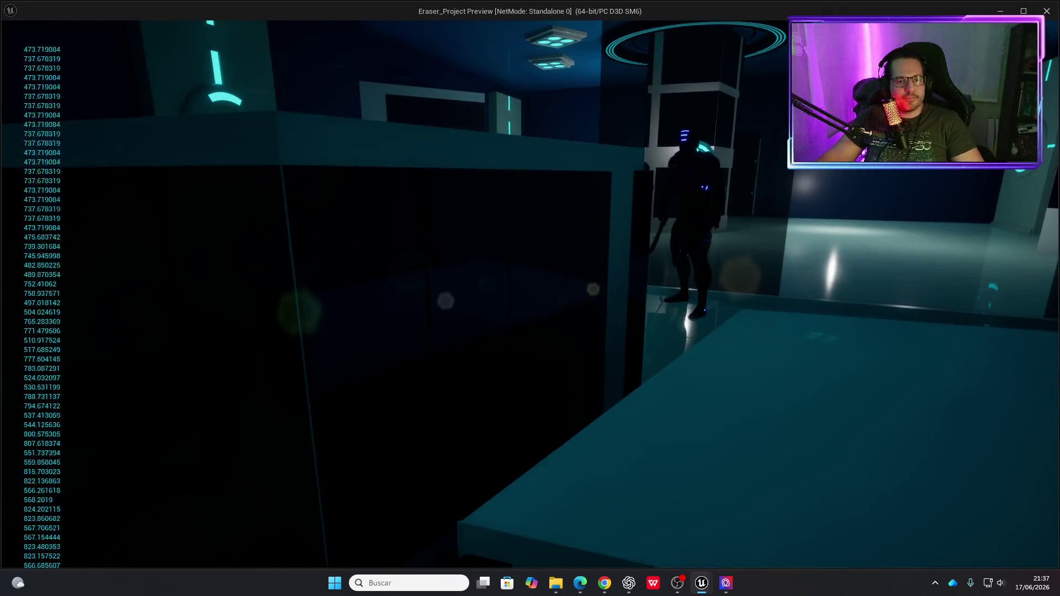
key("w")
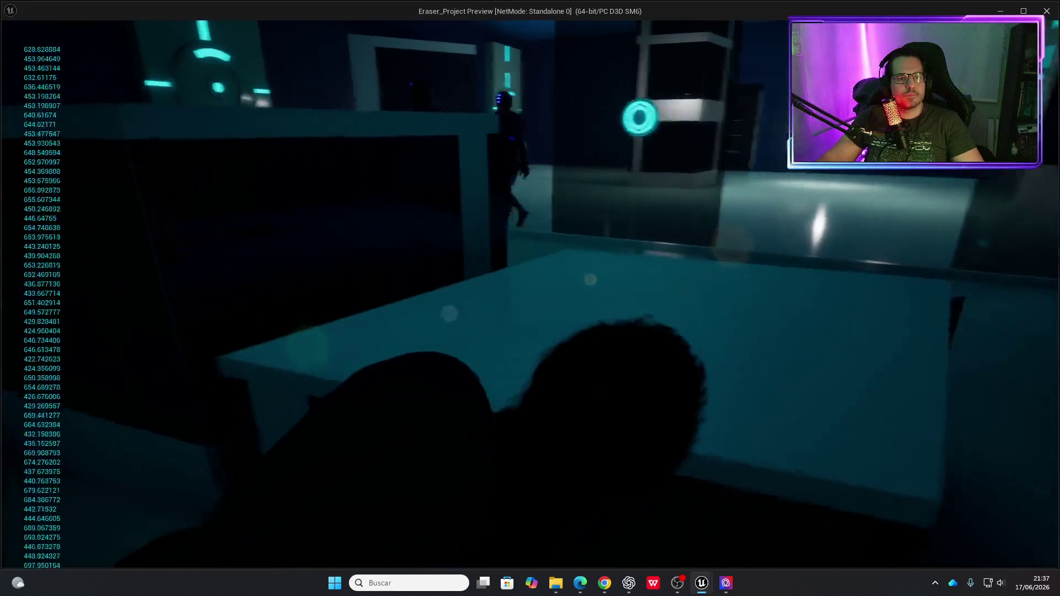
key("w")
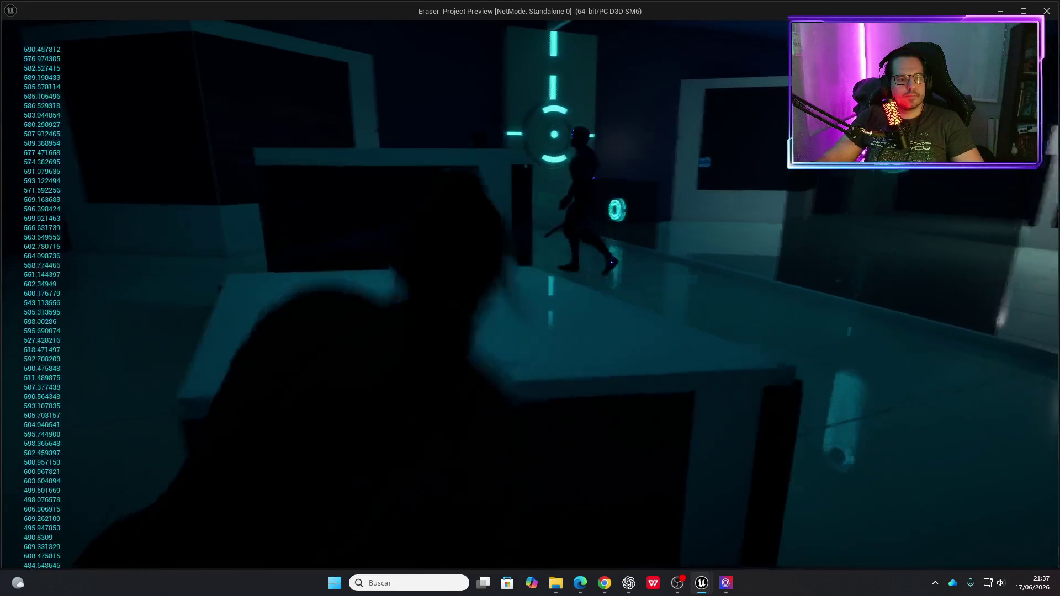
key("w")
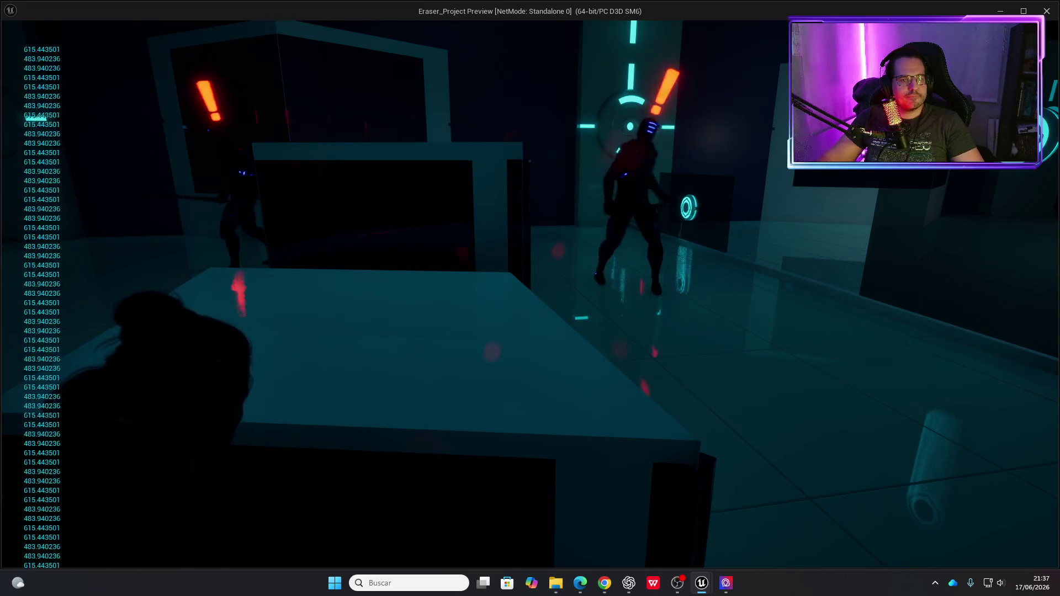
key("w")
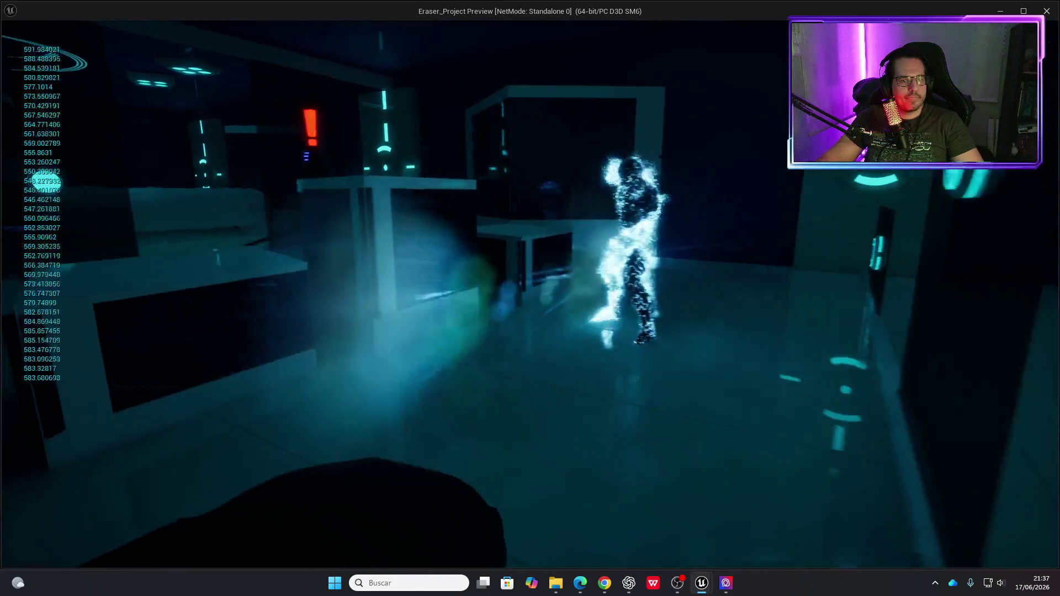
key("Escape")
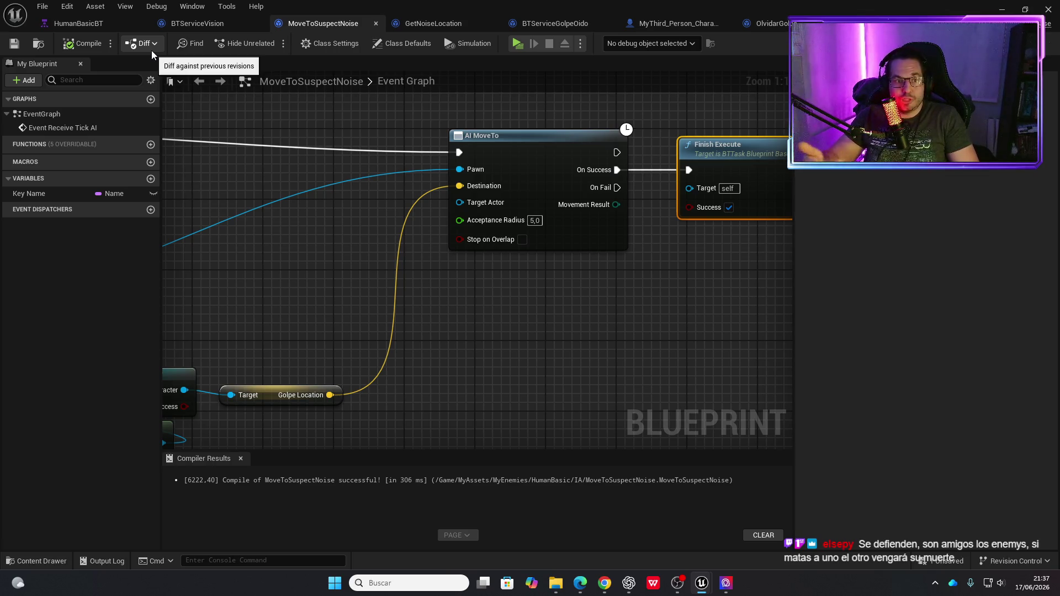
scroll(414, 283, "down", 1)
mouse_move(414, 284)
left_mouse_down()
mouse_move(598, 280)
mouse_move(406, 276)
mouse_move(642, 294)
left_mouse_up()
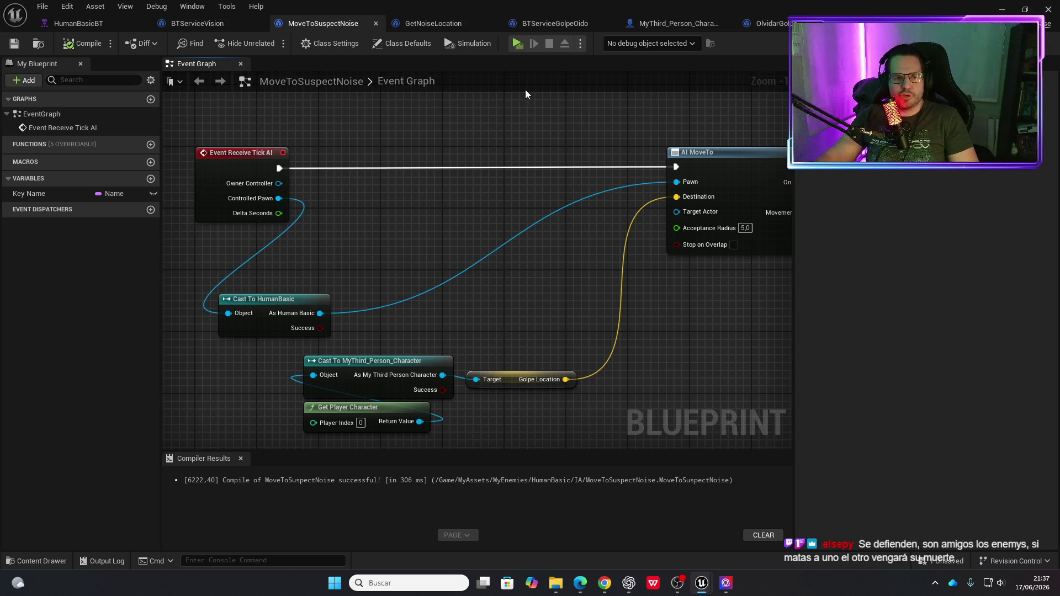
left_click(516, 43)
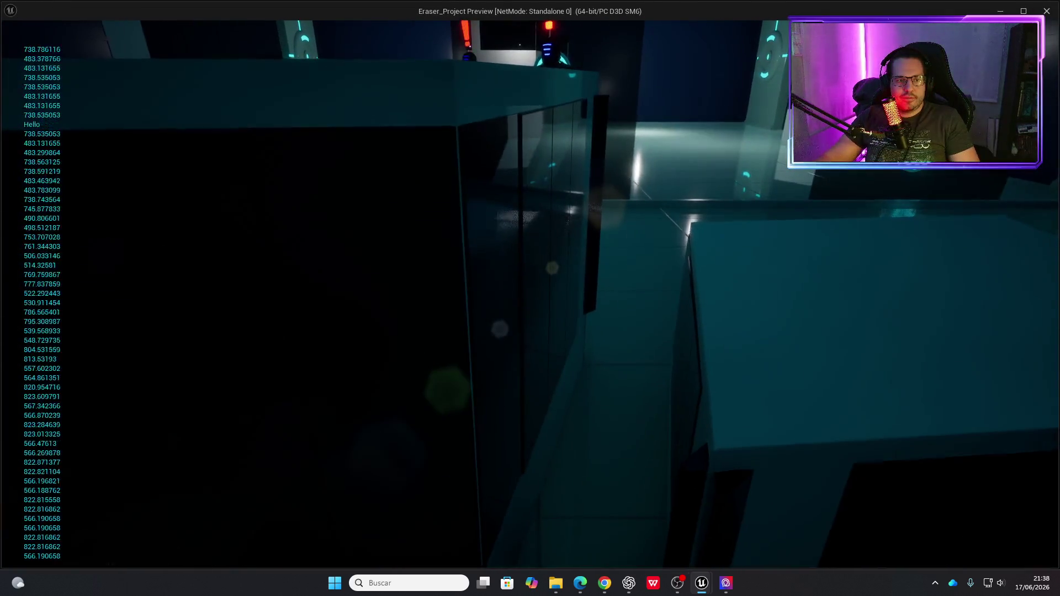
key("w")
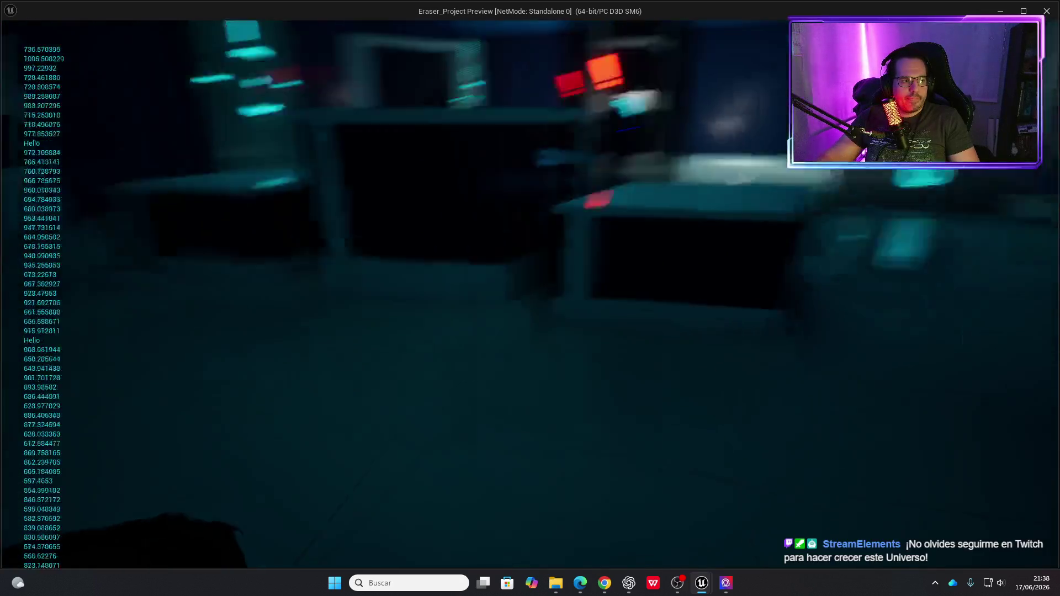
key("w")
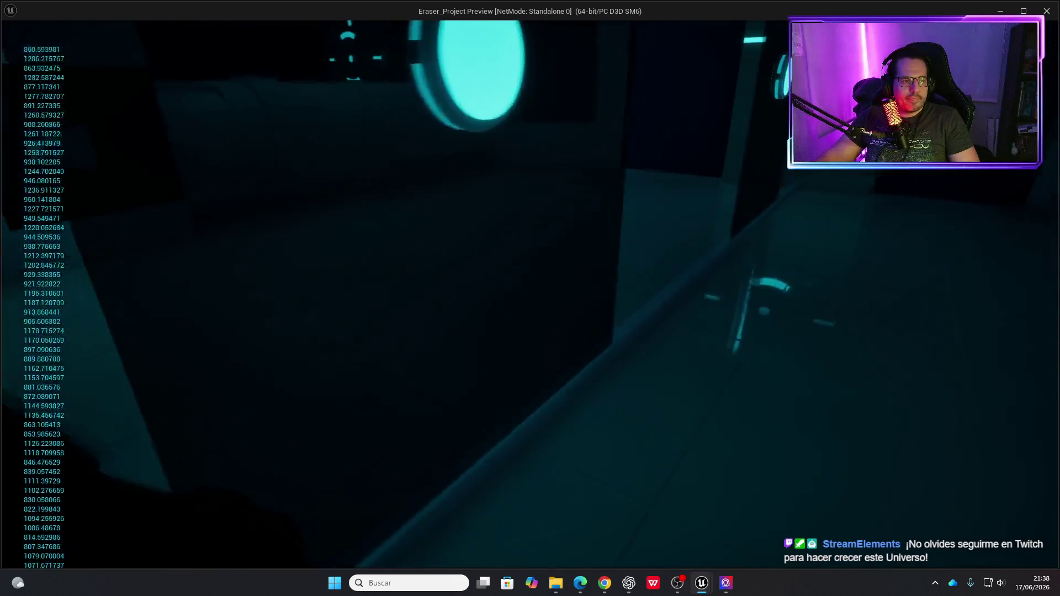
key("Escape")
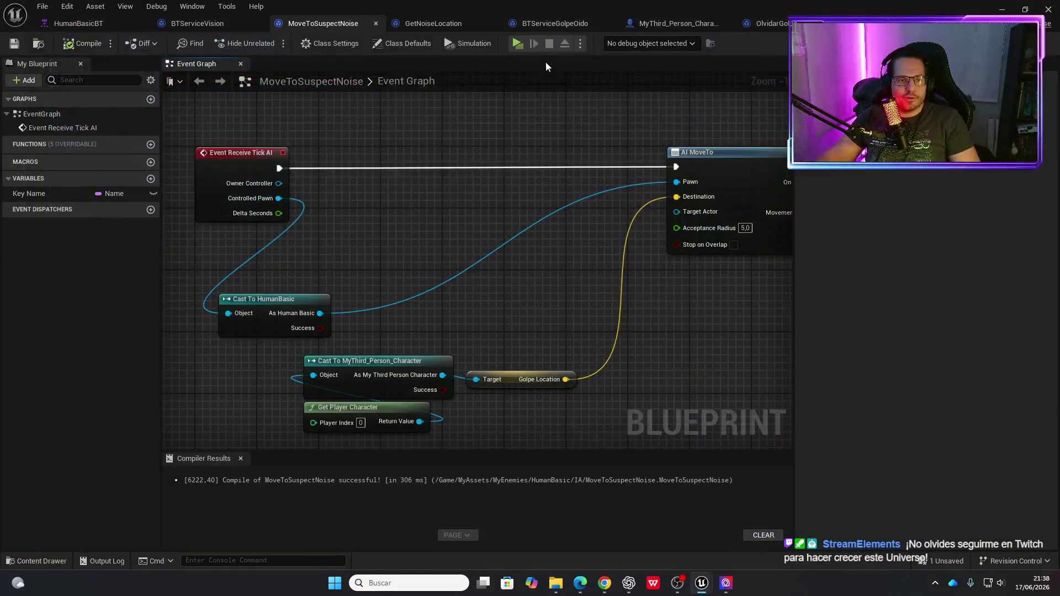
left_click(516, 43)
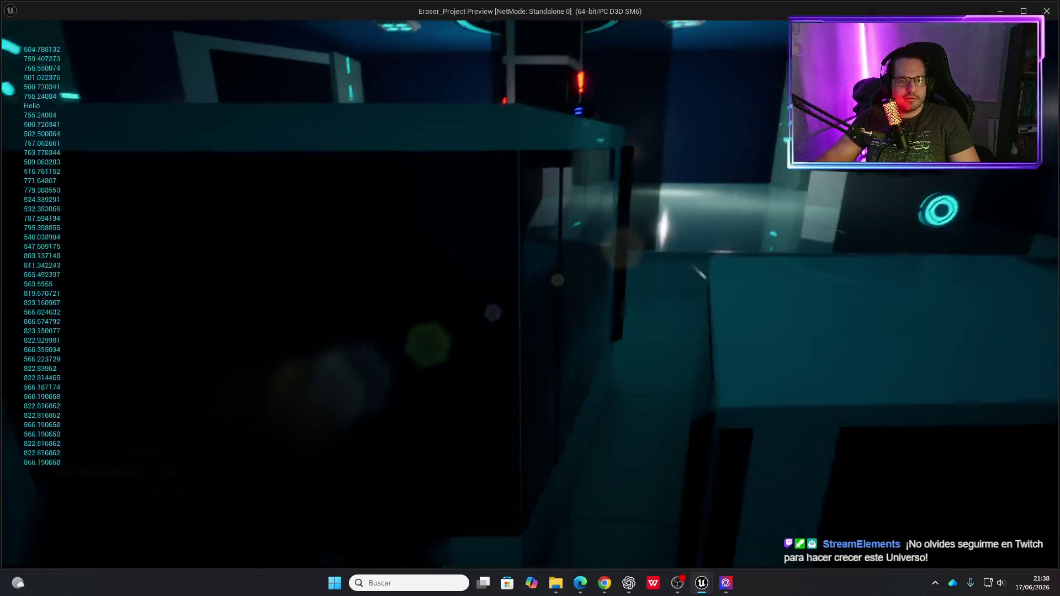
key("s")
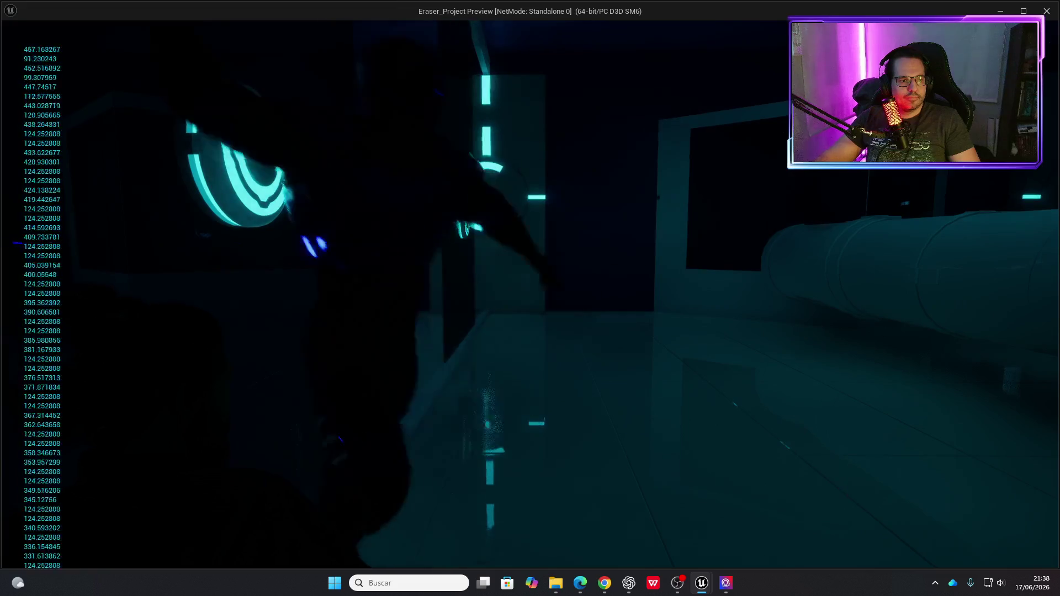
key("Escape")
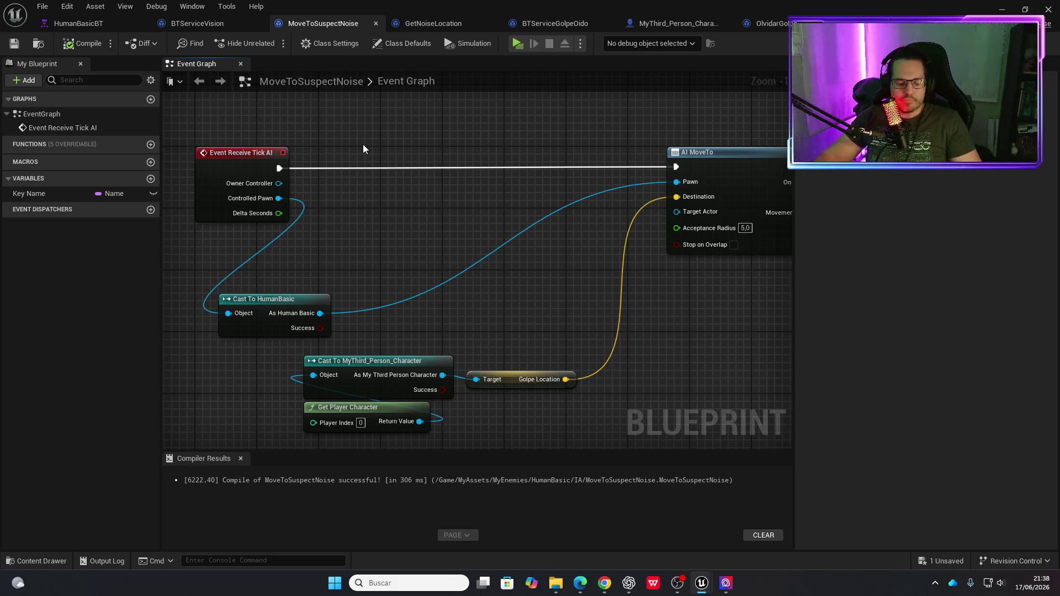
Minimize the Blueprint editor and select and frame HumanBasic2 in the level.
left_click(1002, 9)
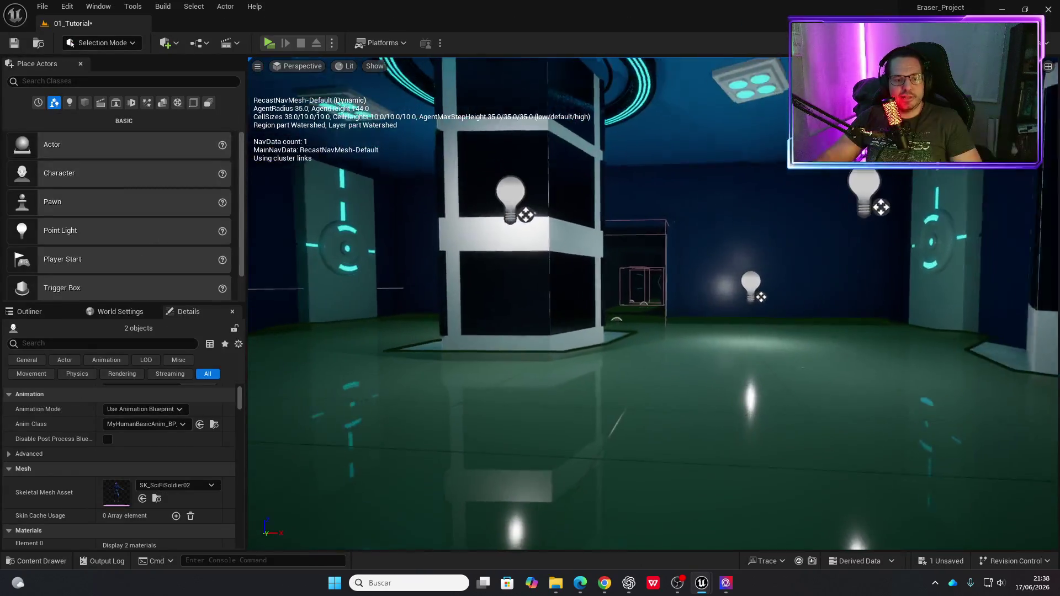
key("f")
mouse_move(711, 309)
left_mouse_down()
mouse_move(656, 294)
mouse_move(877, 260)
mouse_move(646, 359)
mouse_move(536, 374)
mouse_move(502, 353)
mouse_move(515, 133)
left_mouse_up()
left_click(717, 300)
key("f")
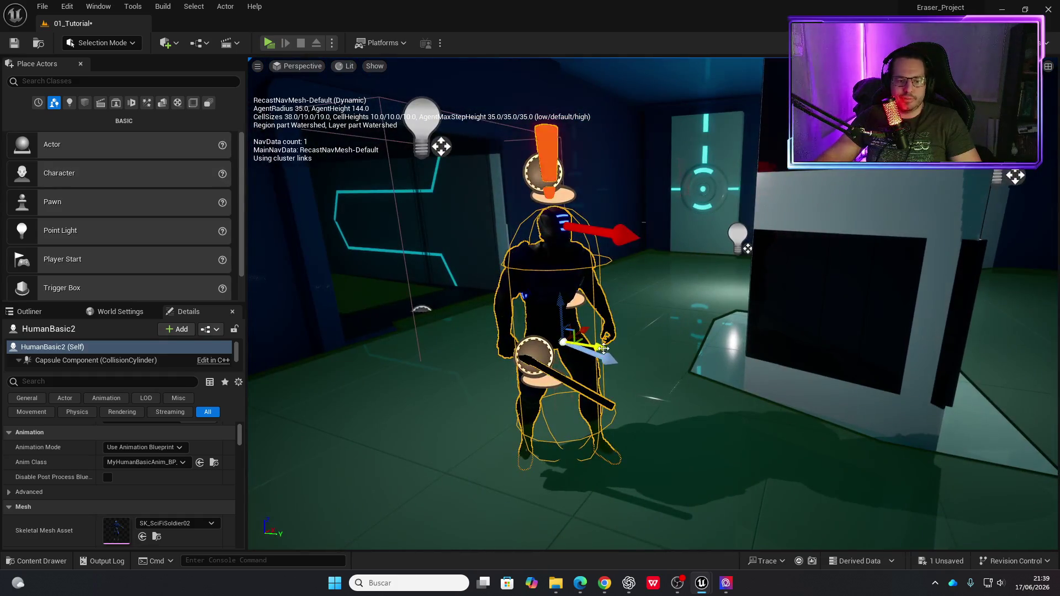
Widen the view across the room and select HumanBasic.
mouse_move(561, 340)
left_mouse_down()
mouse_move(442, 337)
mouse_move(662, 331)
left_mouse_up()
key("f")
mouse_move(552, 359)
left_mouse_down()
mouse_move(578, 376)
mouse_move(939, 364)
mouse_move(933, 309)
mouse_move(910, 301)
left_mouse_up()
left_click(578, 377)
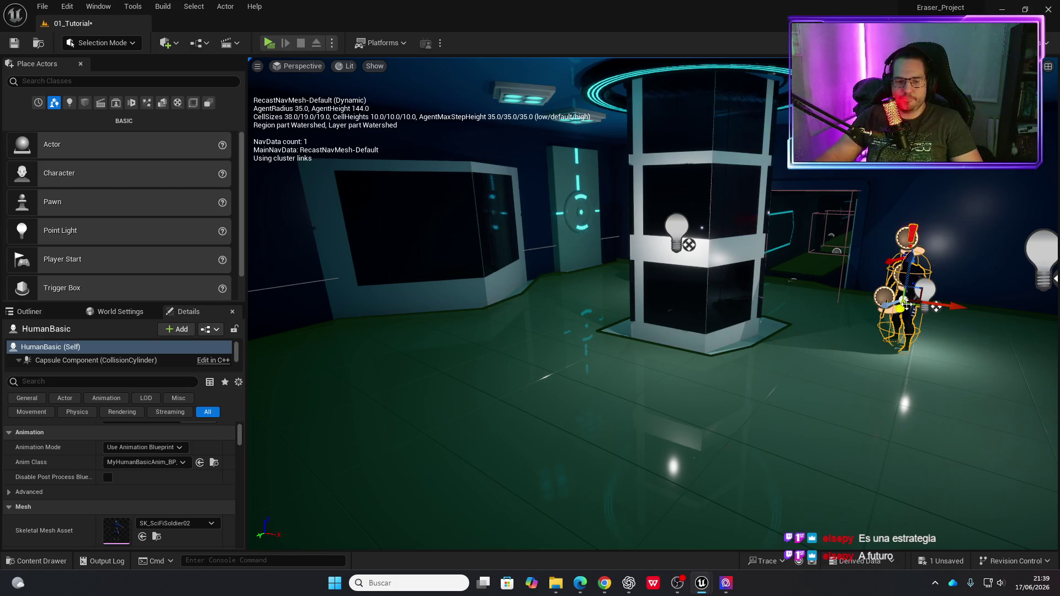
mouse_move(677, 411)
left_mouse_down()
mouse_move(718, 406)
mouse_move(607, 323)
left_mouse_up()
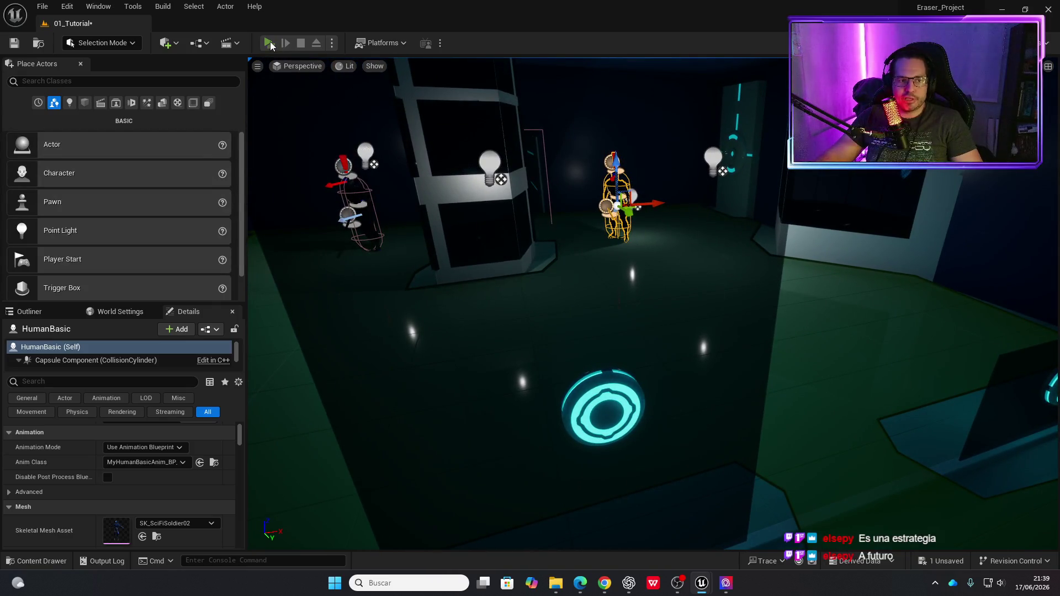
key("w")
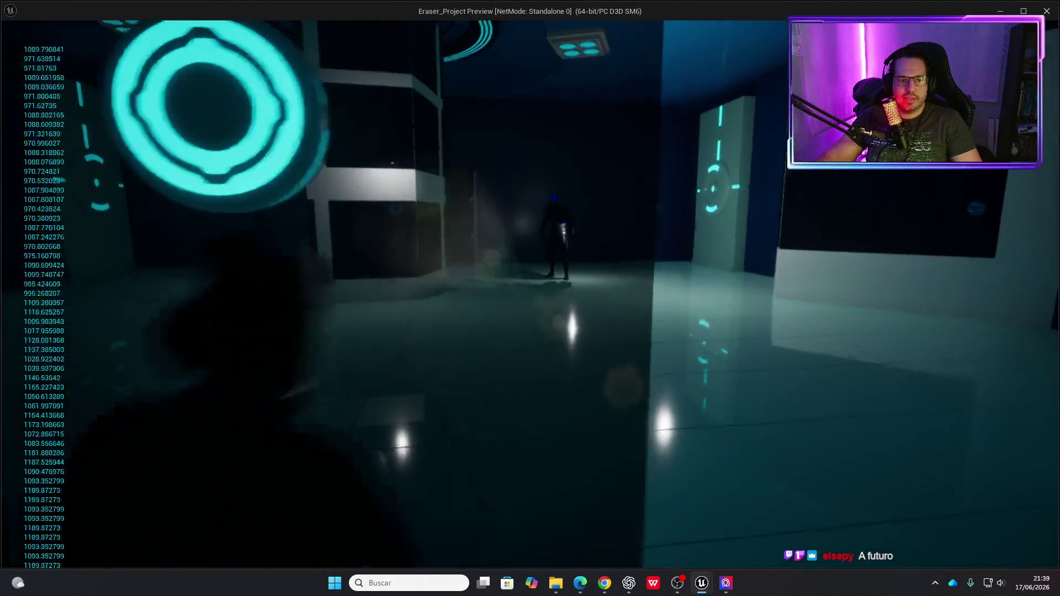
key("w")
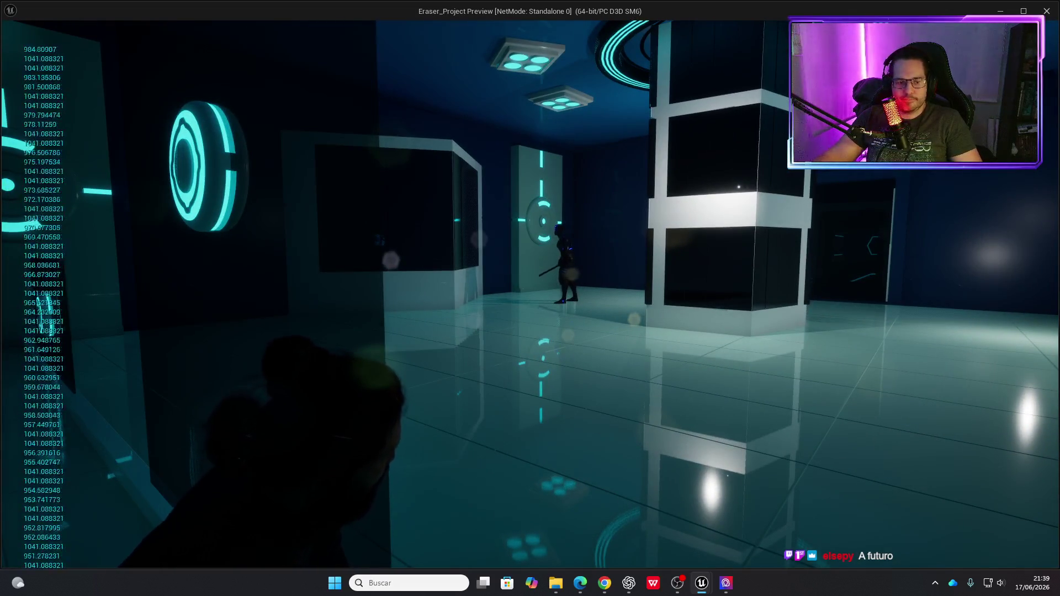
key("w")
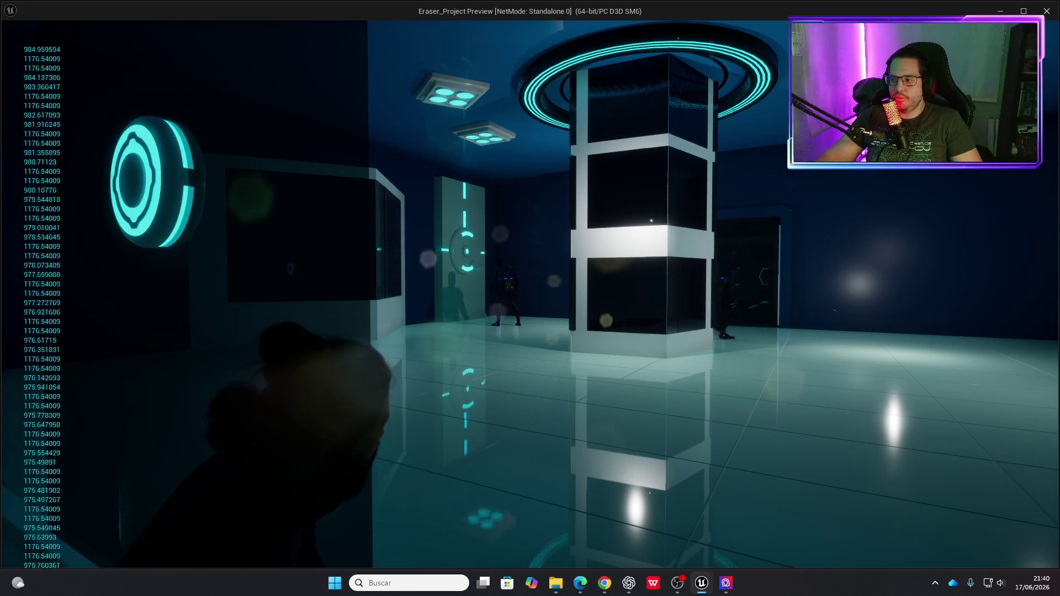
key("w")
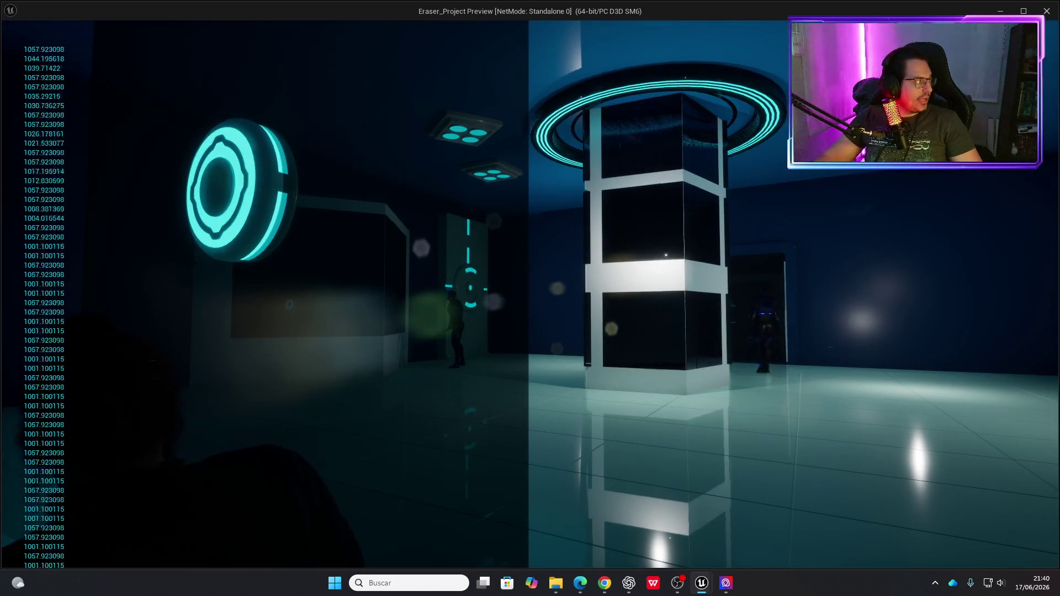
key("w")
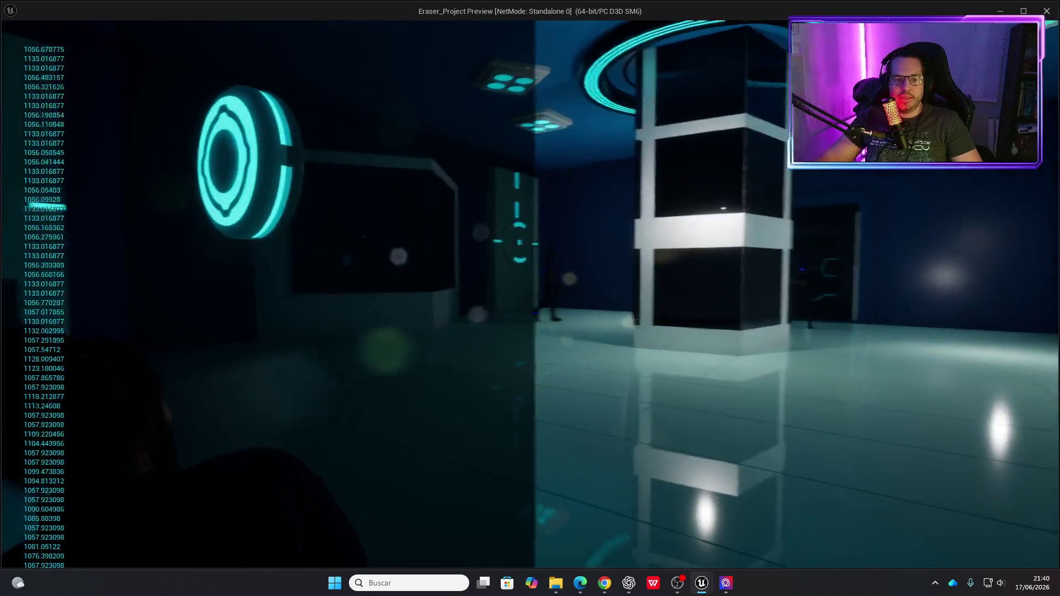
key("w")
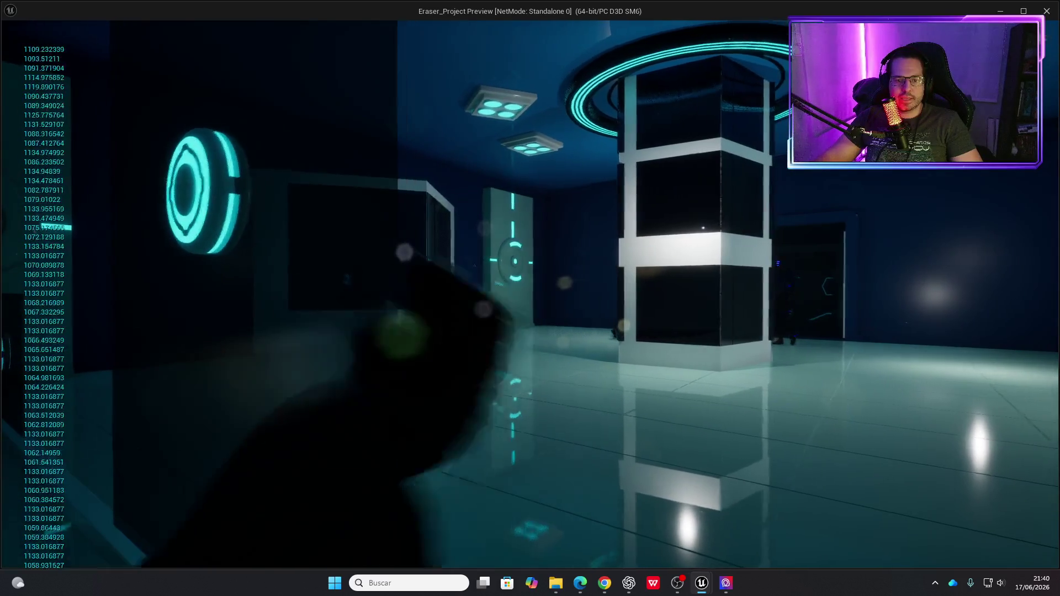
key("w")
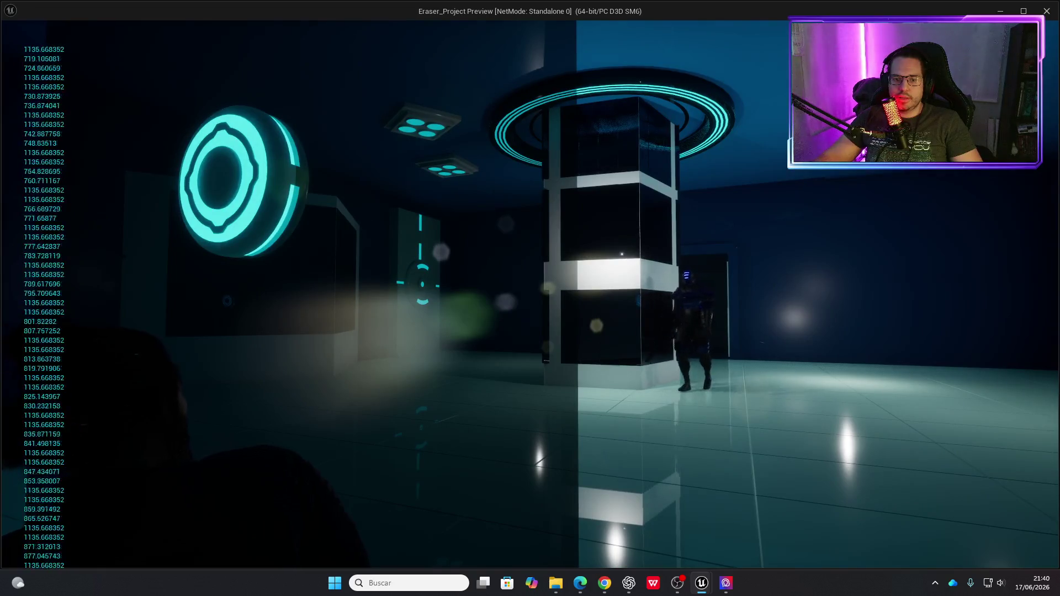
key("w")
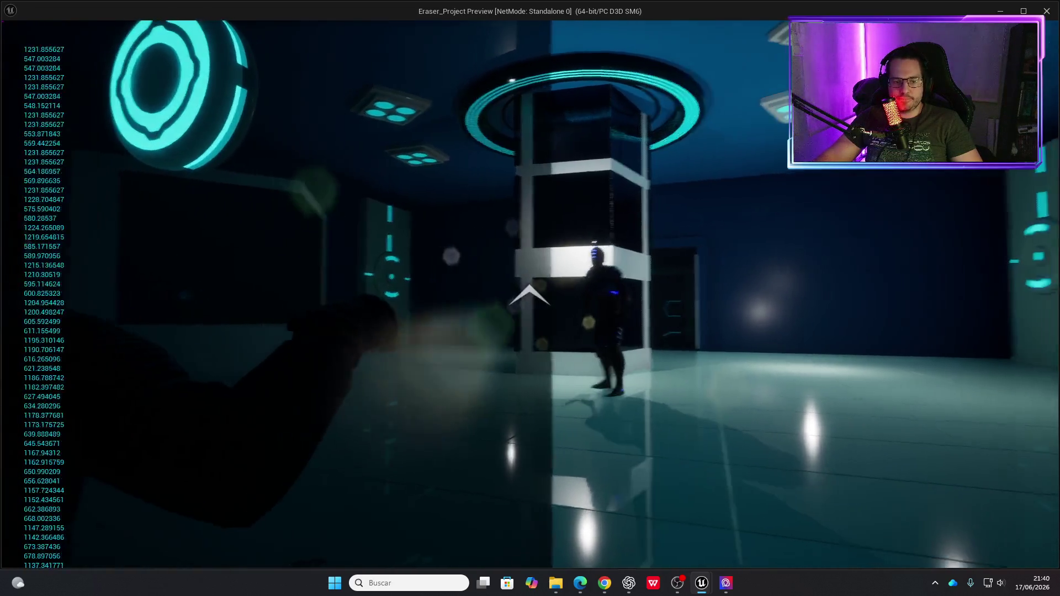
key("e")
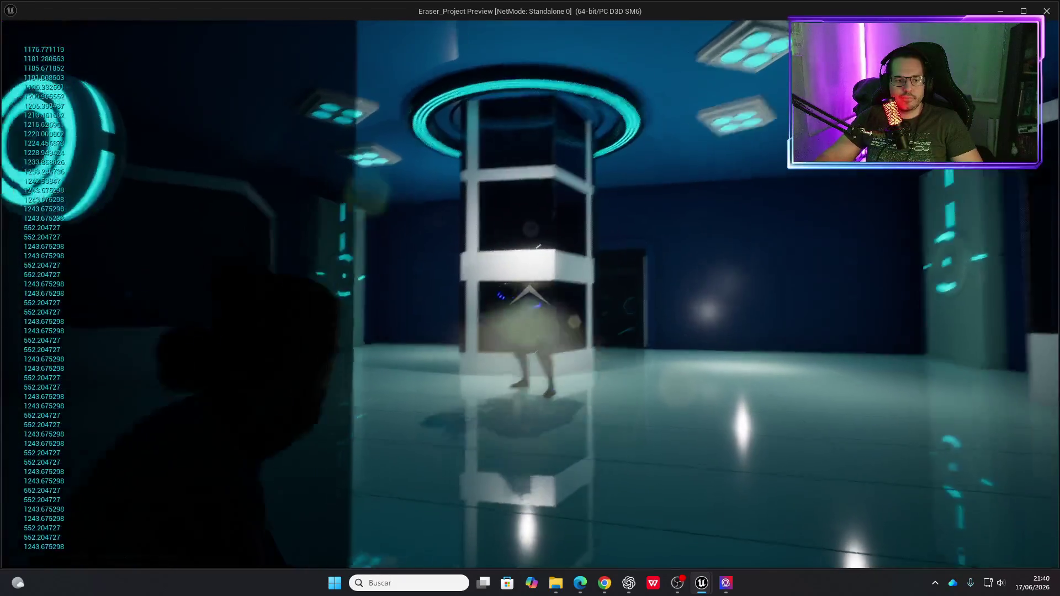
key("w")
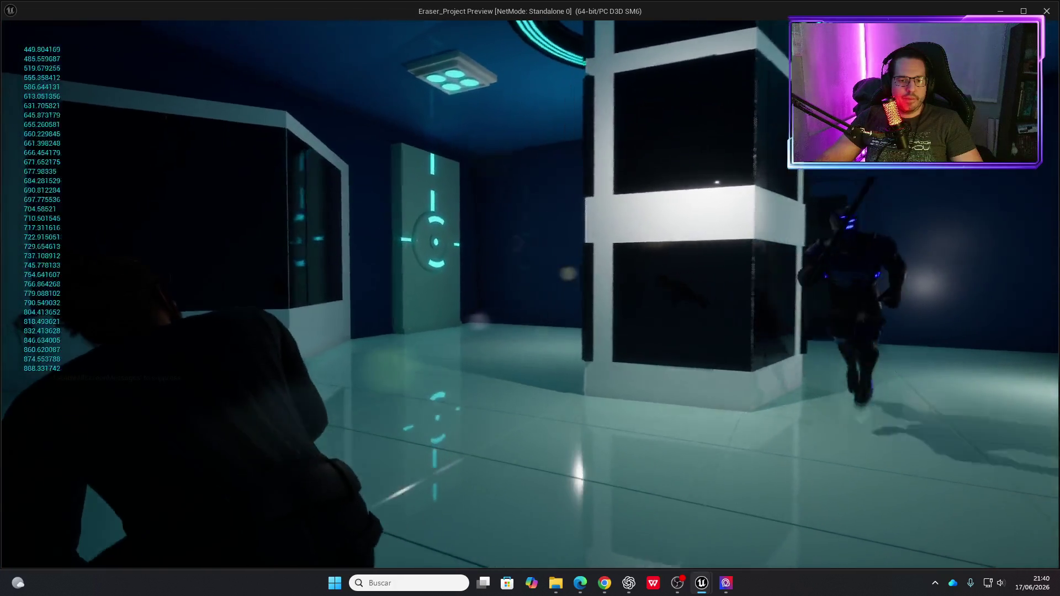
key("Escape")
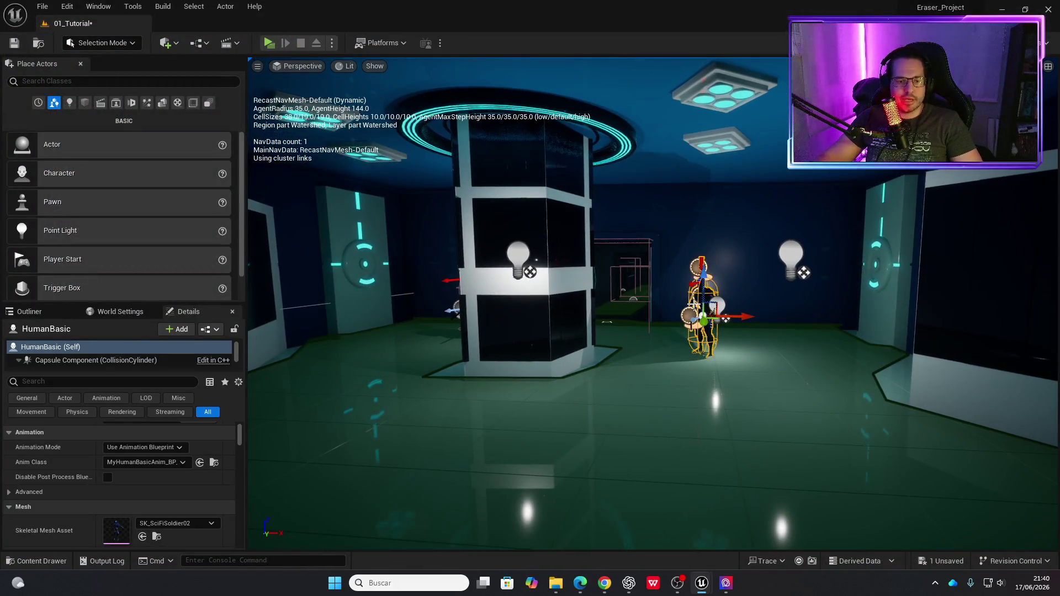
Select HumanBasic2, change Probabilidad De Exito from 100 to 0, and save 01_Tutorial.
scroll(477, 310, "up", 5)
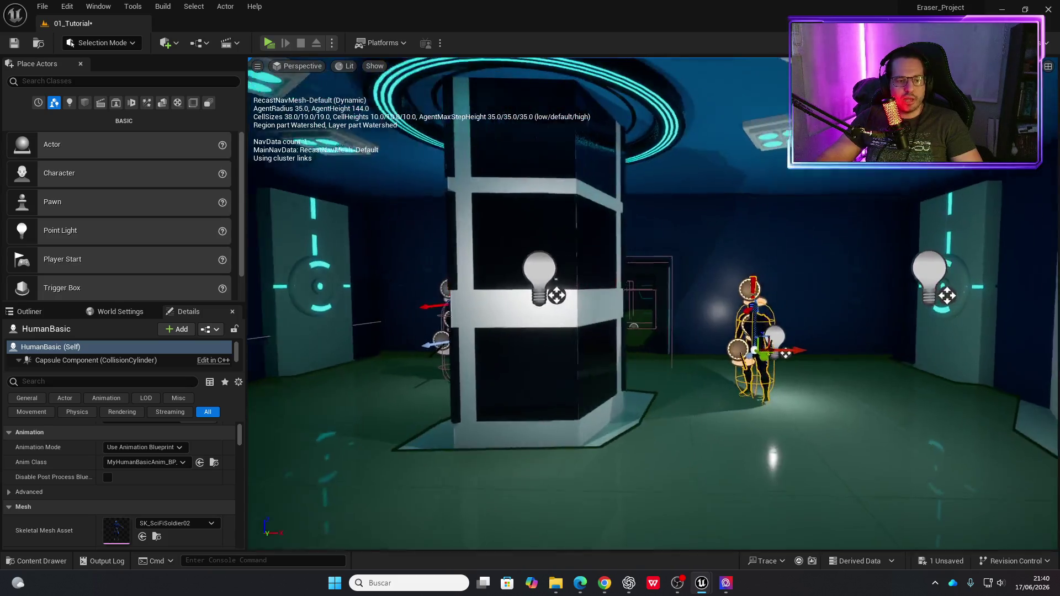
right_click(489, 254)
mouse_move(533, 319)
type("a")
scroll(534, 324, "down", 5)
left_click(534, 324)
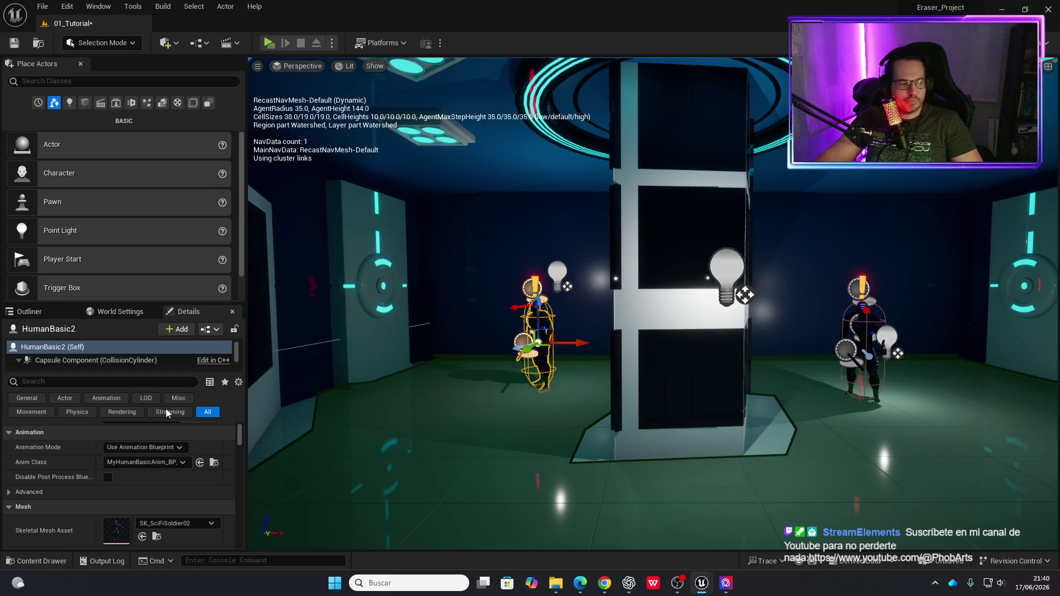
scroll(133, 486, "down", 3)
scroll(133, 500, "up", 5)
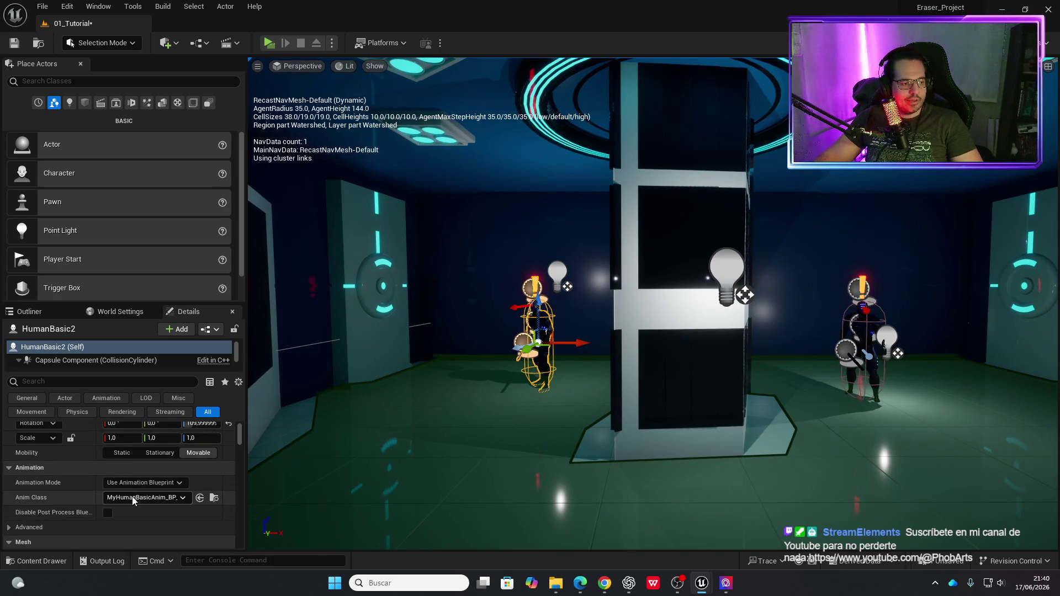
scroll(88, 484, "down", 10)
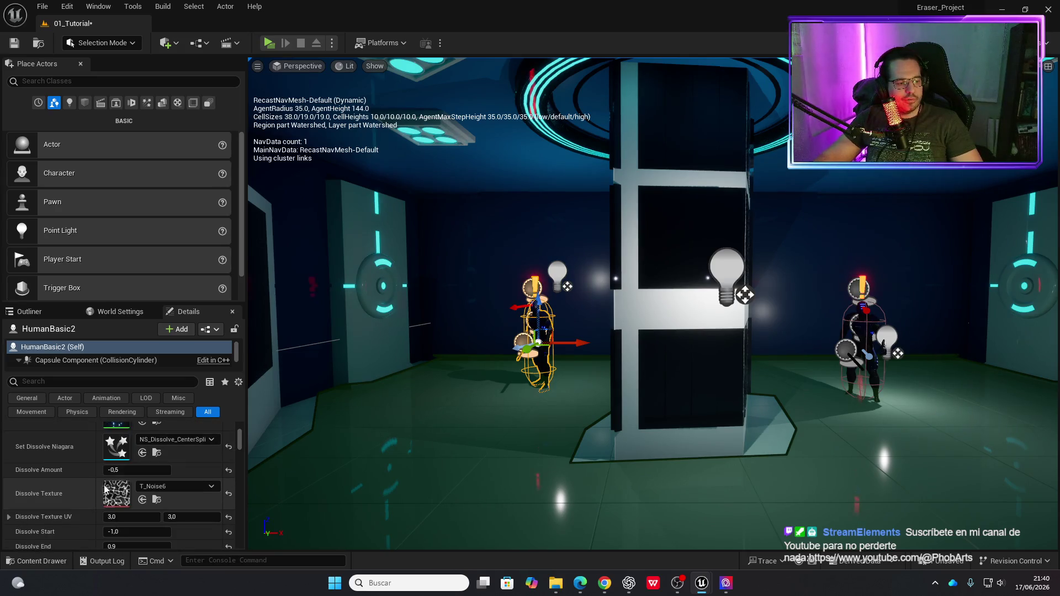
scroll(78, 491, "down", 3)
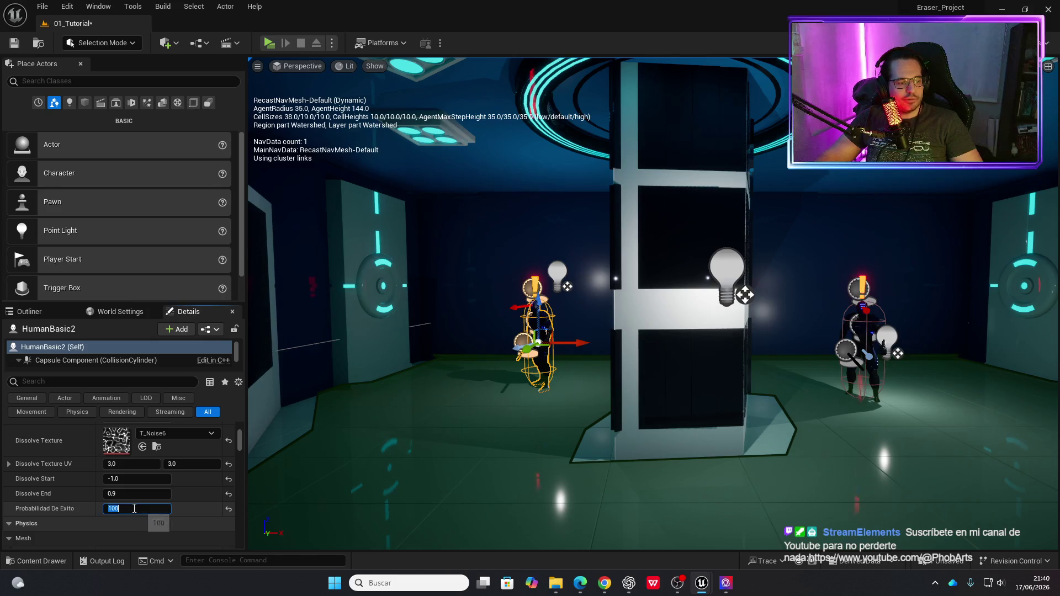
key("Return")
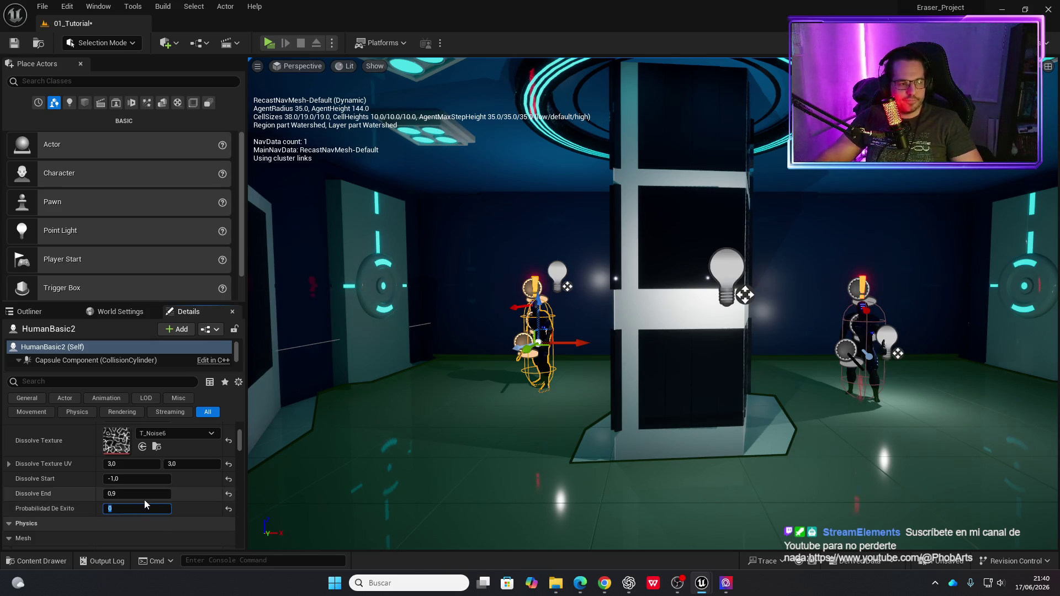
key("ctrl+s")
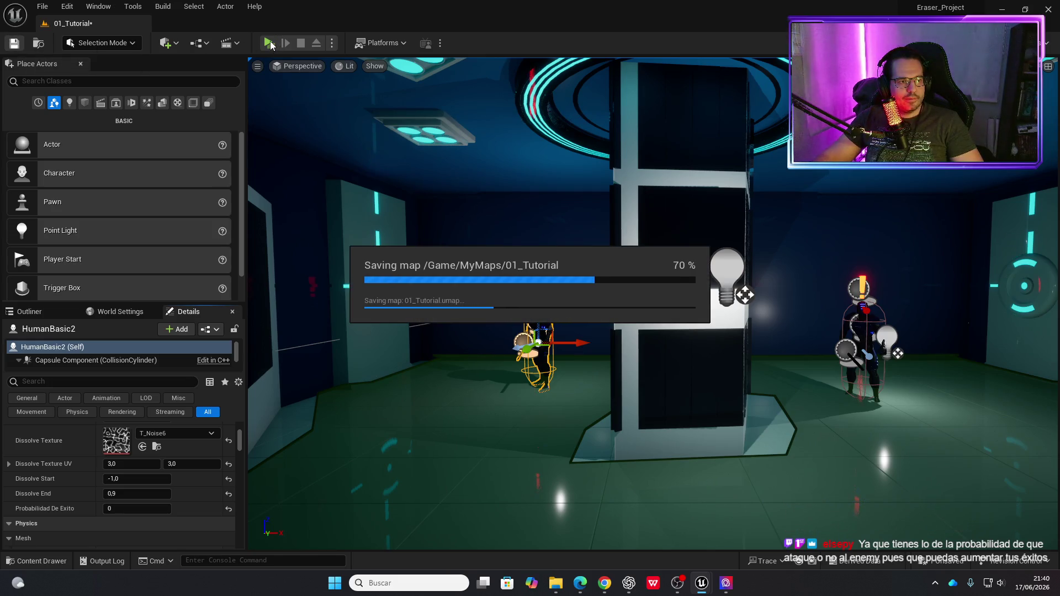
Playtest the level in Standalone mode, walk to and attack the pink-outlined enemy, then relaunch it.
left_click(269, 43)
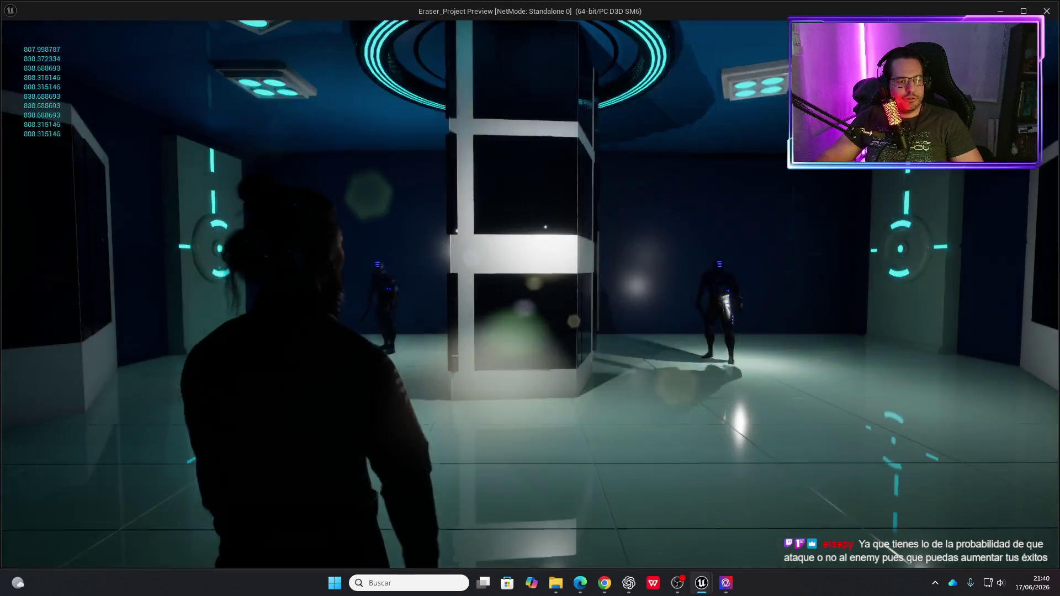
key("Escape")
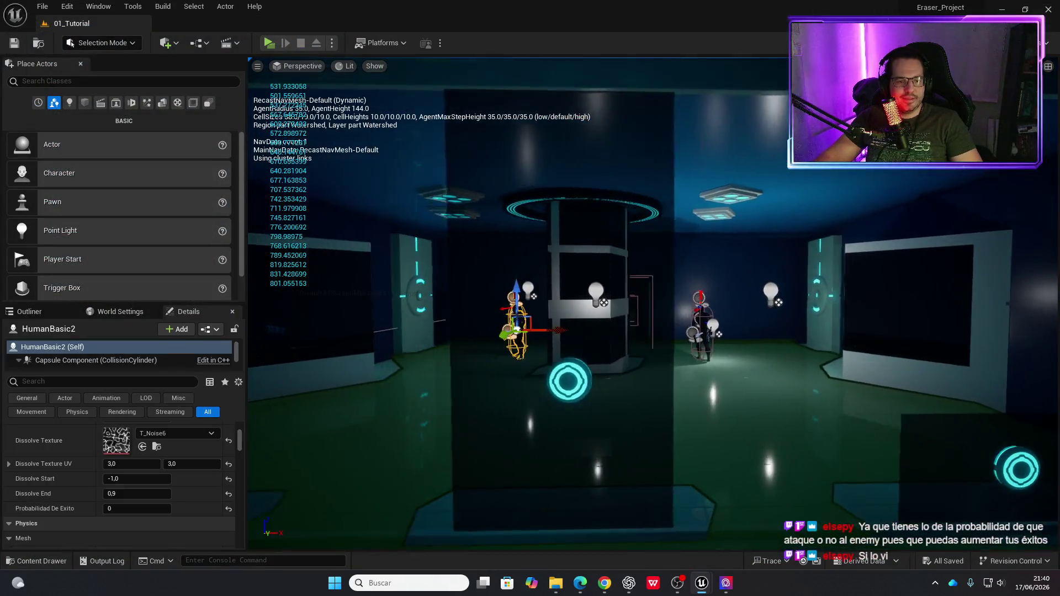
left_click(267, 43)
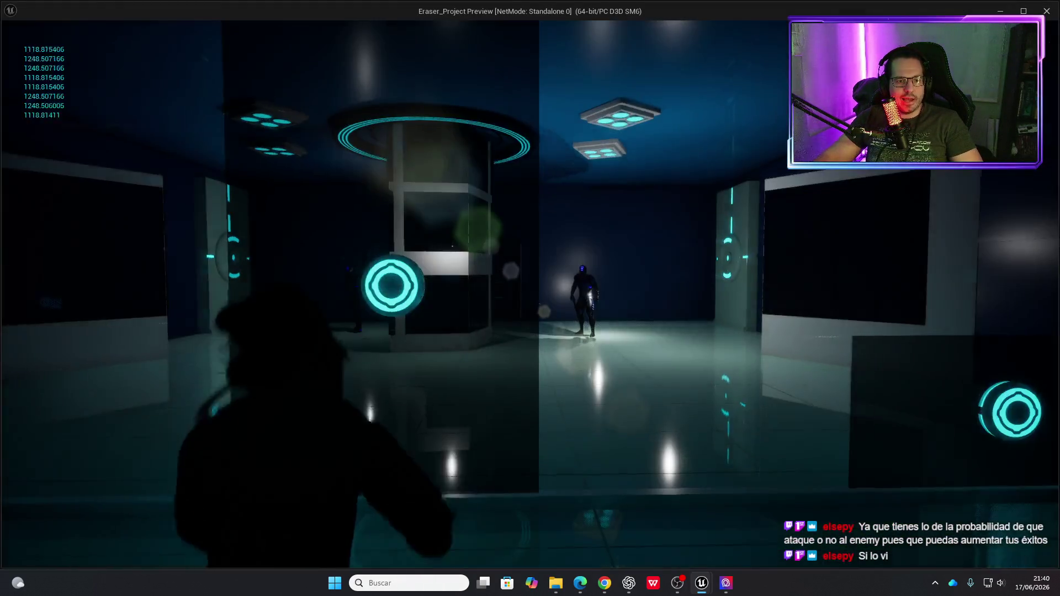
key("w")
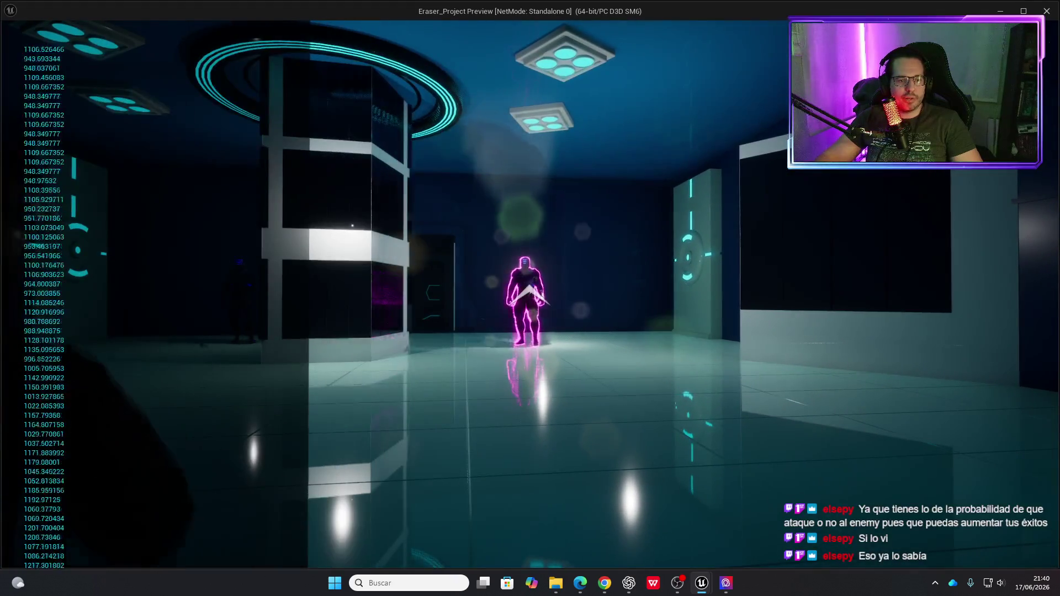
left_click(529, 298)
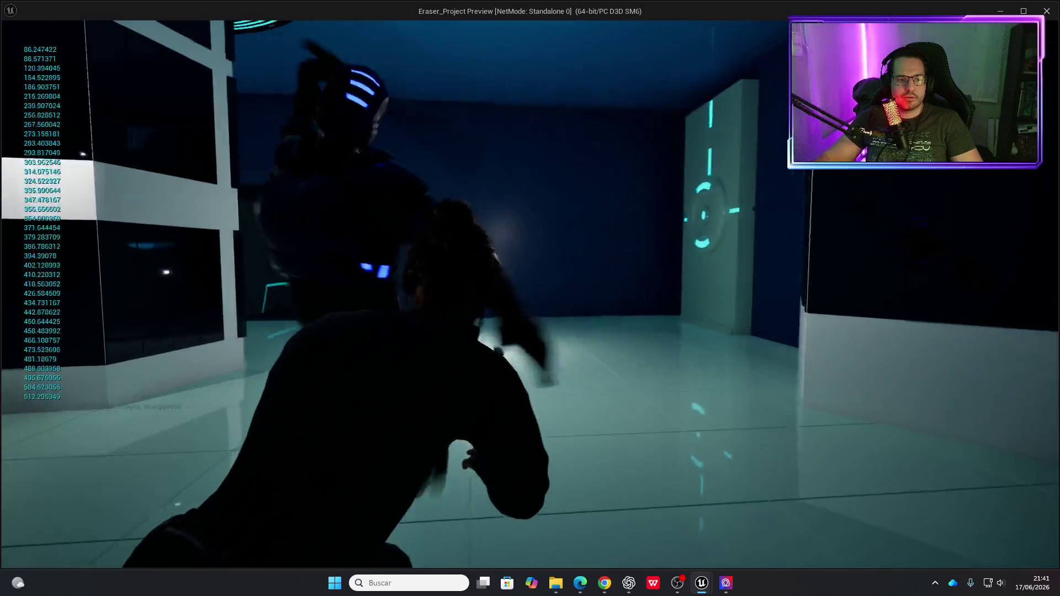
key("Escape")
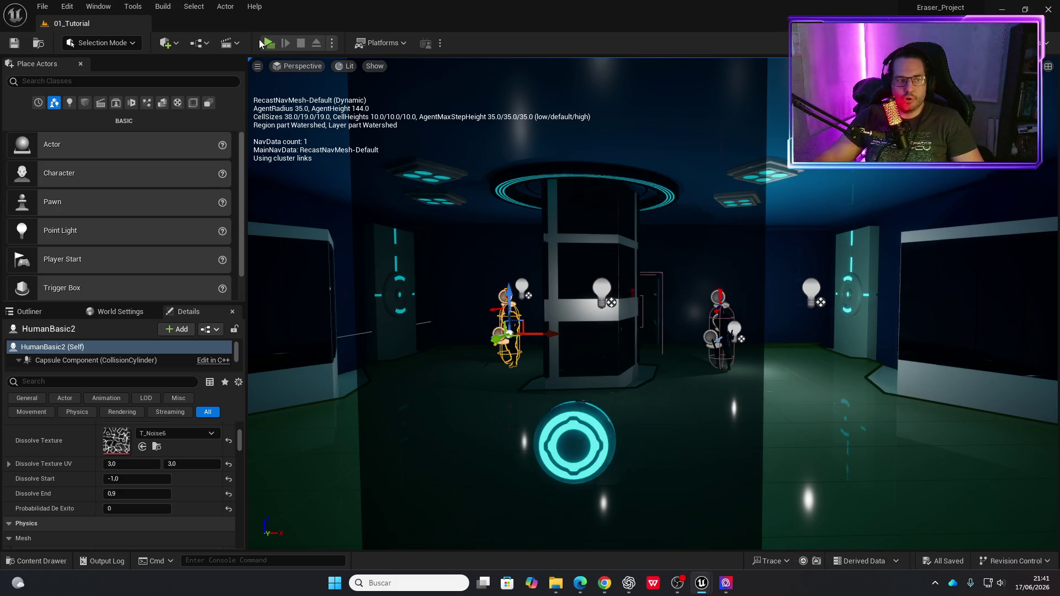
left_click(266, 44)
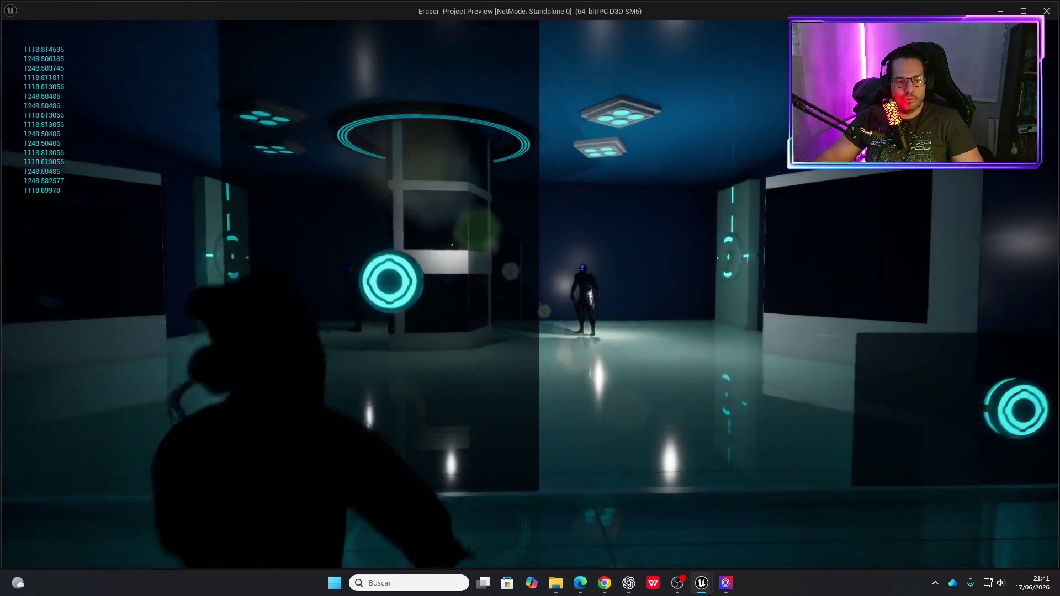